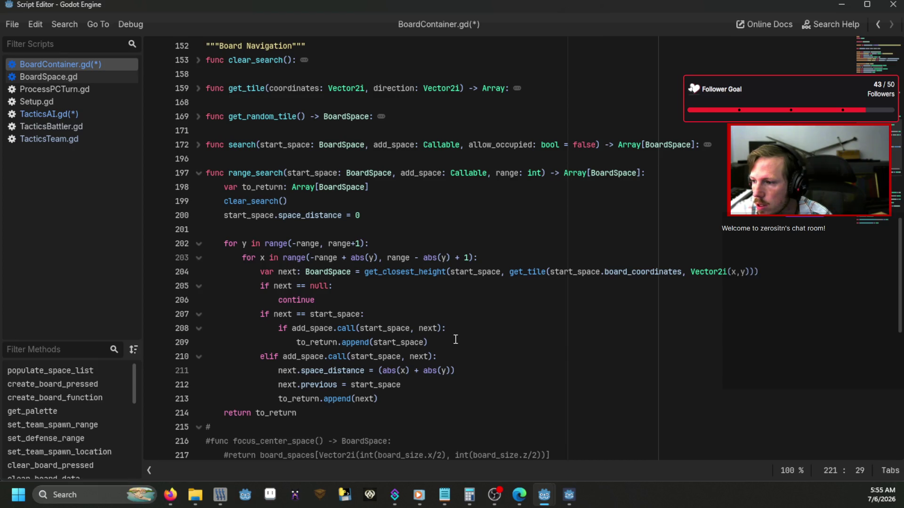
Add a print(temp) line below the range_search call in TacticsAI.gd's find_closest_target
click(52, 114)
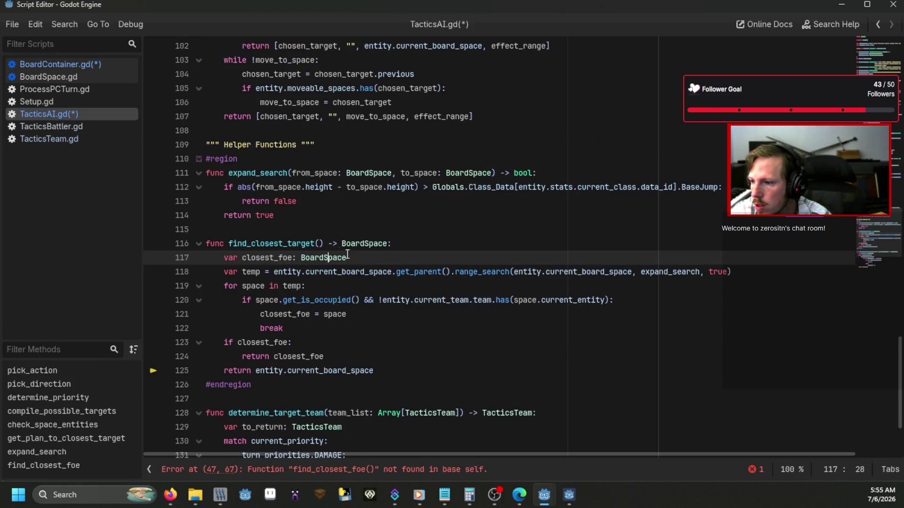
click(404, 273)
click(568, 271)
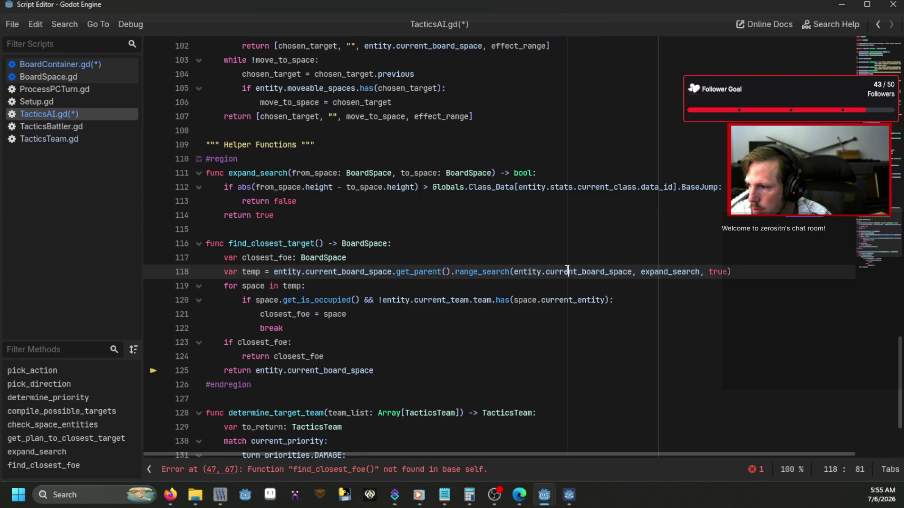
click(448, 229)
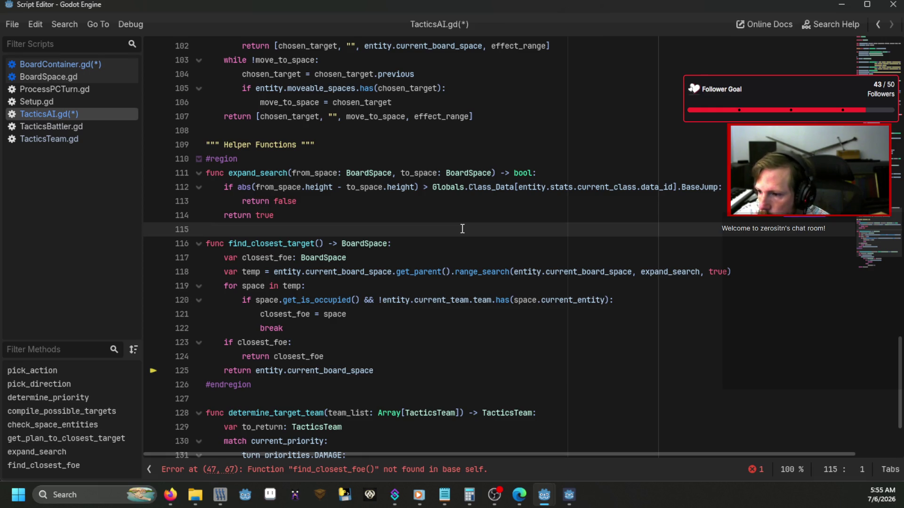
click(766, 272)
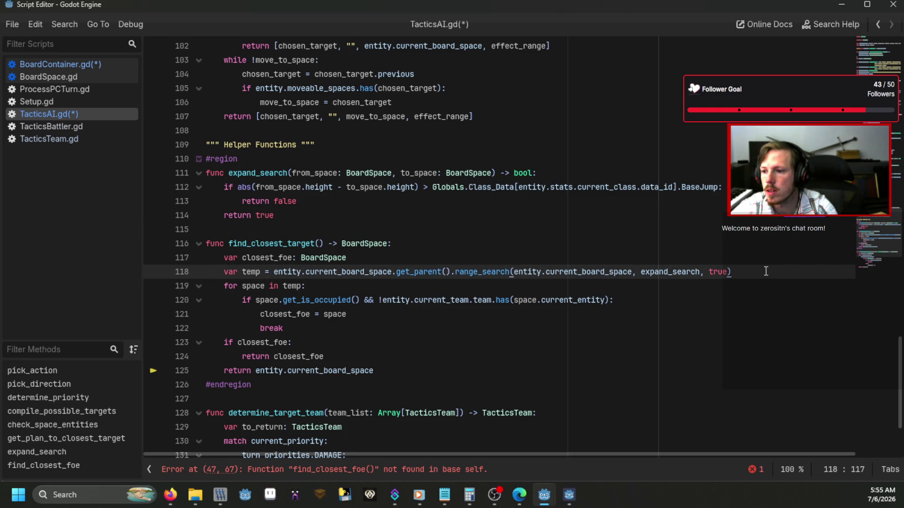
key(Return)
text(print(temp)
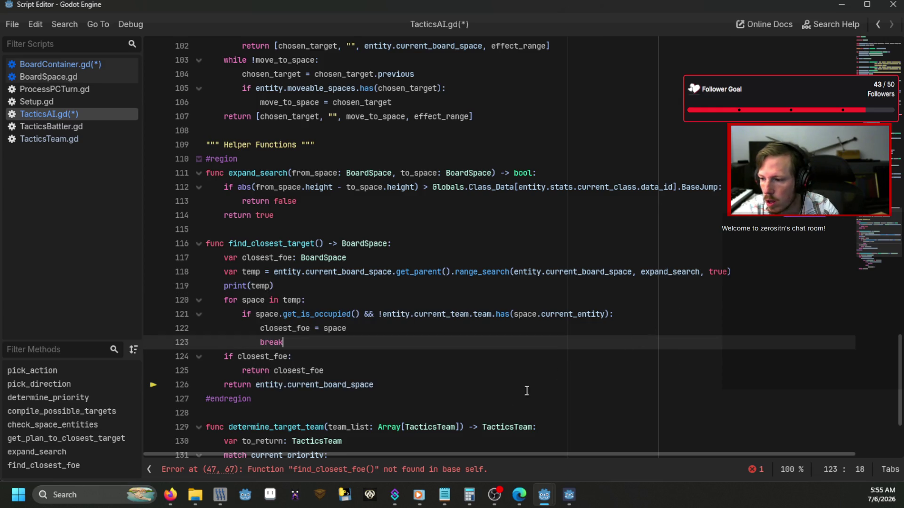
Change the find_closest_foe() call to find_closest_target(), save all scripts, and run the game
click(371, 470)
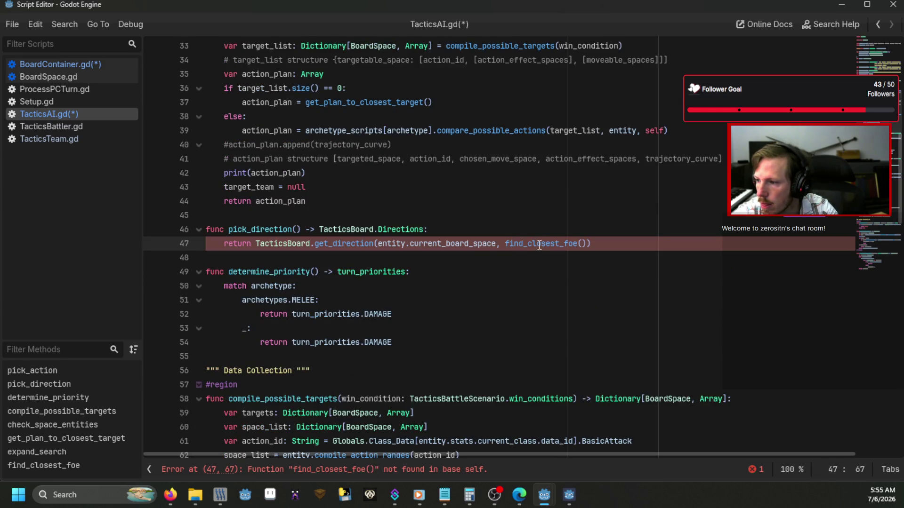
click(563, 244)
key(Delete)
key(Delete)
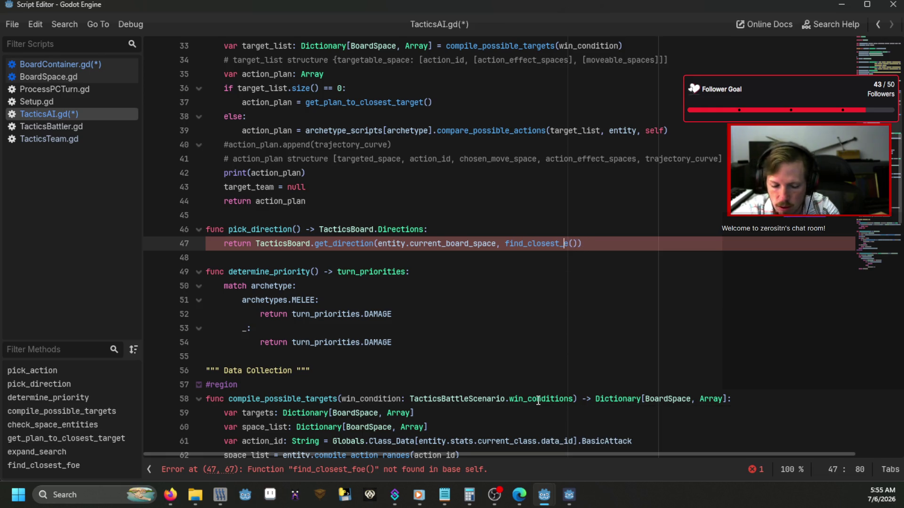
text(targ)
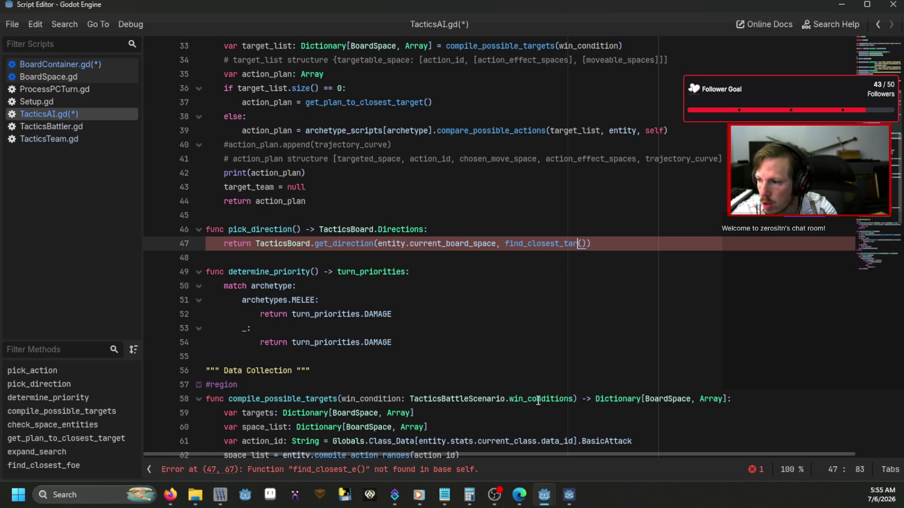
key(Right)
text(t)
click(534, 350)
key(ctrl+s)
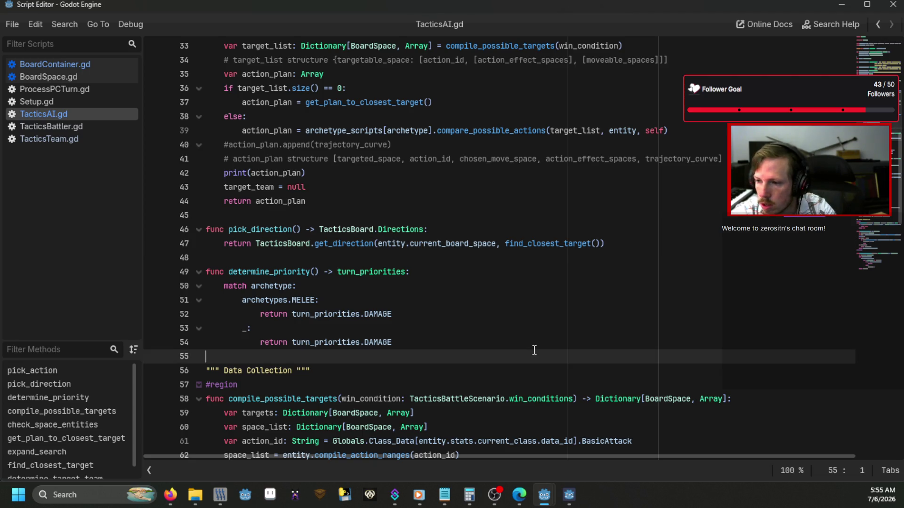
key(F5)
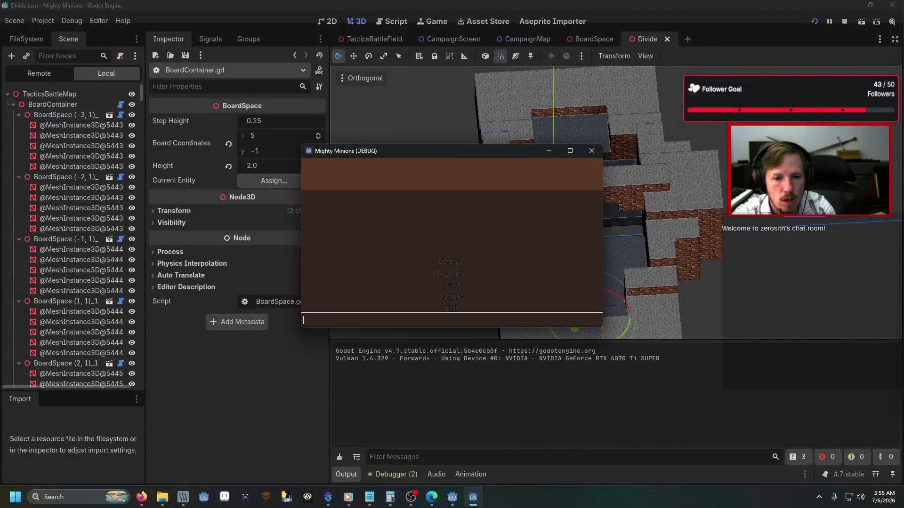
Enter the debug console command and begin a battle so Output logs the search result
text(debug)
key(Return)
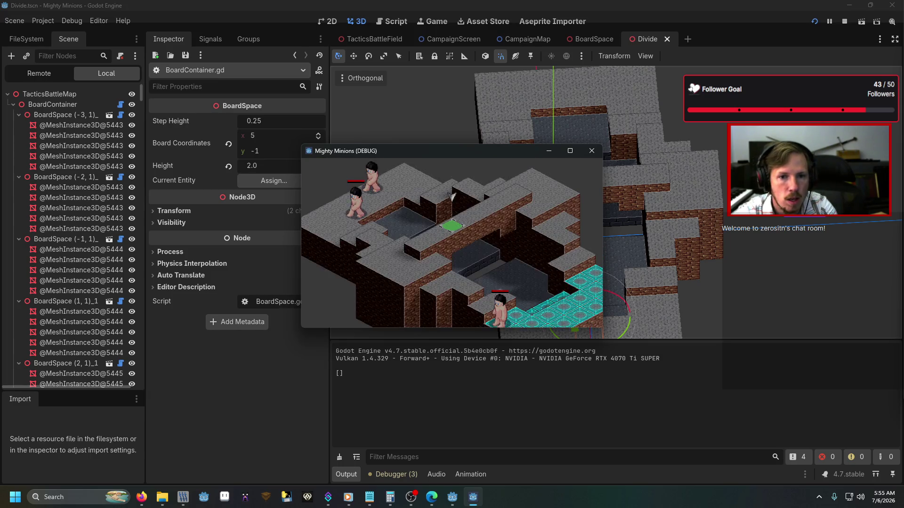
key(Down)
key(Return)
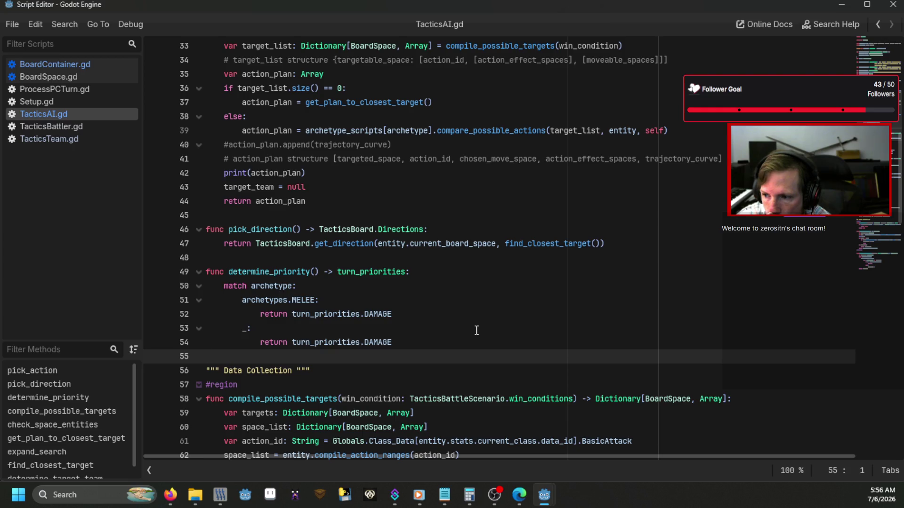
Add a breakpoint on line 120's loop over temp in TacticsAI.gd and relaunch the game
scroll(411, 270, down, 3)
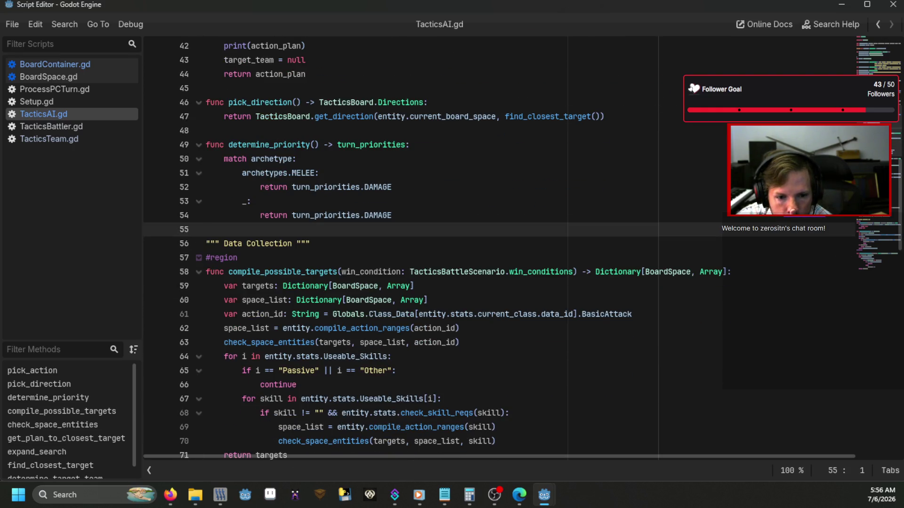
scroll(507, 295, down, 11)
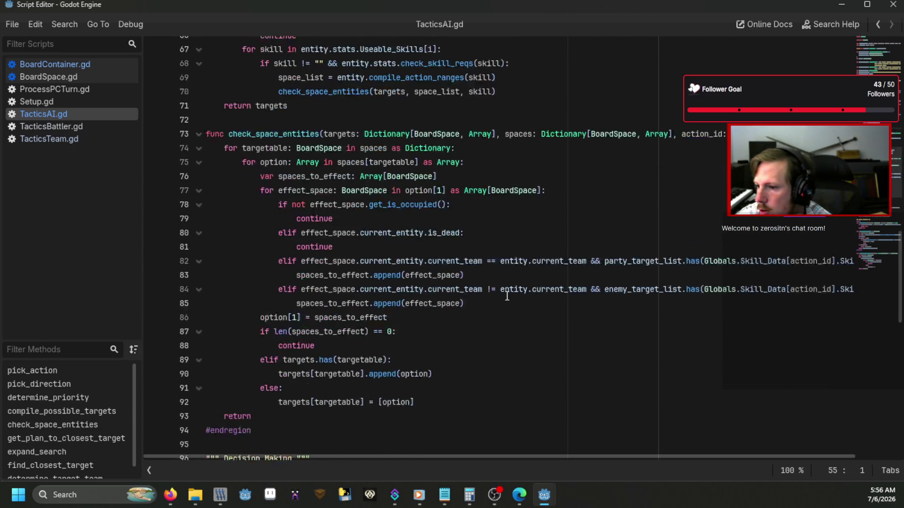
click(84, 126)
click(84, 114)
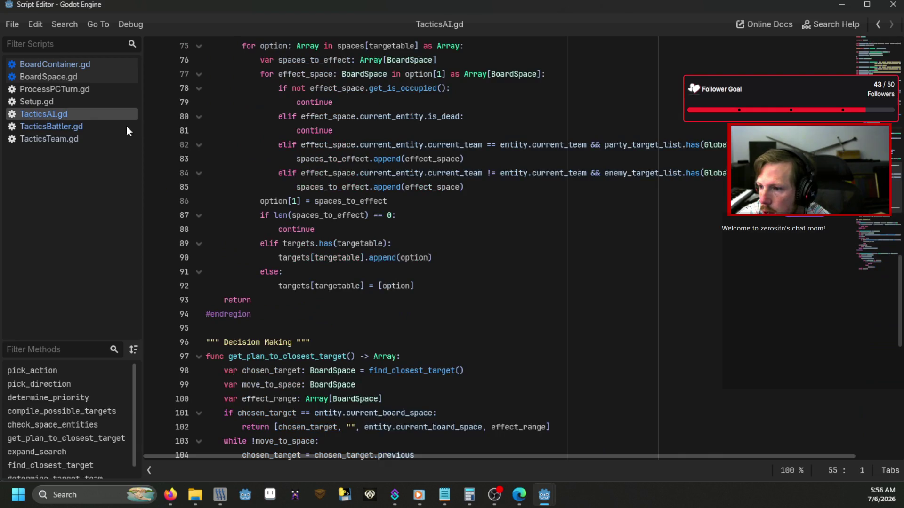
scroll(303, 242, down, 3)
scroll(304, 242, down, 9)
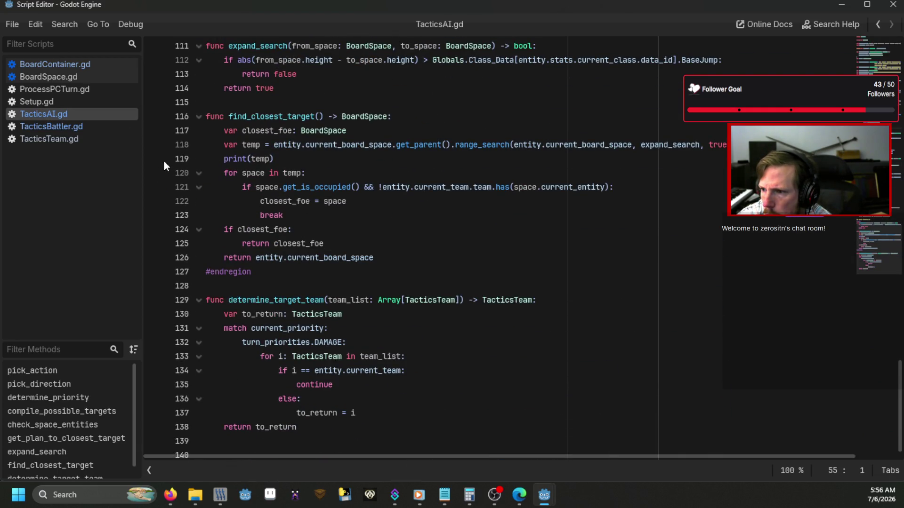
click(154, 173)
key(F5)
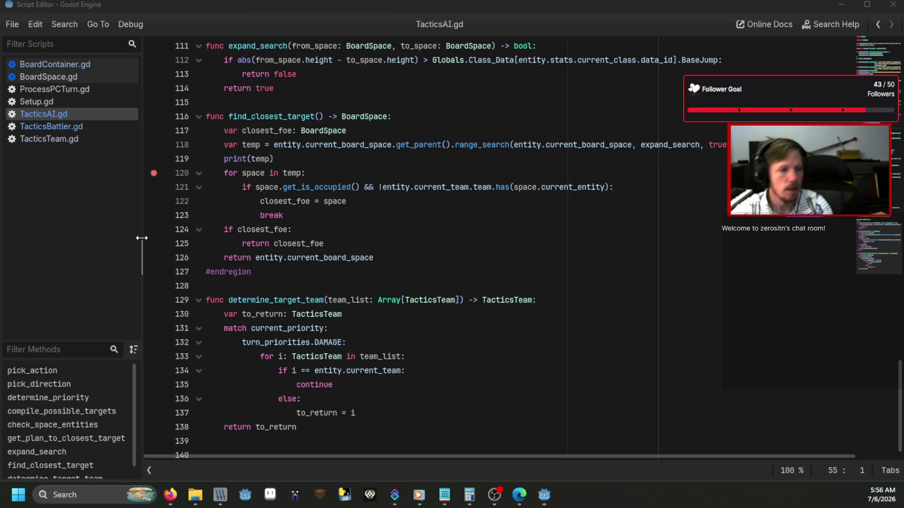
Submit the dev console command and continue past the TeamPlacement debugger break
text(dev)
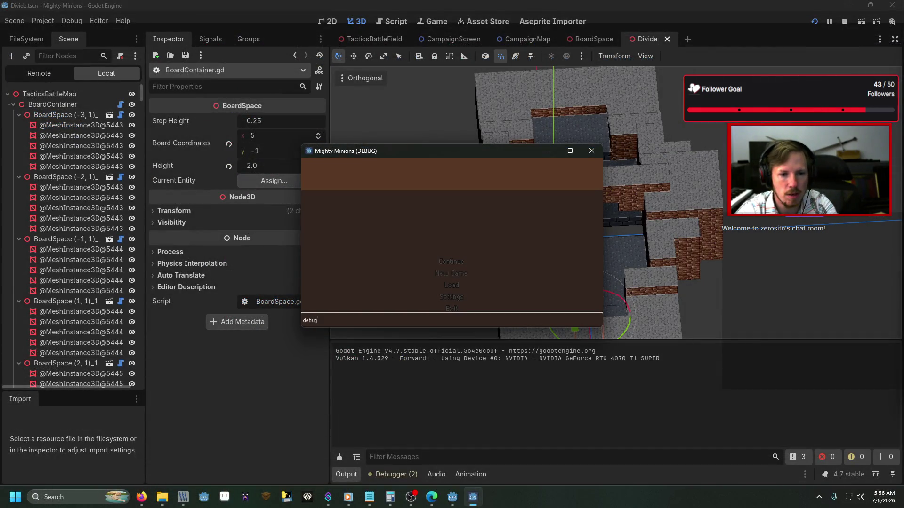
key(Return)
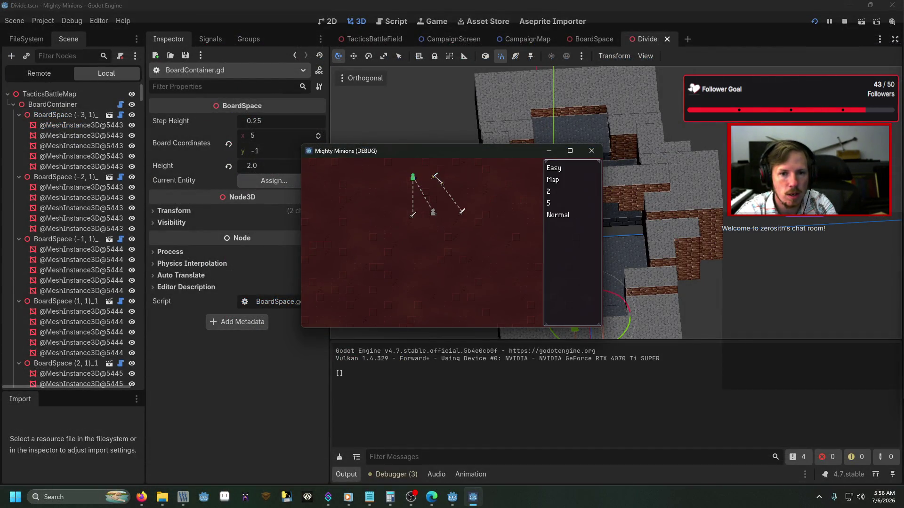
click(435, 176)
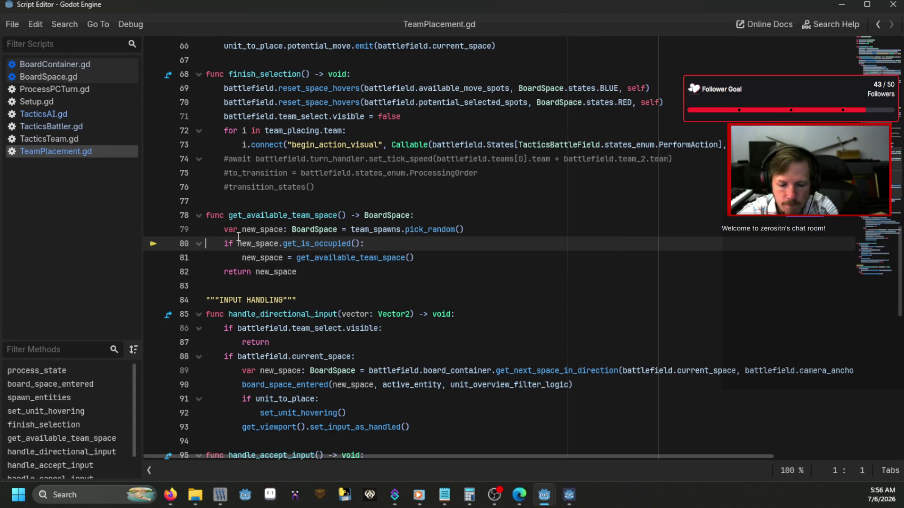
key(F5)
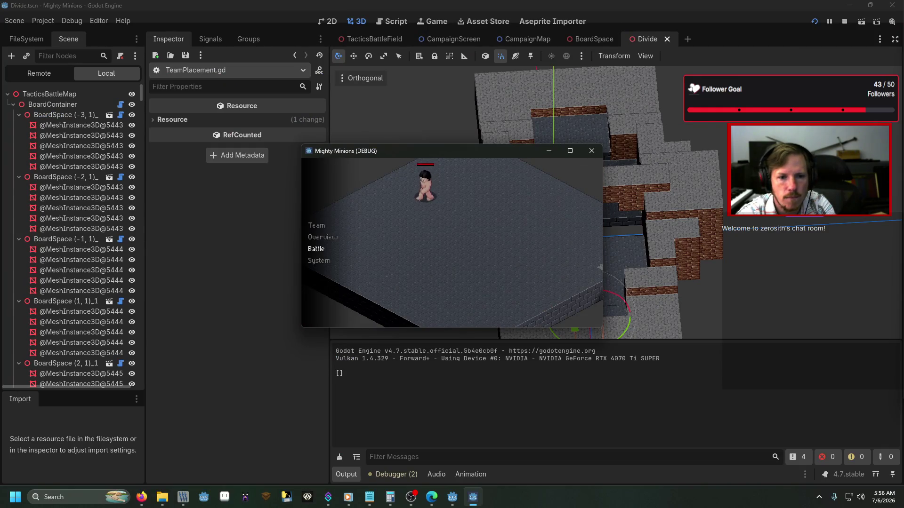
Enter a battle and choose Begin so execution halts at the line 120 breakpoint
key(Return)
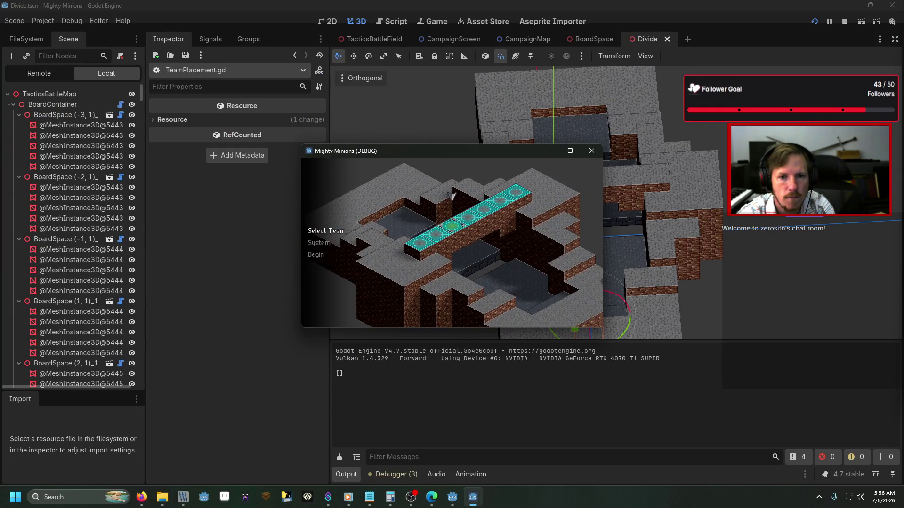
key(Return)
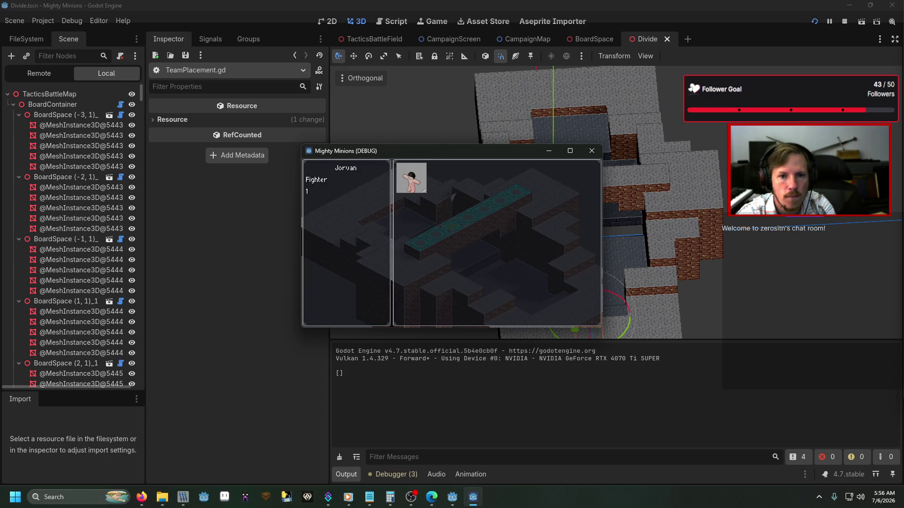
key(Return)
key(Down)
key(Return)
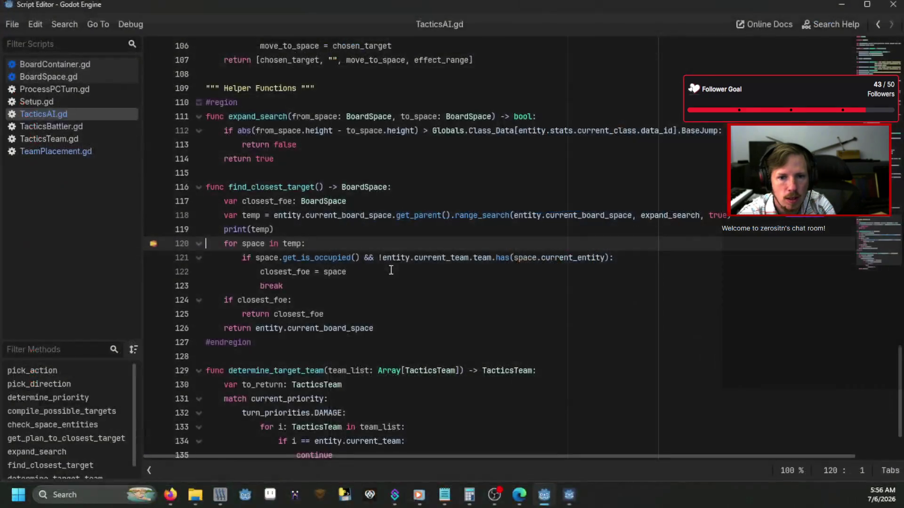
Bring the editor forward, check the BoardSpace list in Output, and select tile (6, -4)
key(alt+Tab)
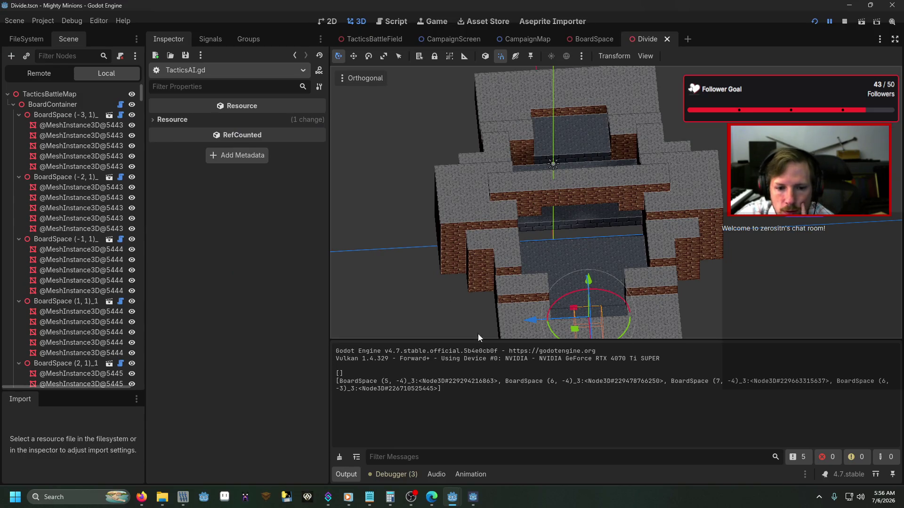
mouse_move(473, 497)
mouse_move(479, 457)
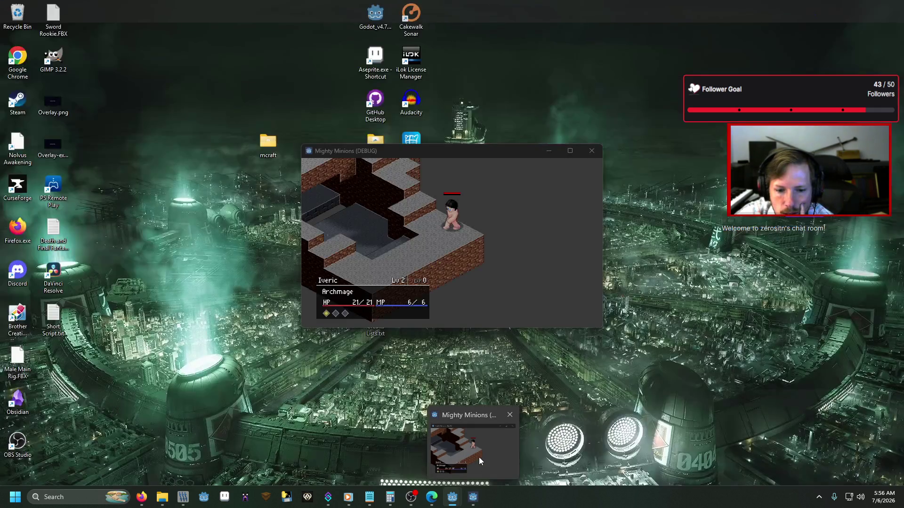
click(670, 325)
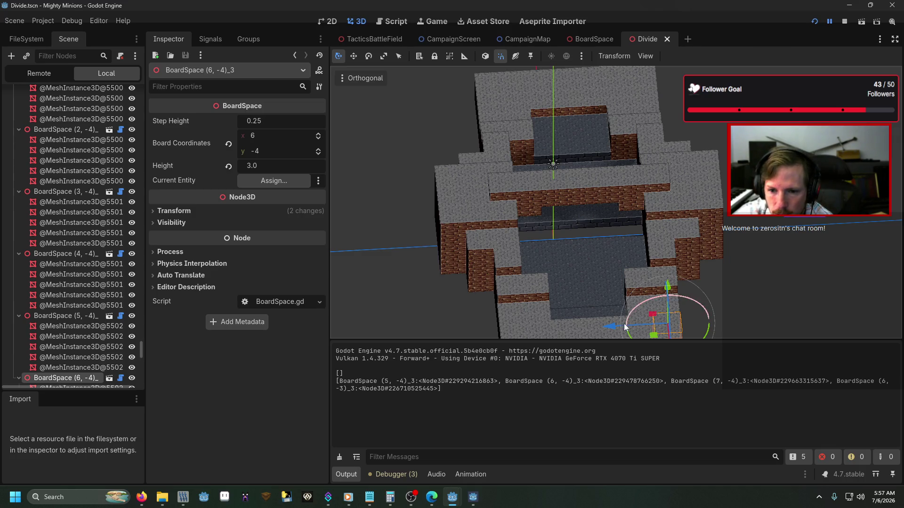
Inspect tiles (6,-3), (5,-4), (7,-4), (4,-4) and (5,-3) in a front view, then return to TacticsAI.gd
click(641, 322)
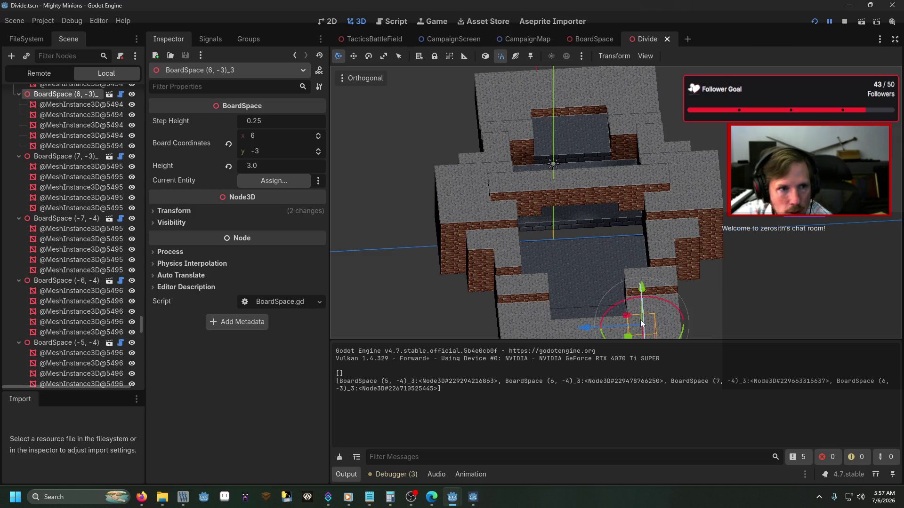
click(673, 297)
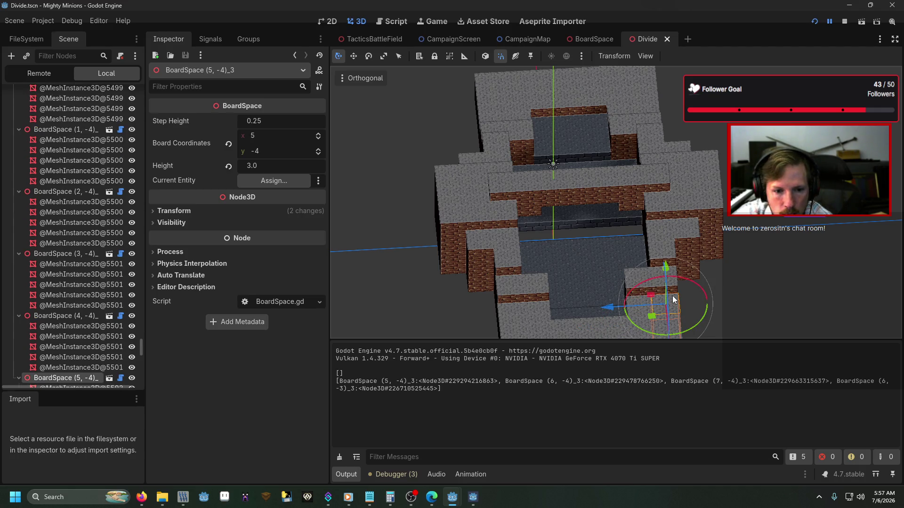
click(643, 326)
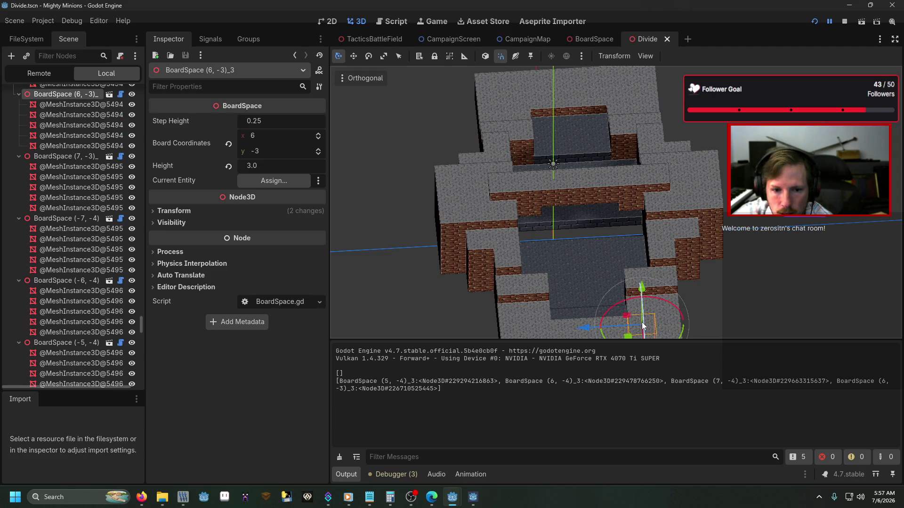
key(KP_7)
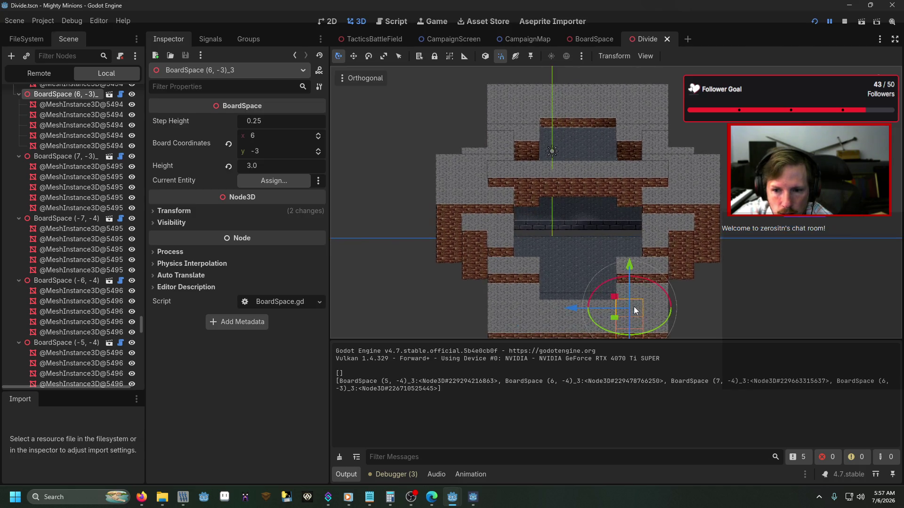
click(654, 328)
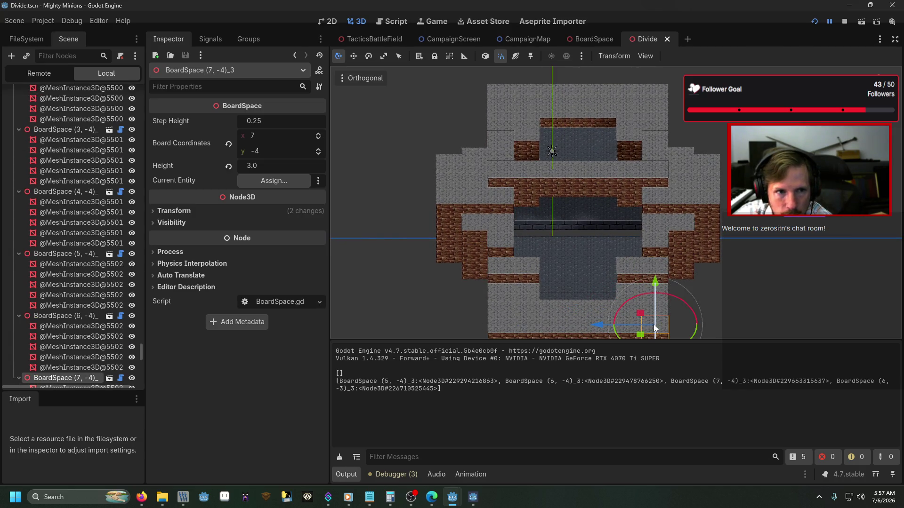
click(663, 270)
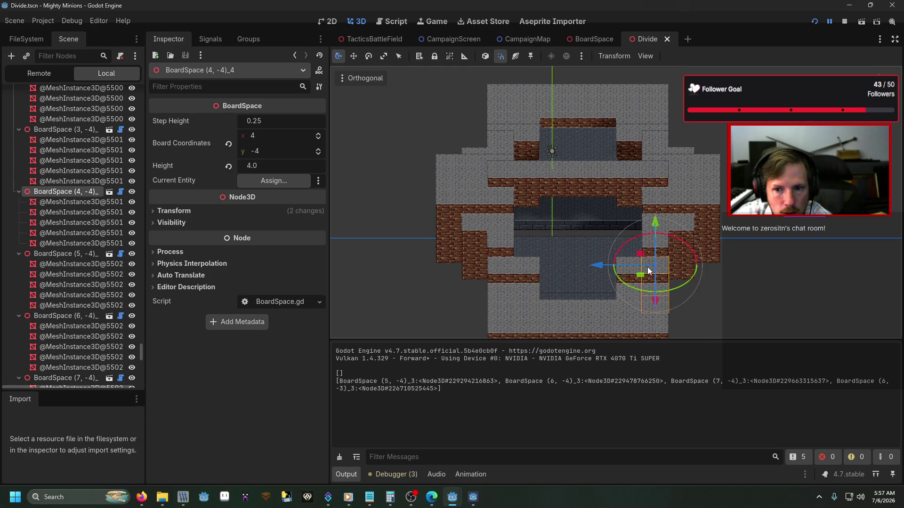
click(626, 294)
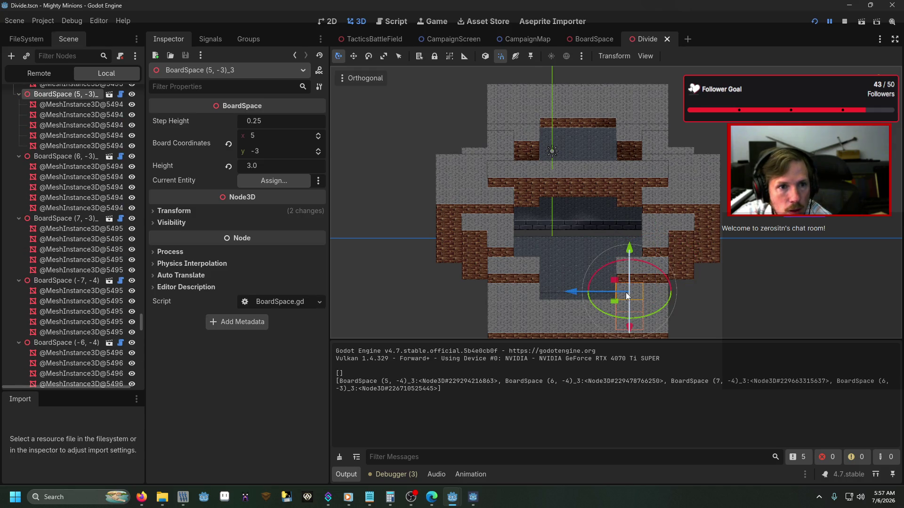
click(653, 290)
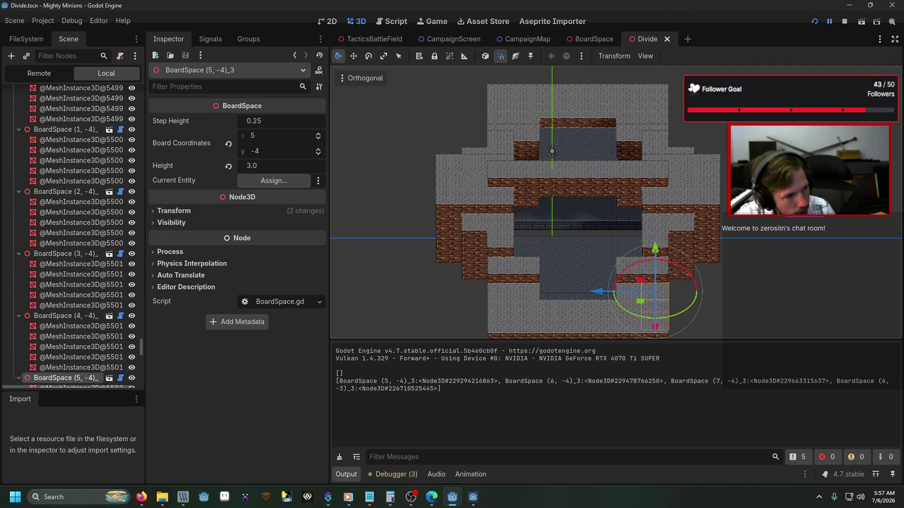
key(alt+Tab)
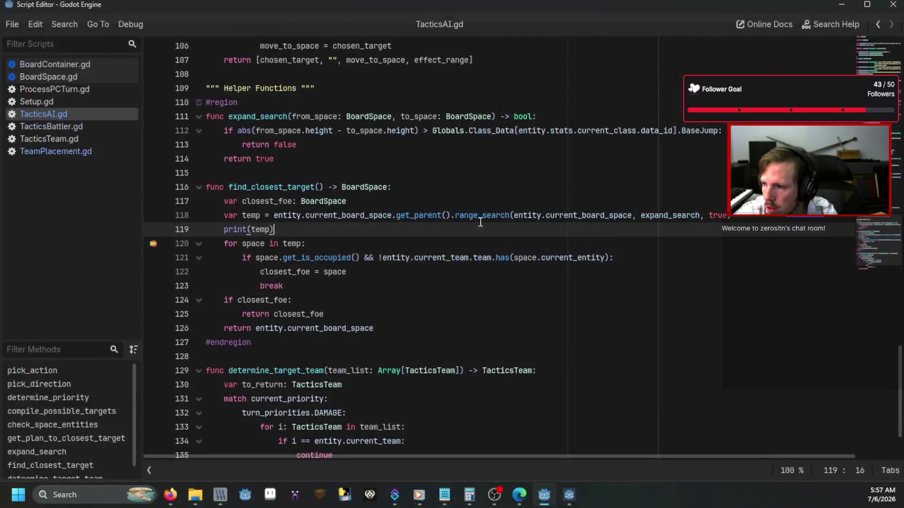
Set a breakpoint on the line 202 loop in BoardContainer.gd's range_search
double_click(485, 215)
click(467, 231)
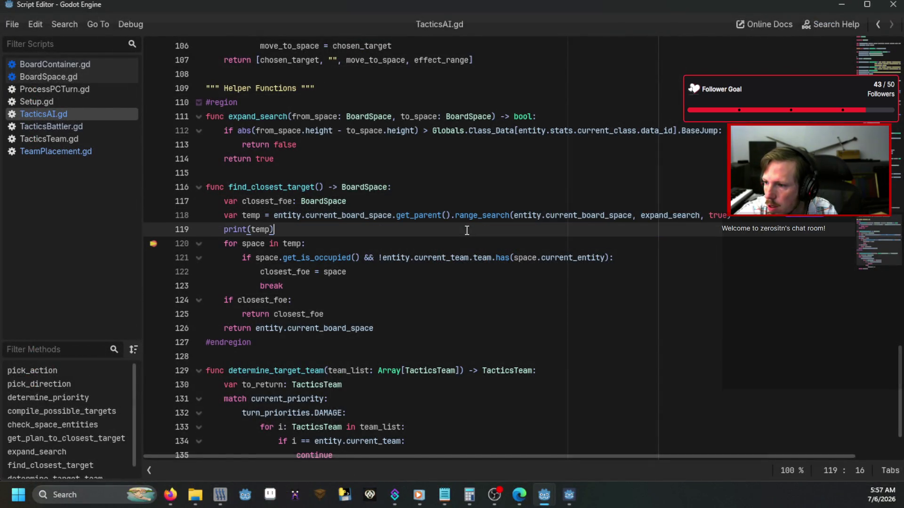
click(95, 65)
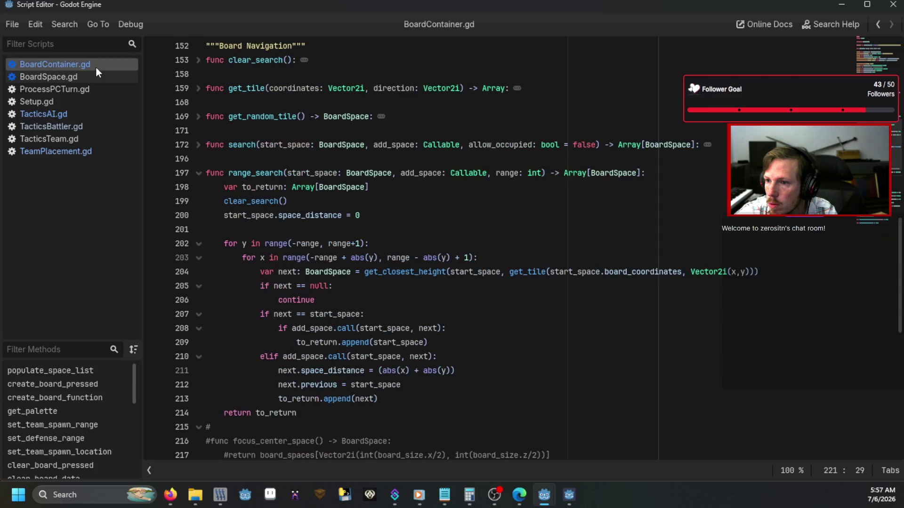
scroll(317, 235, down, 1)
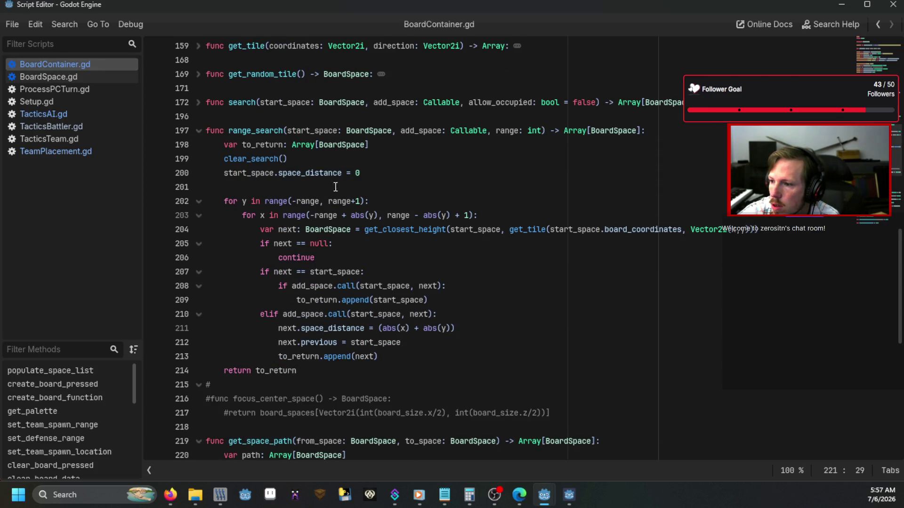
mouse_move(339, 180)
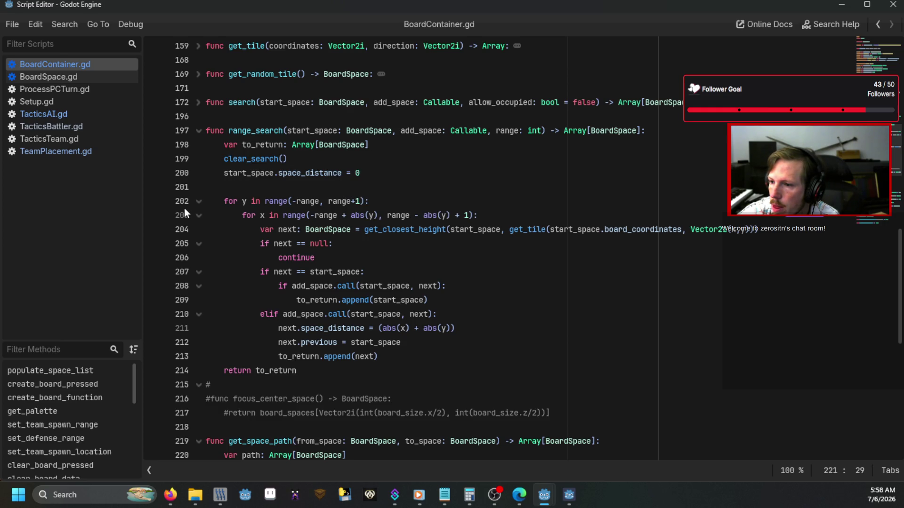
click(154, 201)
Relaunch the game with the debug command, add a breakpoint at TacticsAI.gd line 118, and resume
key(F5)
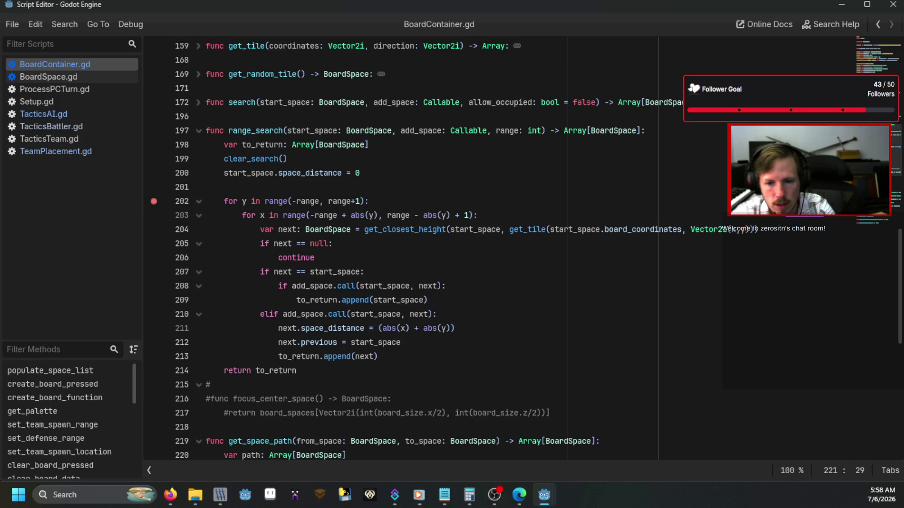
text(debug)
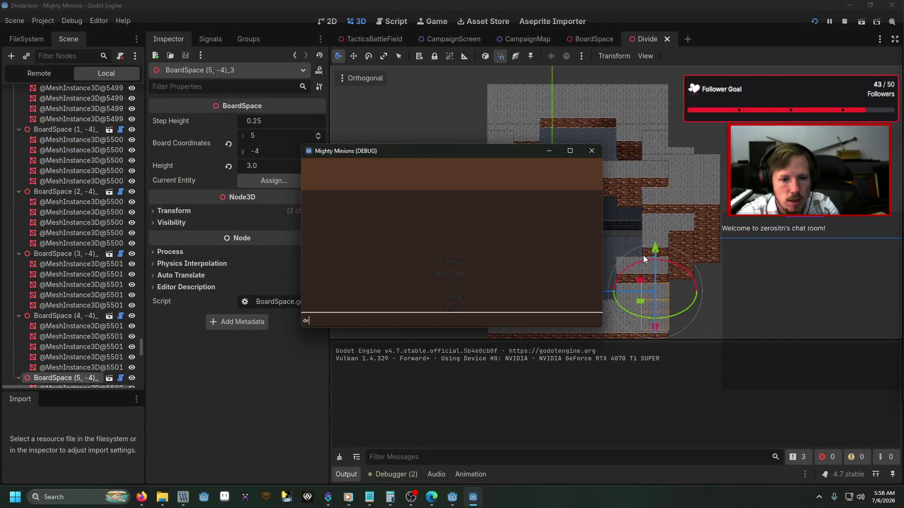
key(Return)
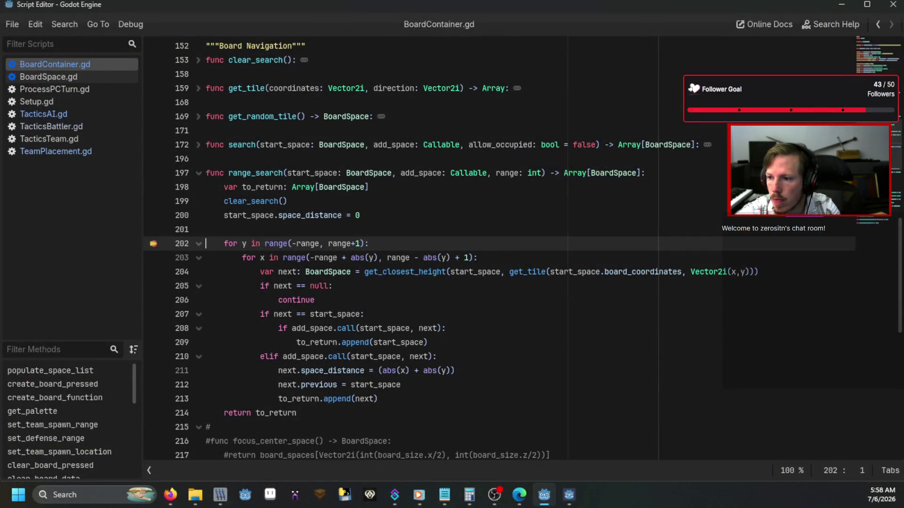
click(27, 114)
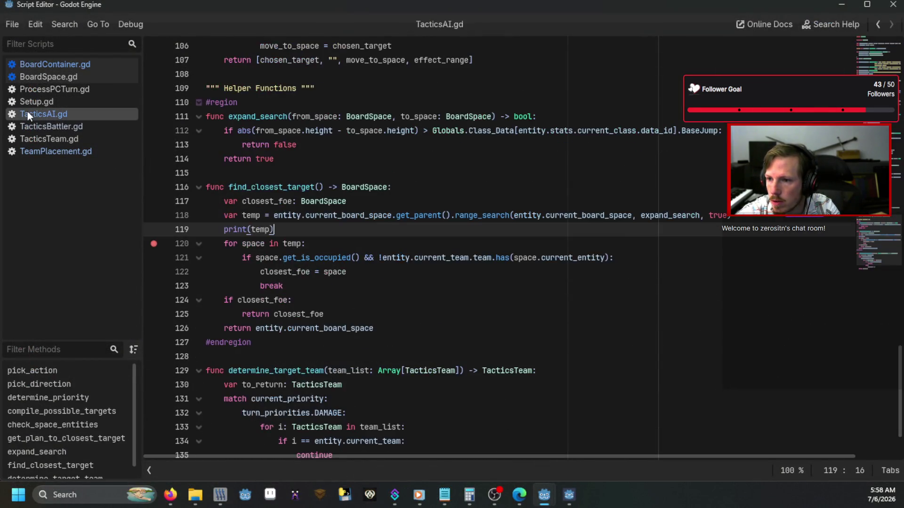
click(154, 215)
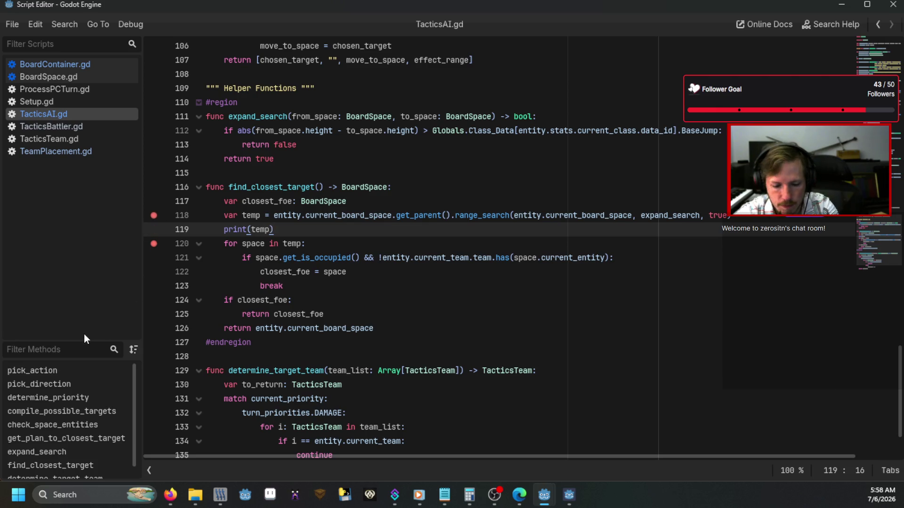
key(F12)
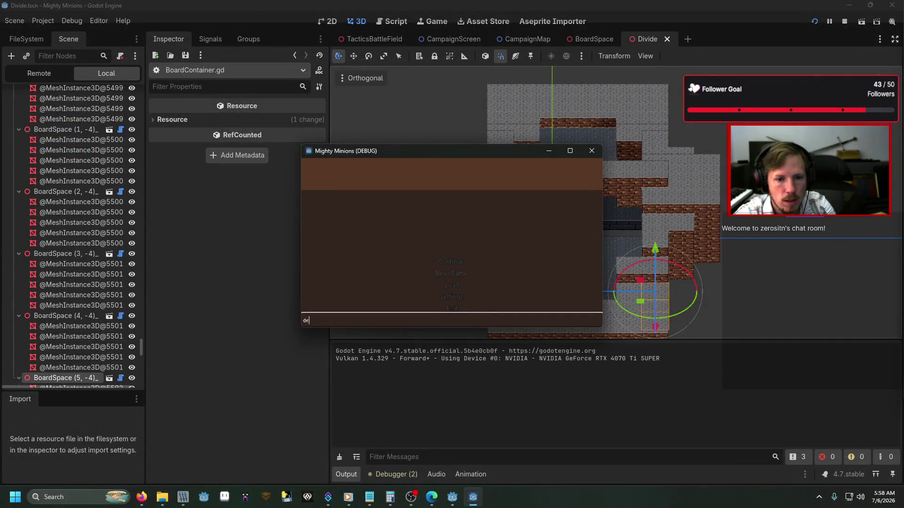
Submit the next console command, load the Battle map, and begin the battle so the AI runs
text(next)
key(Return)
key(Down)
key(Return)
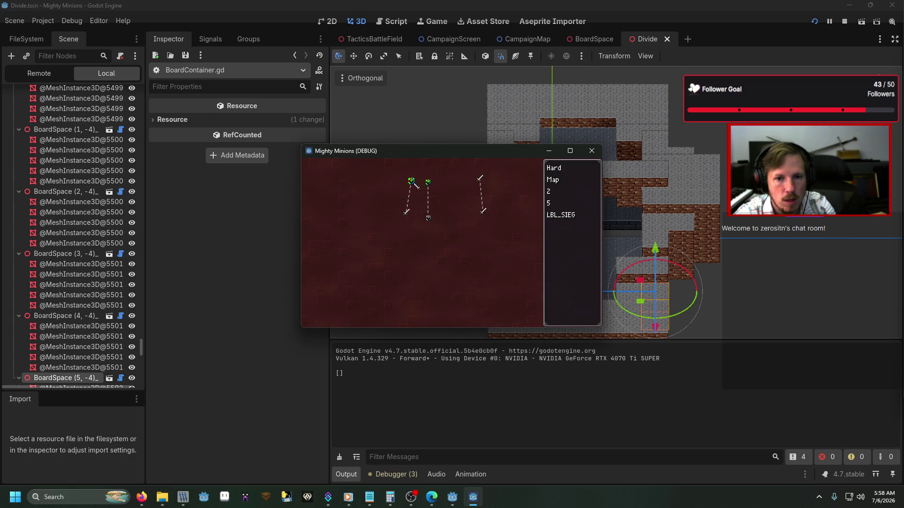
key(Return)
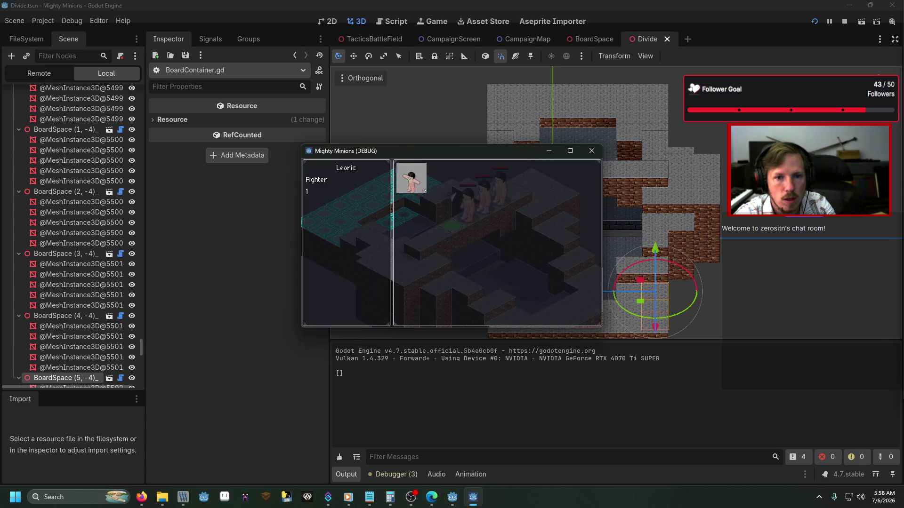
key(Return)
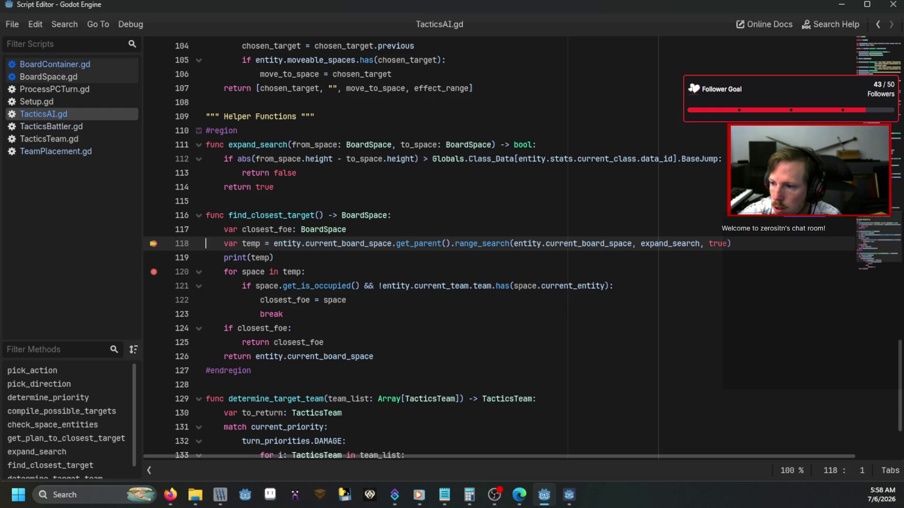
Step into range_search through lines 200–204, then into expand_search and get_tile
key(F11)
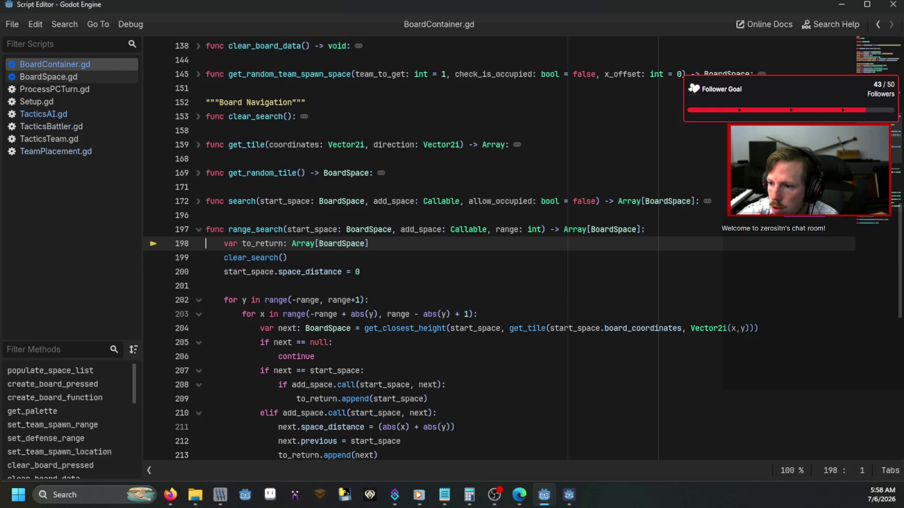
key(F10)
key(F10)
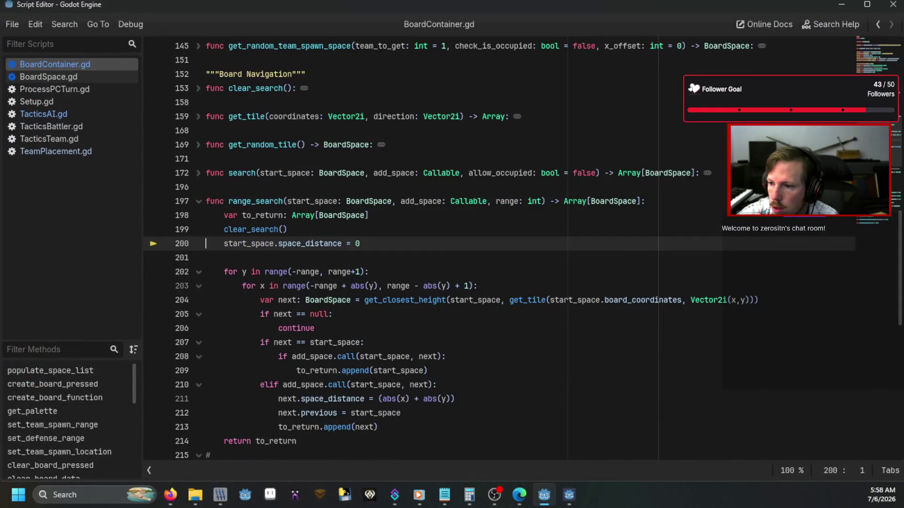
key(F10)
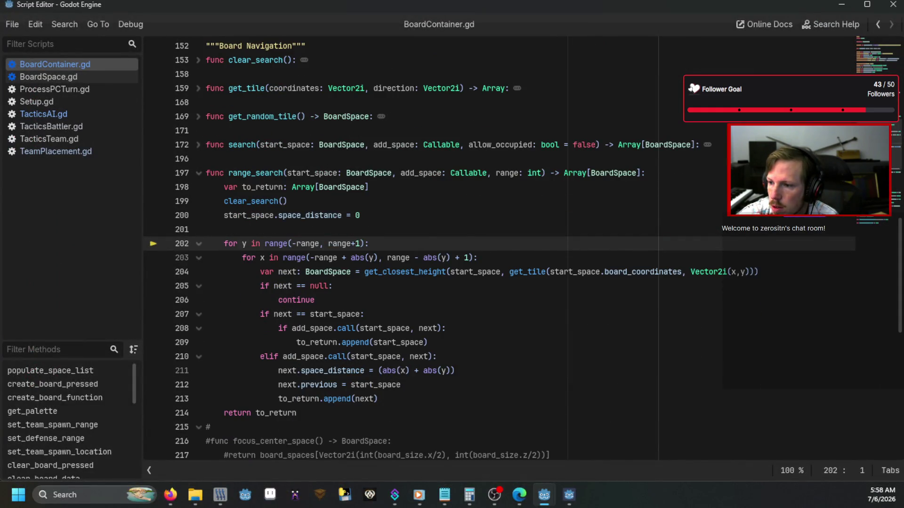
key(F10)
key(F10)
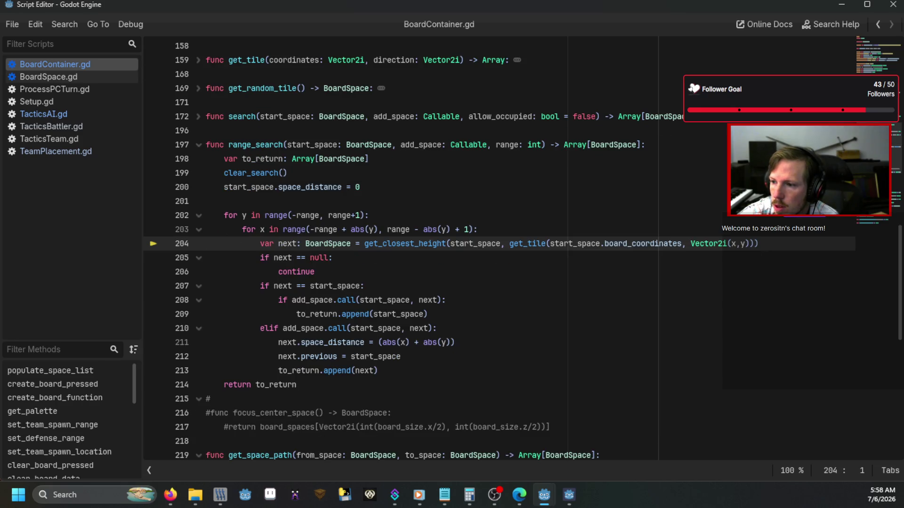
key(F10)
key(F10)
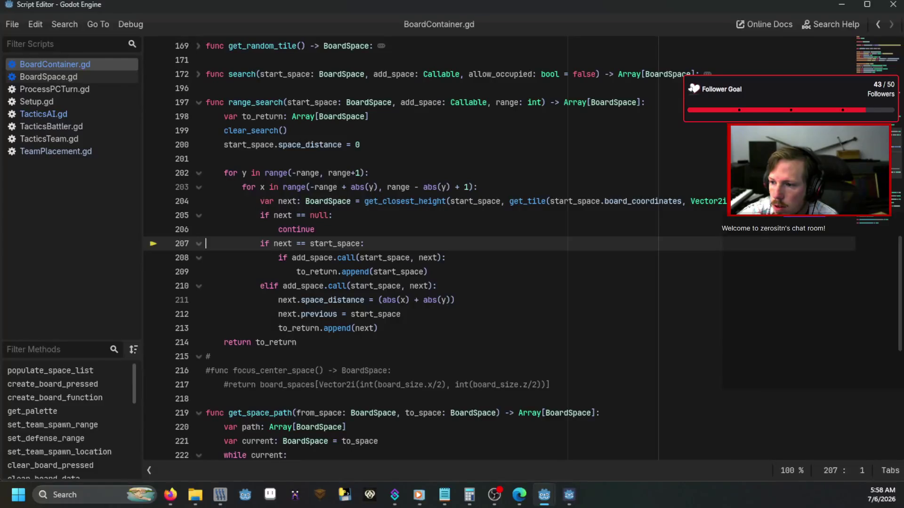
key(F11)
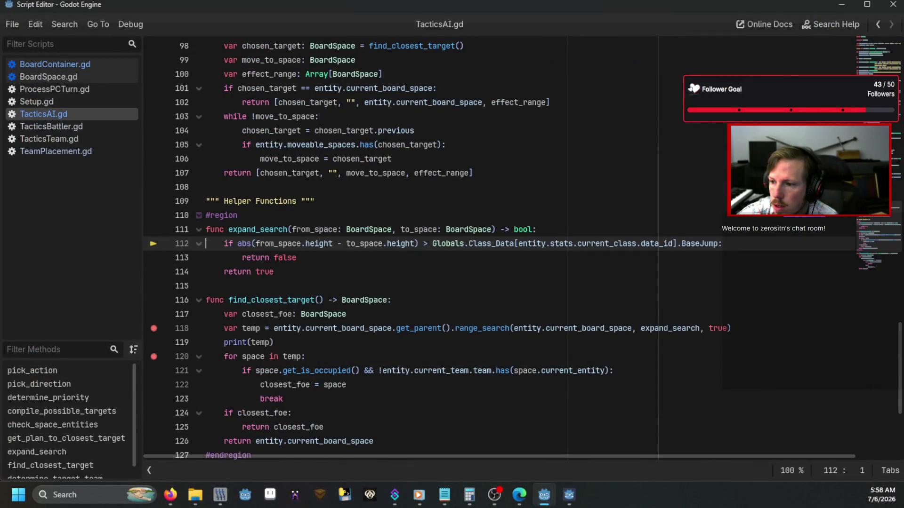
key(F10)
key(F10)
key(F10)
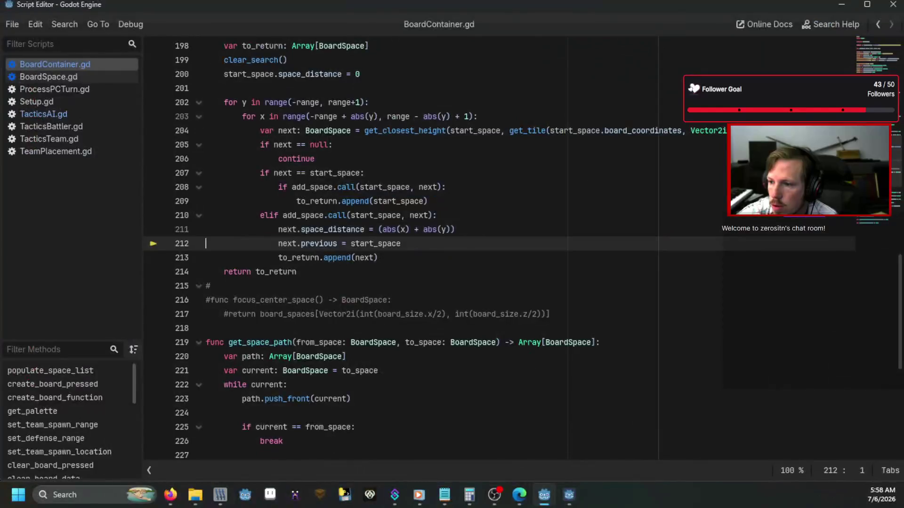
key(F11)
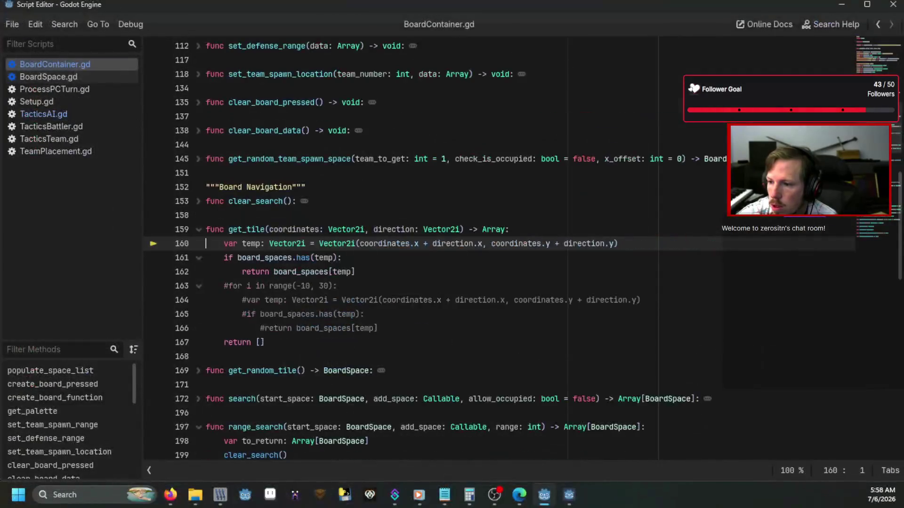
key(F10)
key(F10)
key(F10)
key(F10)
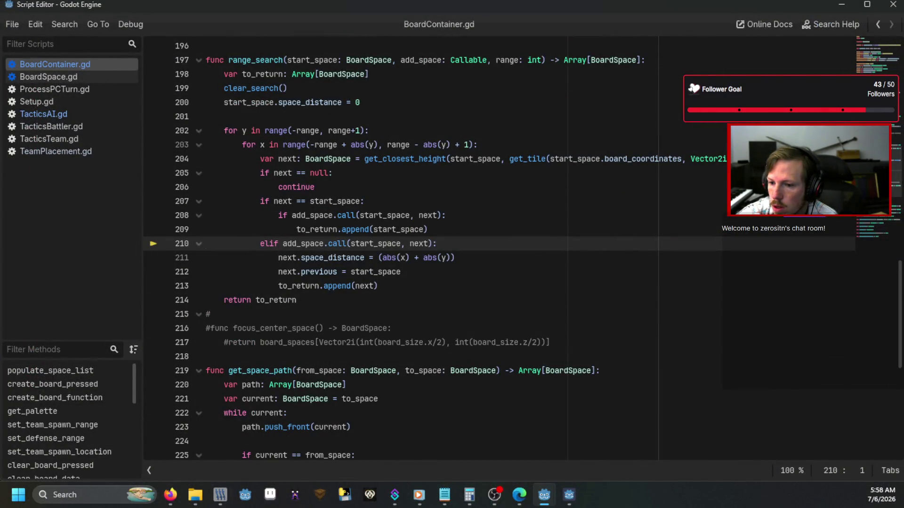
Step into expand_search and get_tile again, returning to range_search at line 209
key(F11)
key(F12)
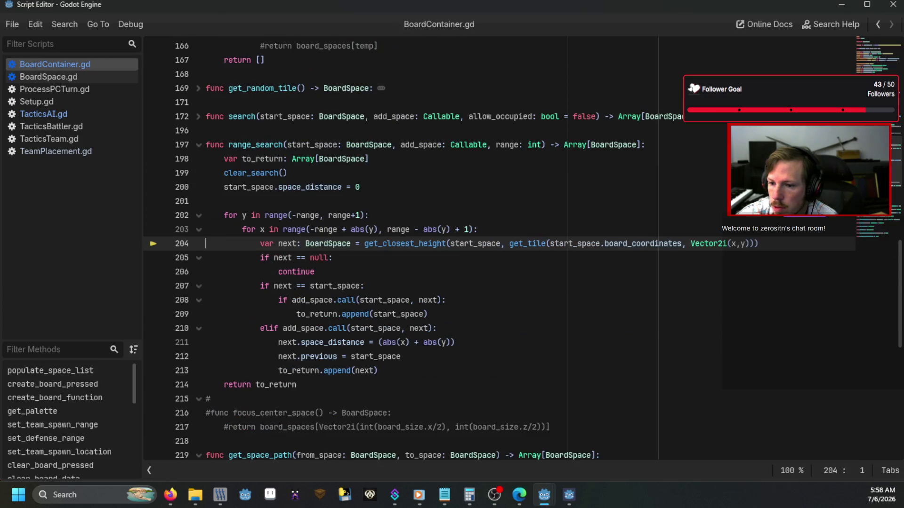
key(F11)
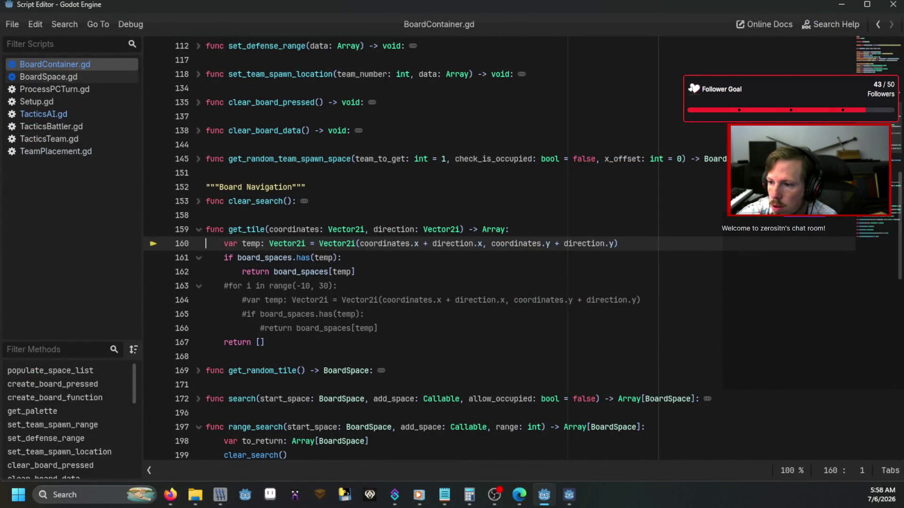
key(F10)
key(F10)
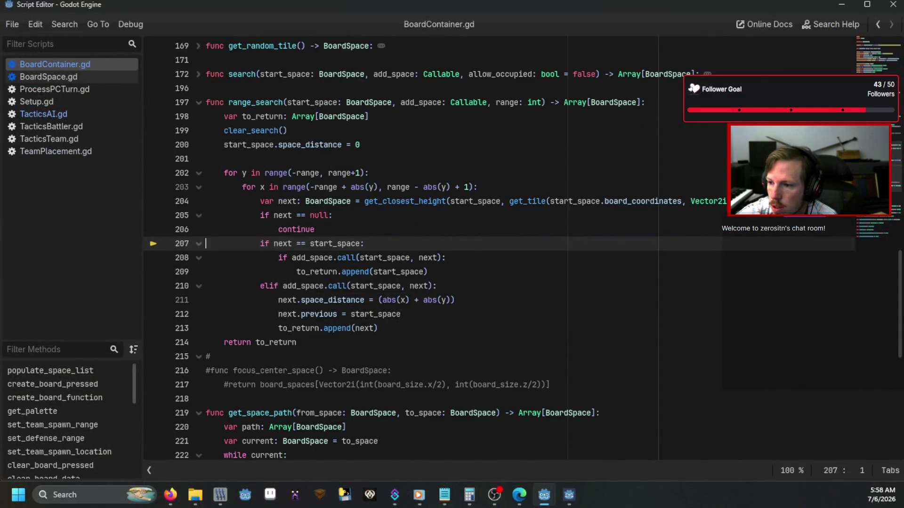
key(F11)
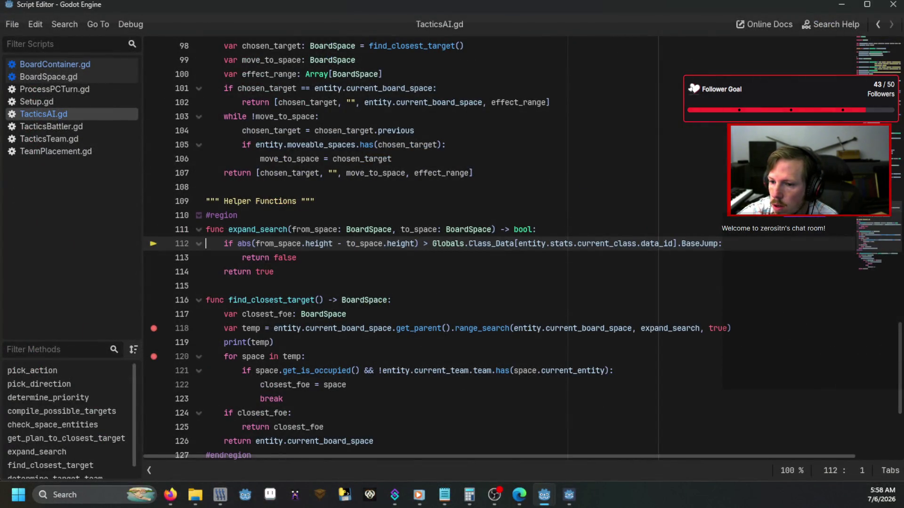
key(F10)
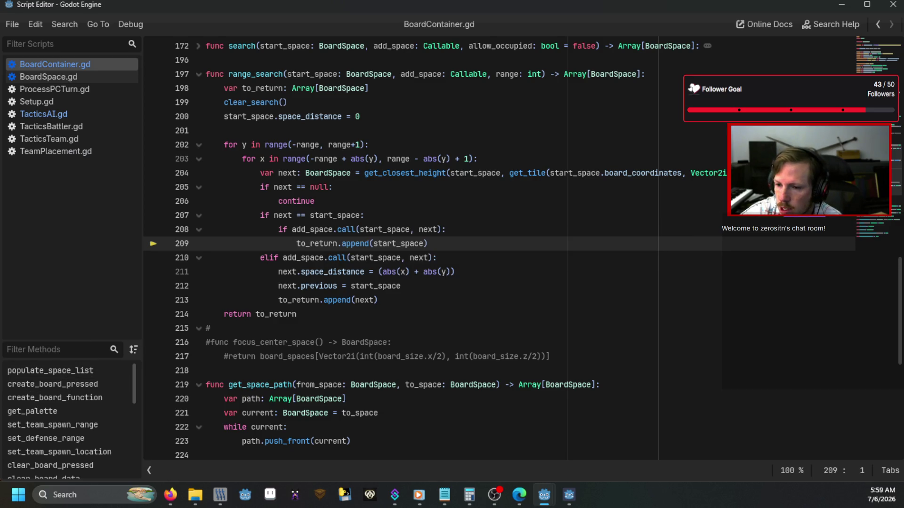
Step the inner loop past the null check to line 210, then run to the return on line 214
key(F10)
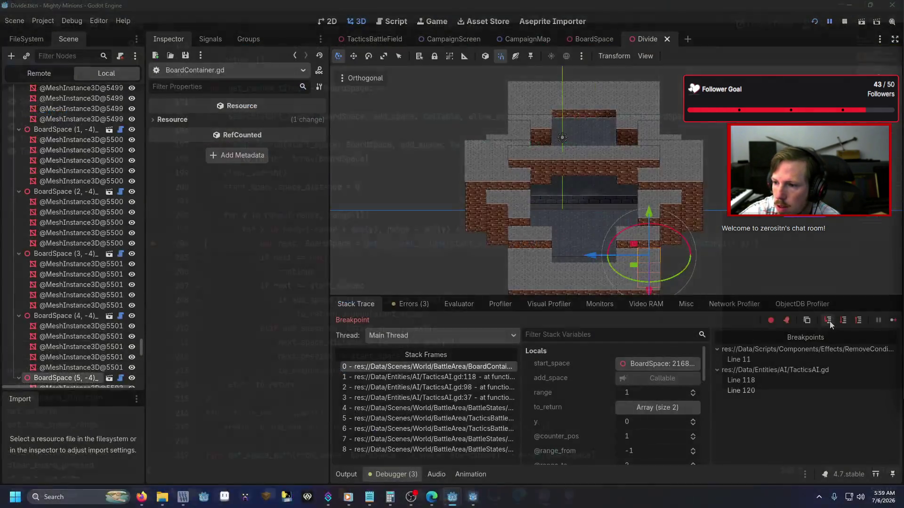
key(F10)
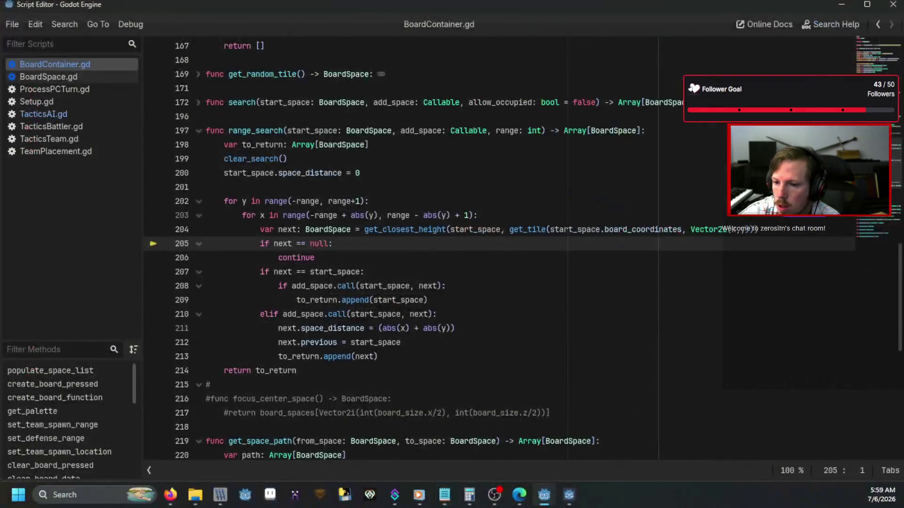
key(F10)
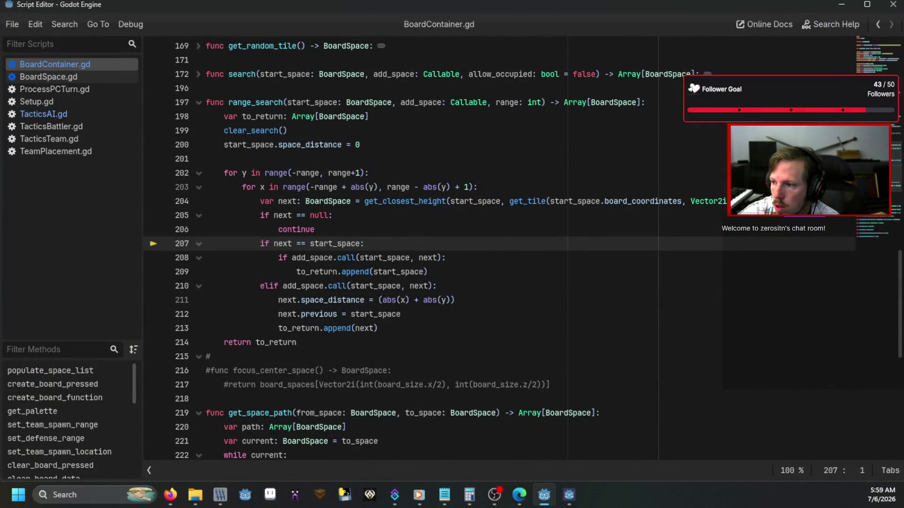
key(F10)
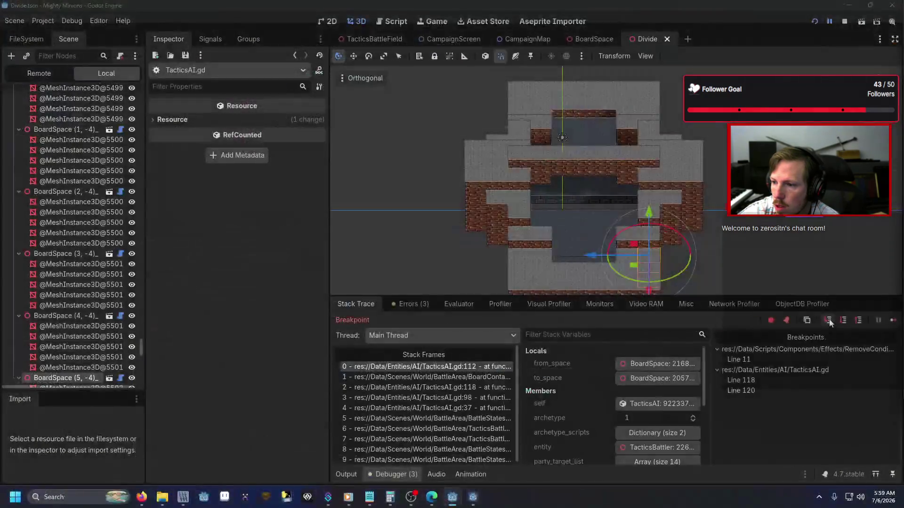
key(F10)
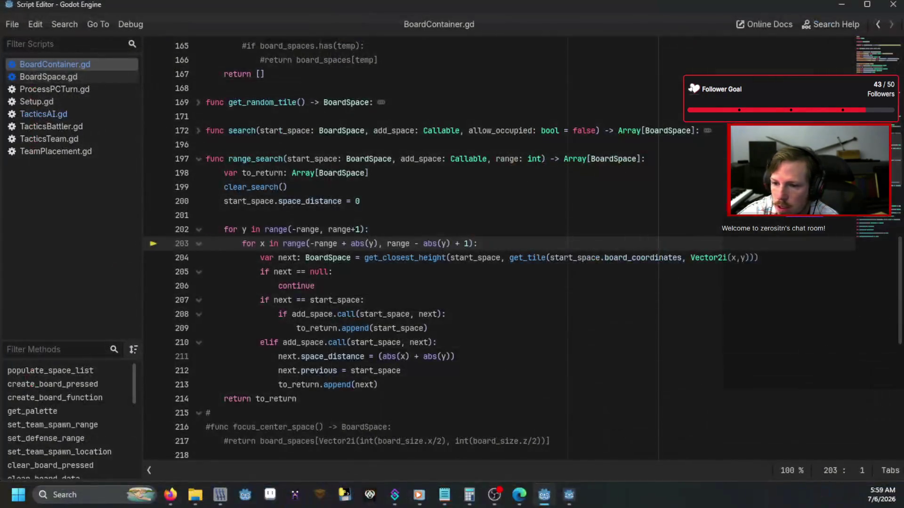
key(F10)
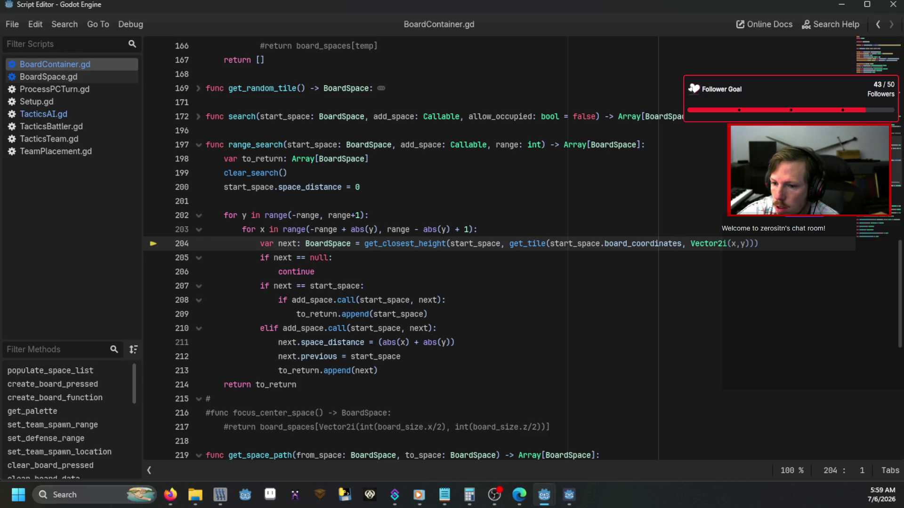
key(F10)
key(F10)
key(F10)
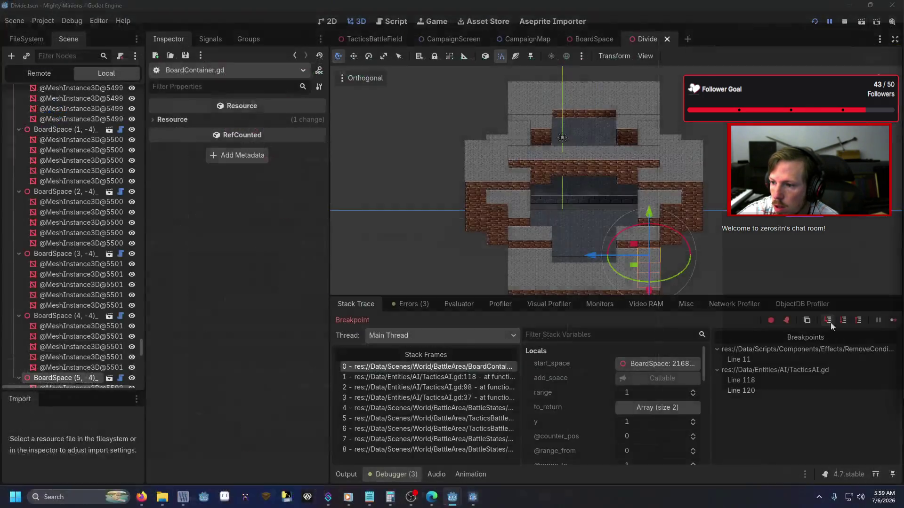
key(F10)
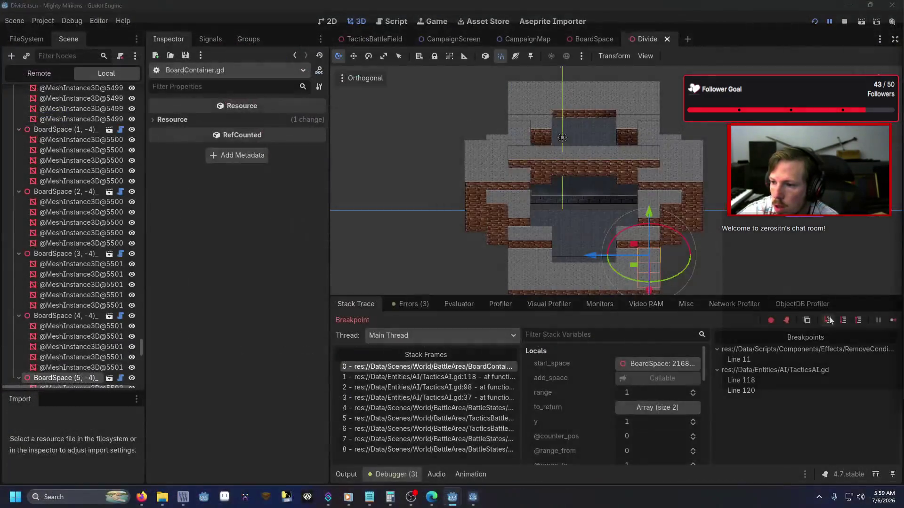
click(829, 320)
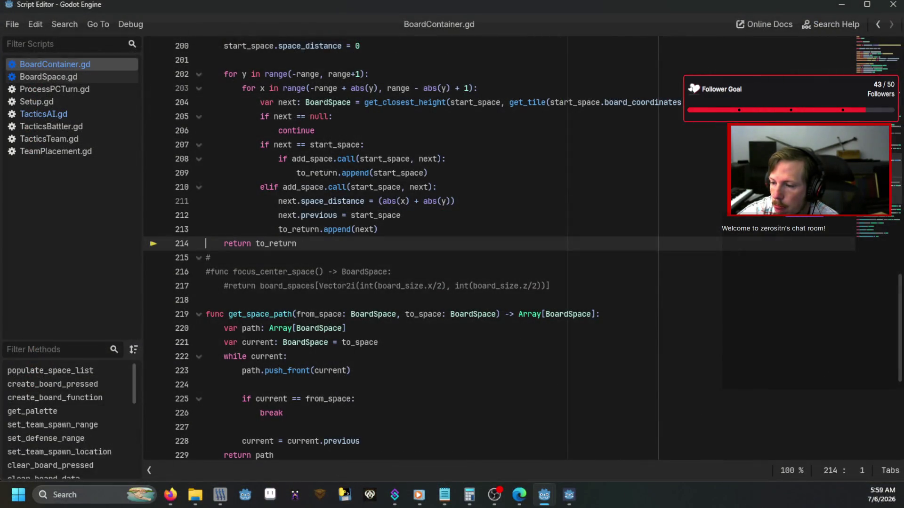
Review range_search's start_space and range parameters in BoardContainer.gd
scroll(410, 211, up, 1)
mouse_move(410, 212)
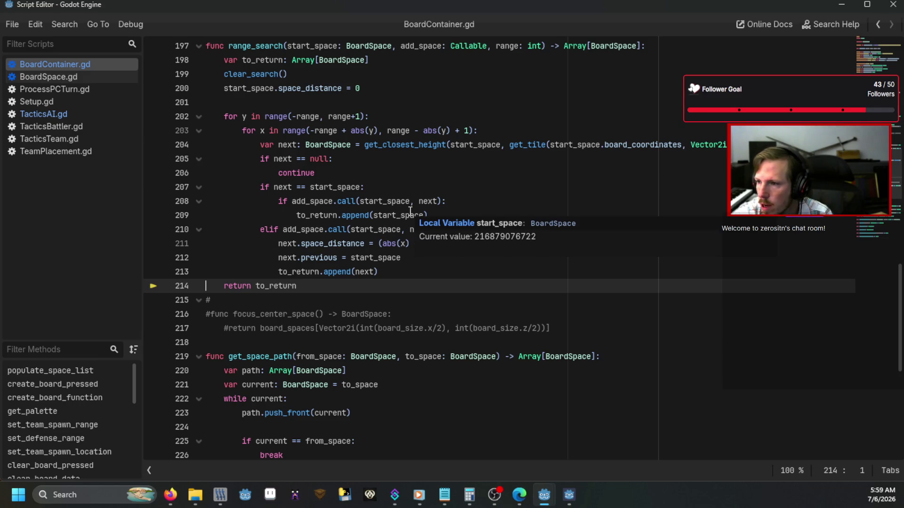
scroll(410, 212, up, 1)
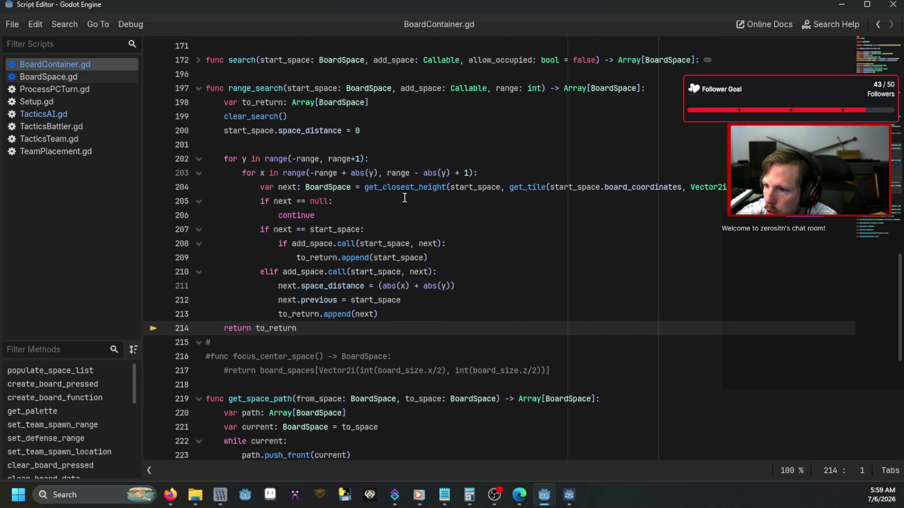
click(313, 160)
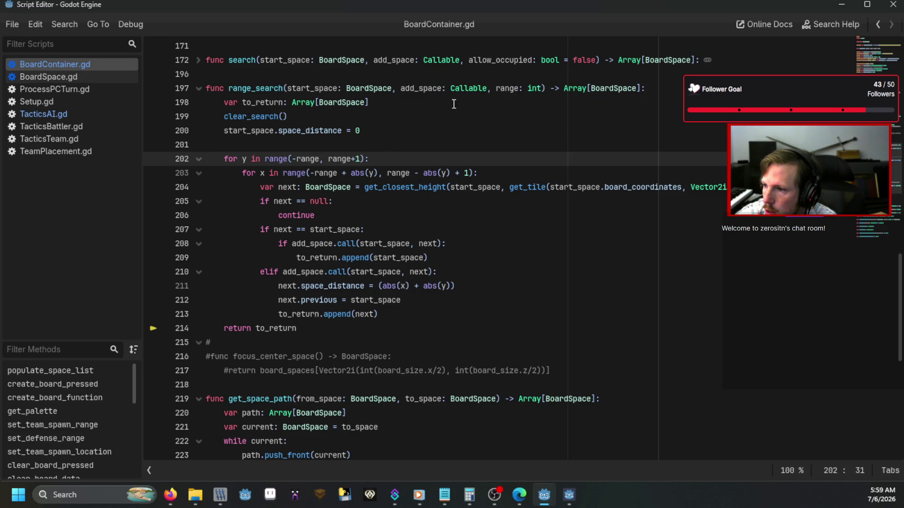
click(520, 89)
Inspect the expand_search and true arguments of line 118's range_search call in TacticsAI.gd
click(97, 113)
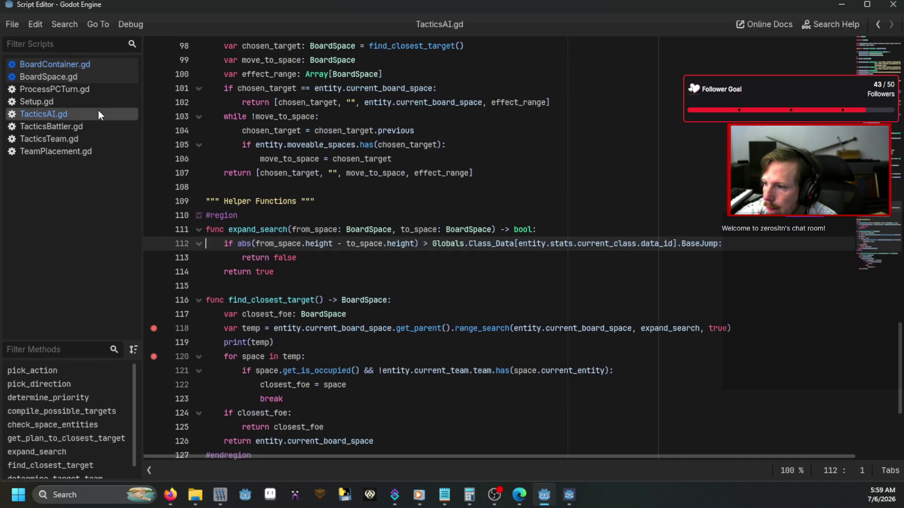
click(660, 328)
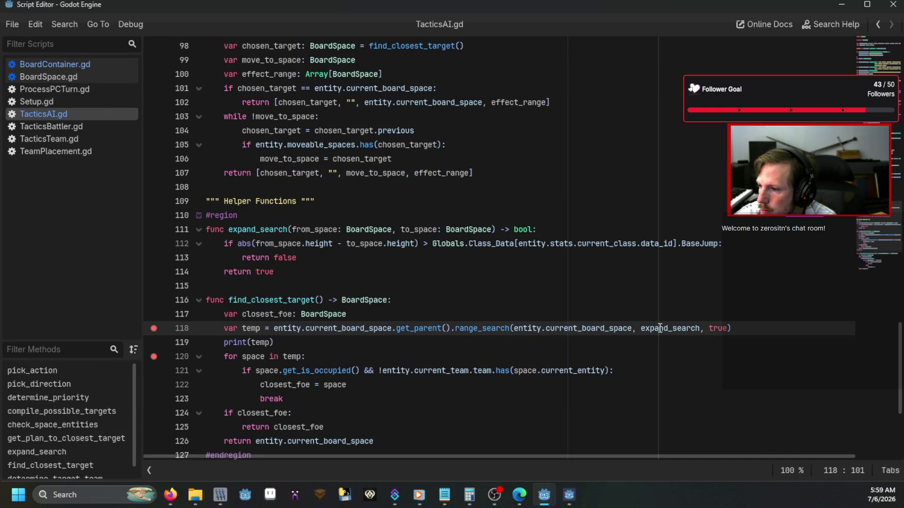
mouse_move(660, 328)
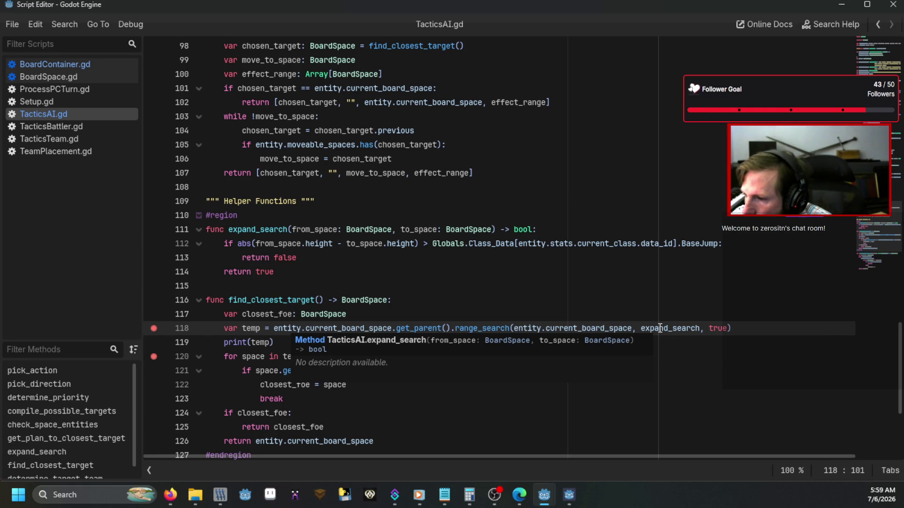
click(714, 330)
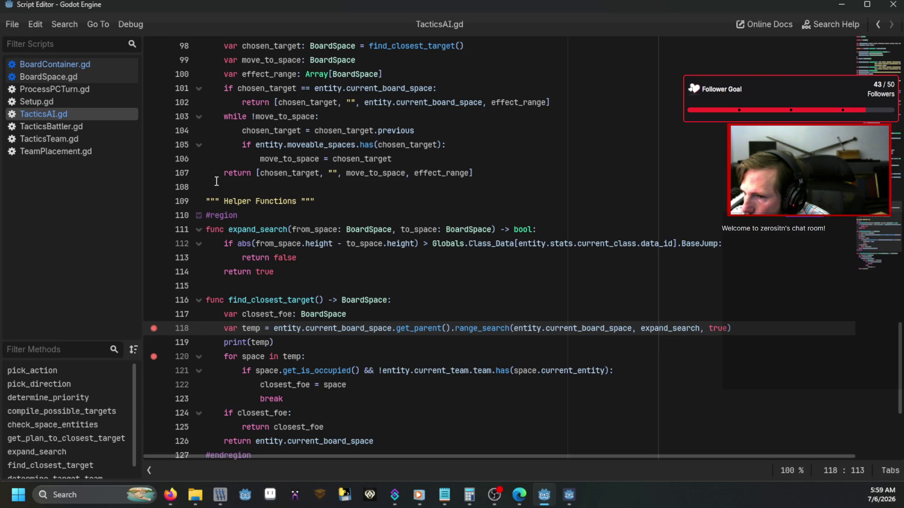
click(76, 64)
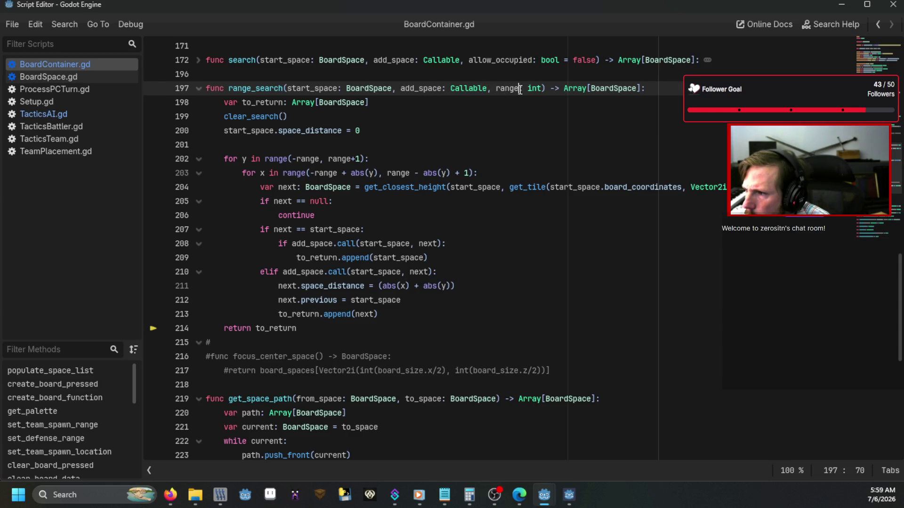
scroll(491, 121, up, 1)
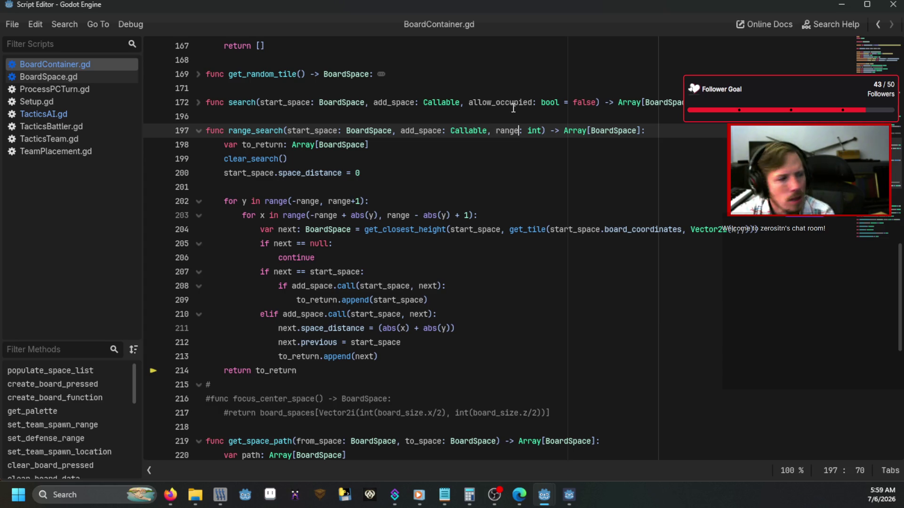
click(82, 114)
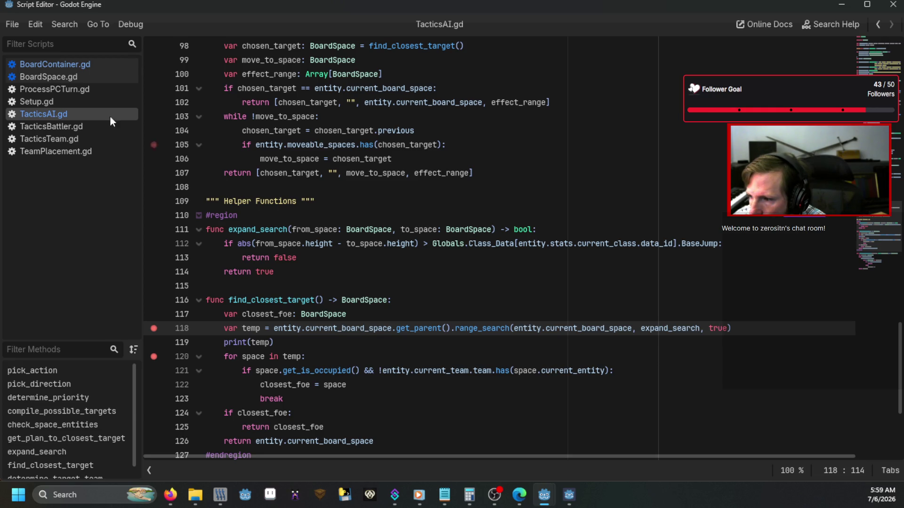
Add print(range) as the first line of range_search in BoardContainer.gd
click(90, 64)
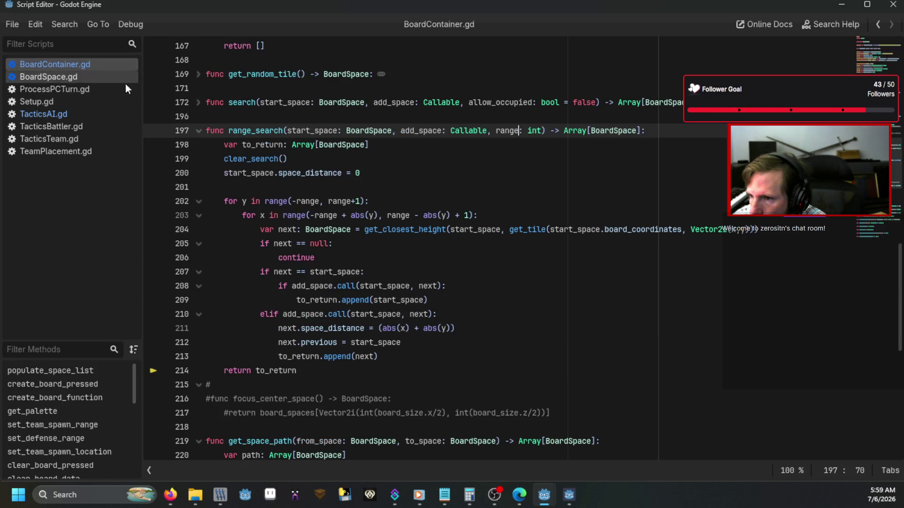
click(198, 102)
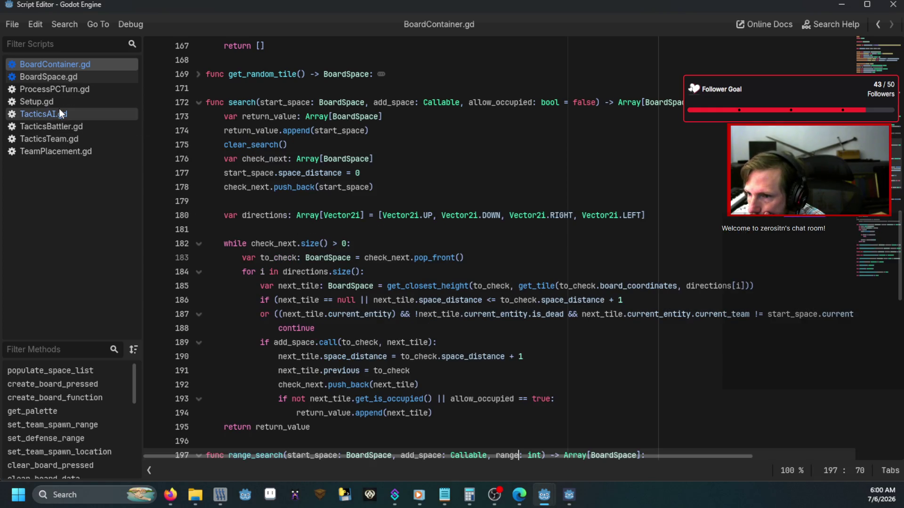
click(59, 110)
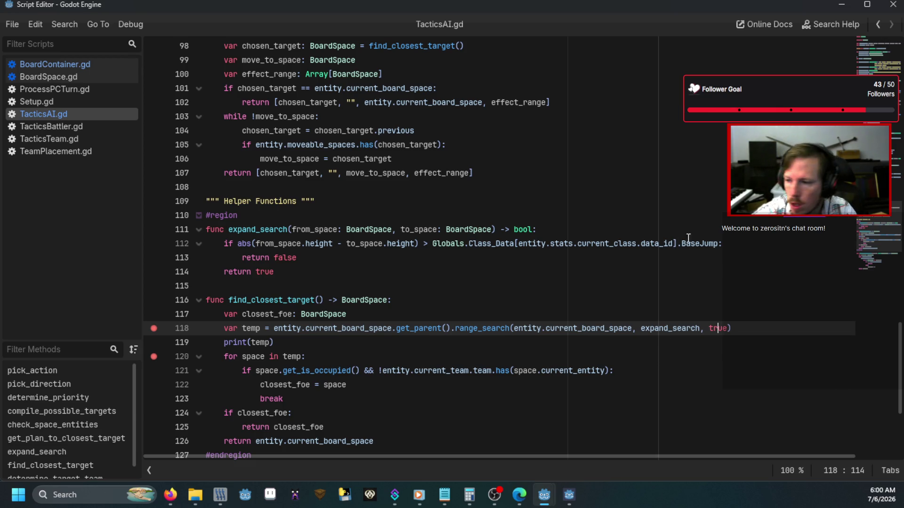
click(78, 64)
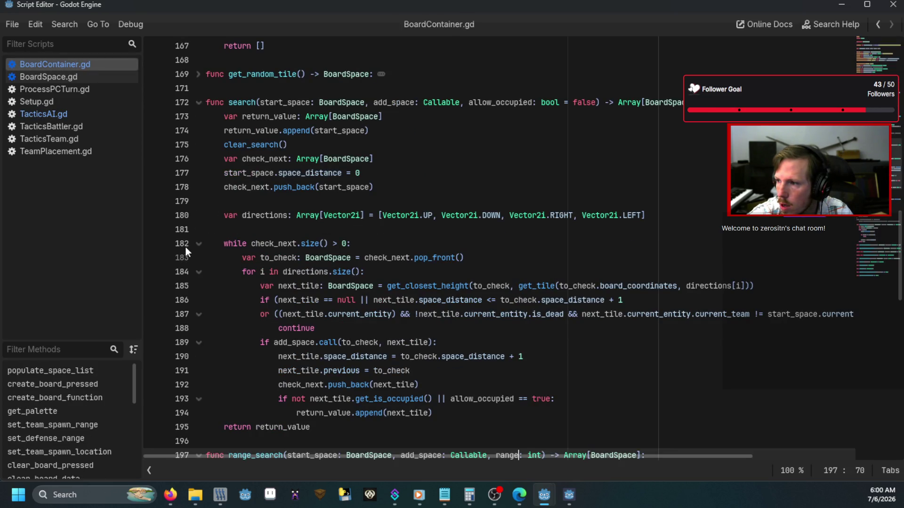
scroll(185, 246, down, 4)
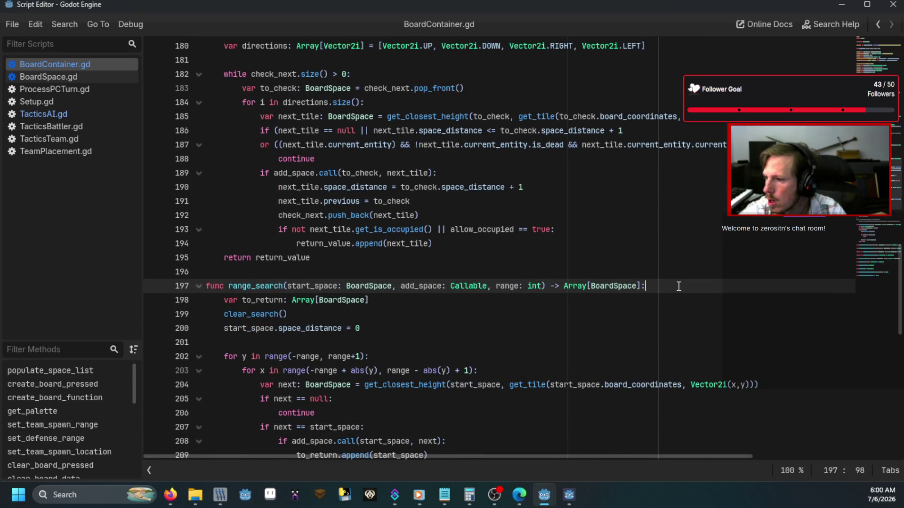
key(Return)
text(print(range)
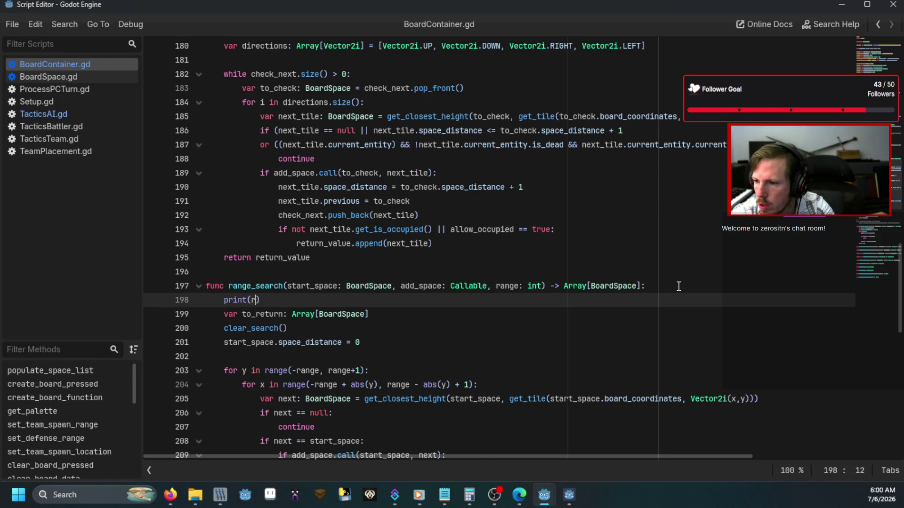
Remove the breakpoints on TacticsAI.gd lines 118 and 120 and run the game again
click(58, 114)
click(154, 329)
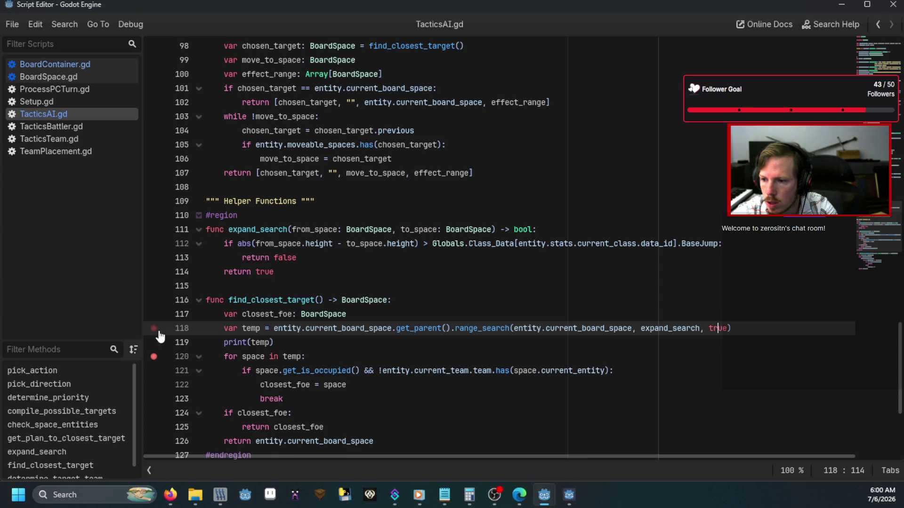
click(154, 356)
key(F5)
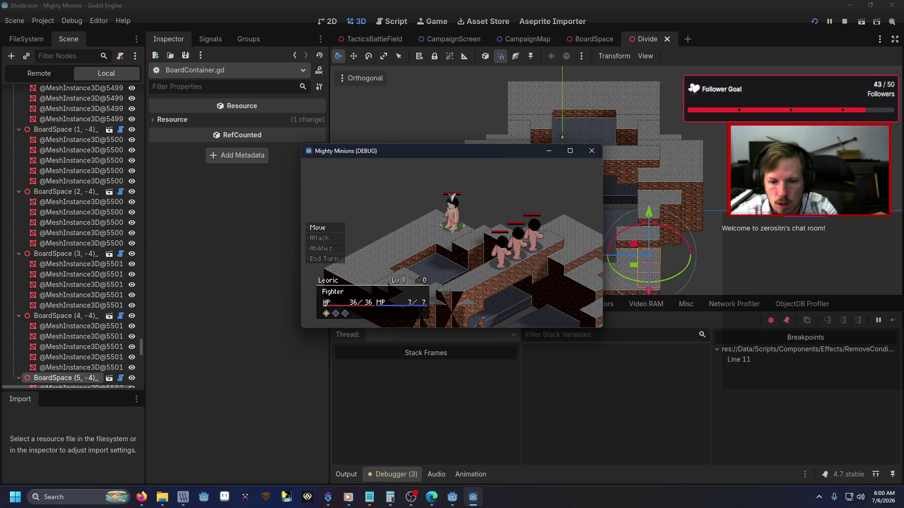
Stop the running game and look over the Errors tab
key(F8)
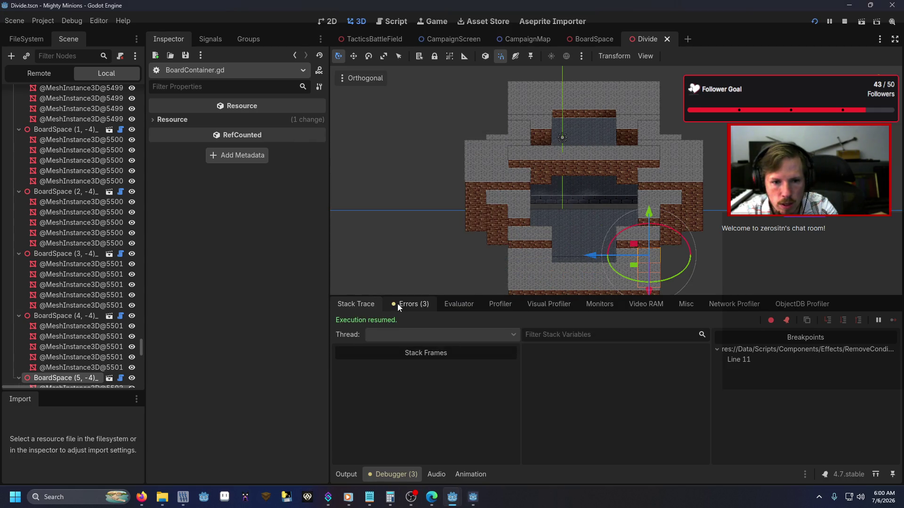
click(398, 304)
click(356, 304)
Scroll the Output log to read the printed range values of 1 and 2
click(354, 475)
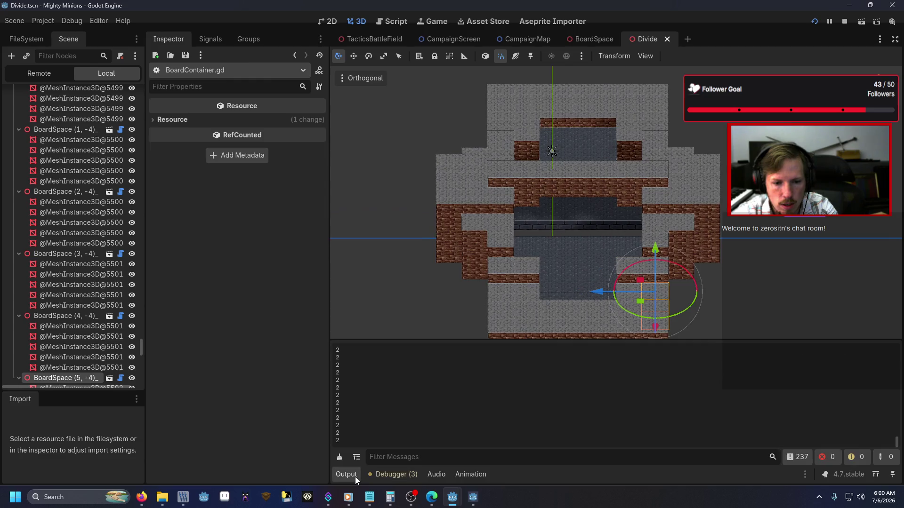
scroll(369, 413, up, 1)
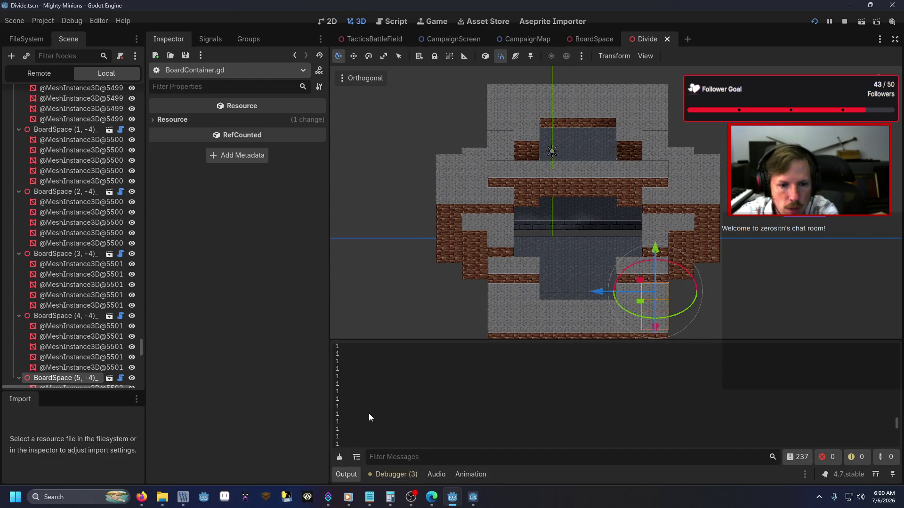
scroll(368, 413, up, 3)
scroll(369, 414, down, 3)
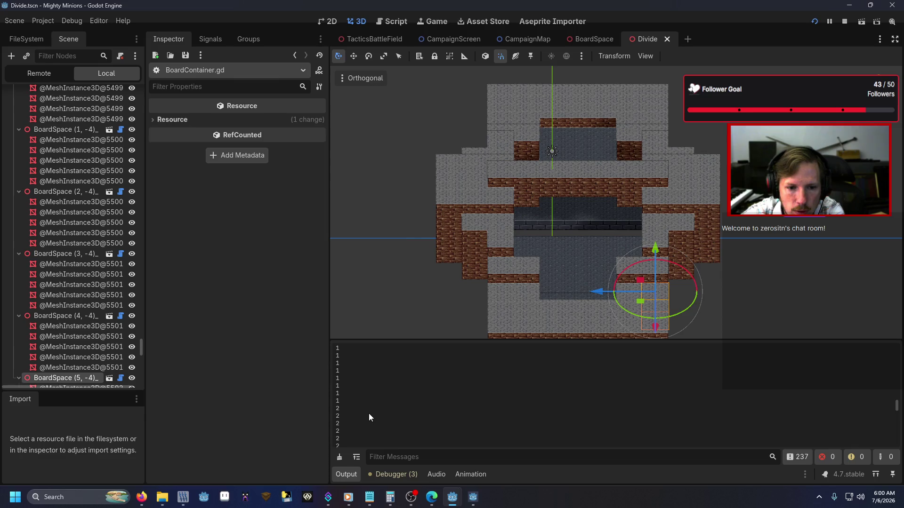
scroll(368, 413, down, 3)
scroll(368, 413, up, 2)
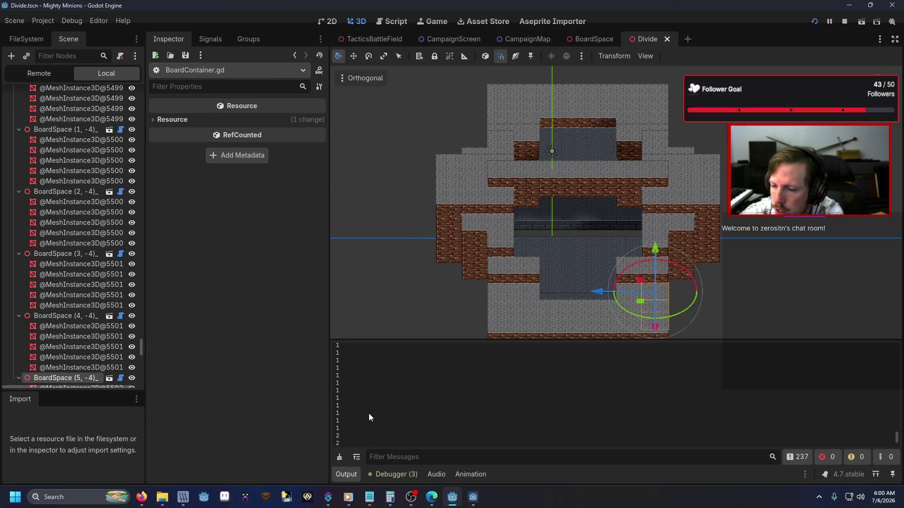
scroll(369, 414, down, 3)
key(alt+Tab)
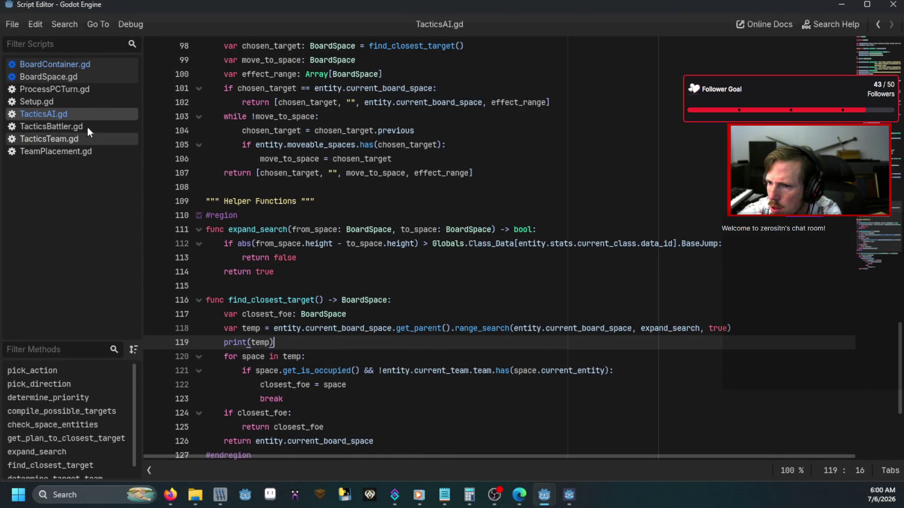
Inspect range_search's range parameter in BoardContainer.gd, then return to TacticsAI.gd
click(76, 65)
click(333, 215)
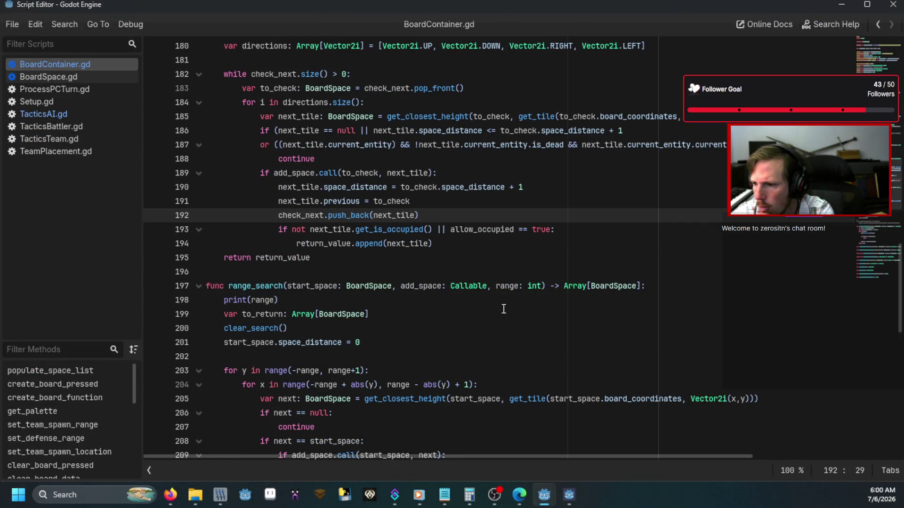
double_click(508, 288)
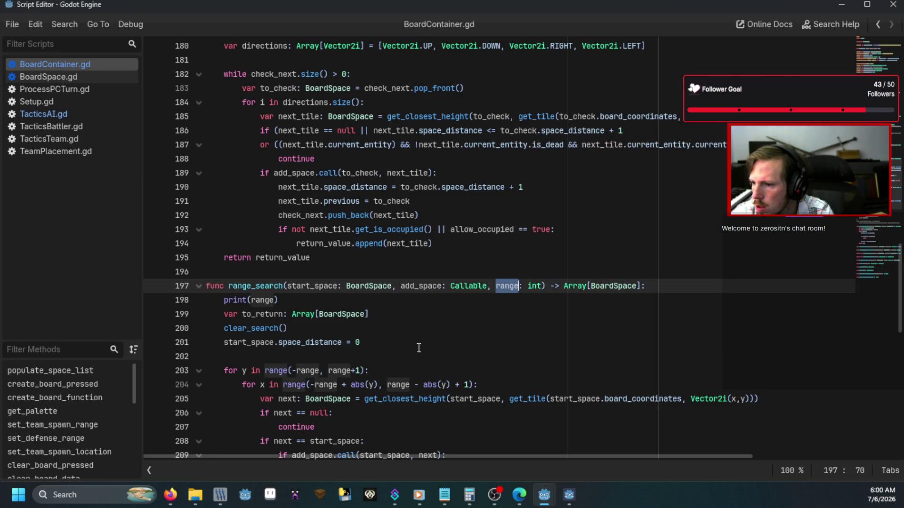
mouse_move(509, 288)
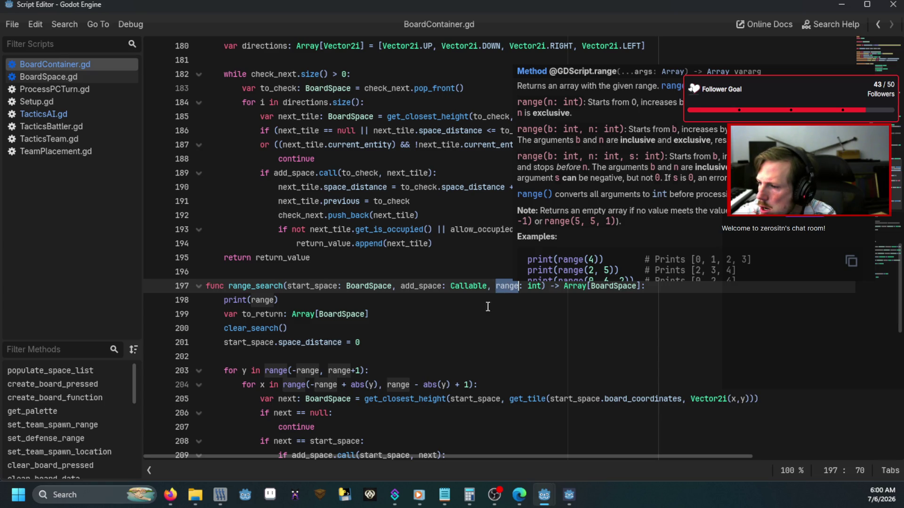
click(471, 323)
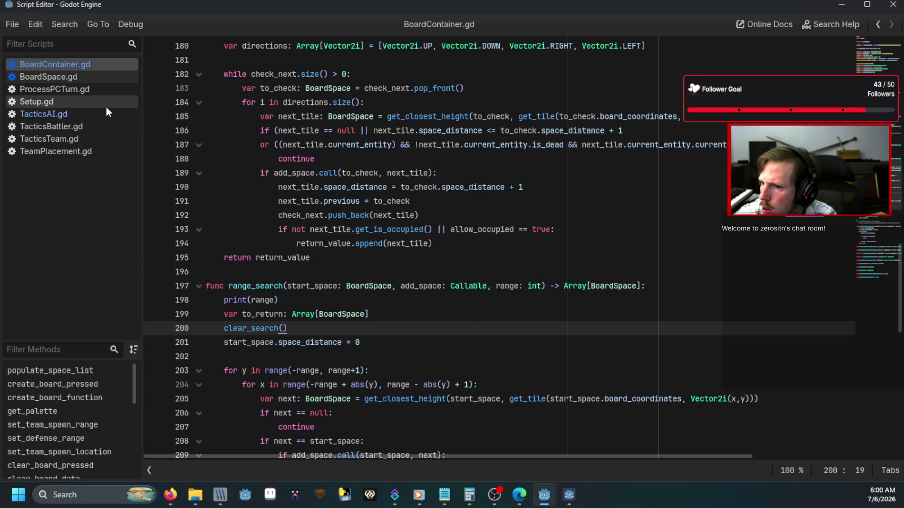
click(44, 114)
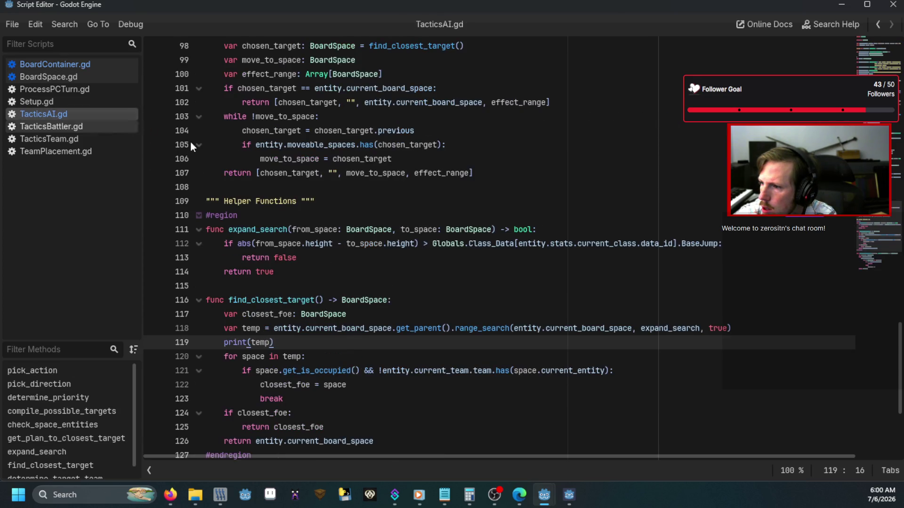
Replace true with 20 in line 118's range_search call and launch the game
double_click(719, 328)
click(562, 352)
click(548, 328)
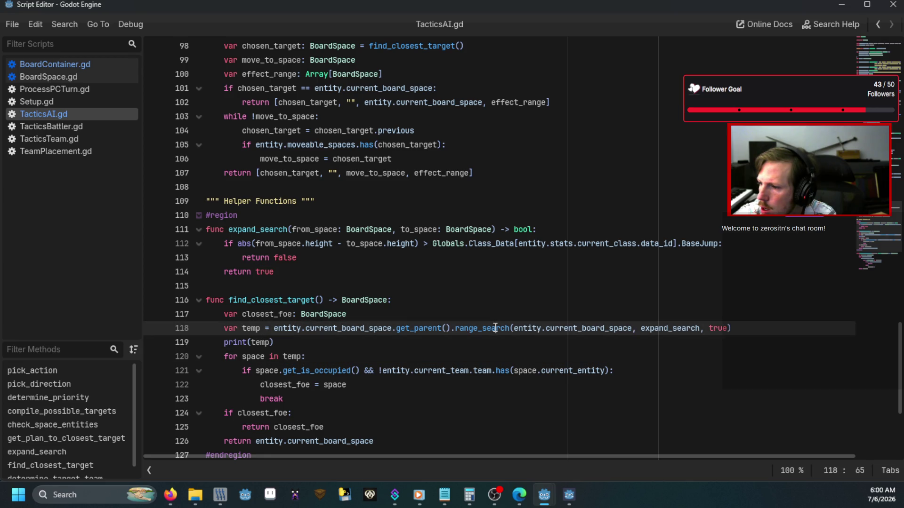
mouse_move(554, 331)
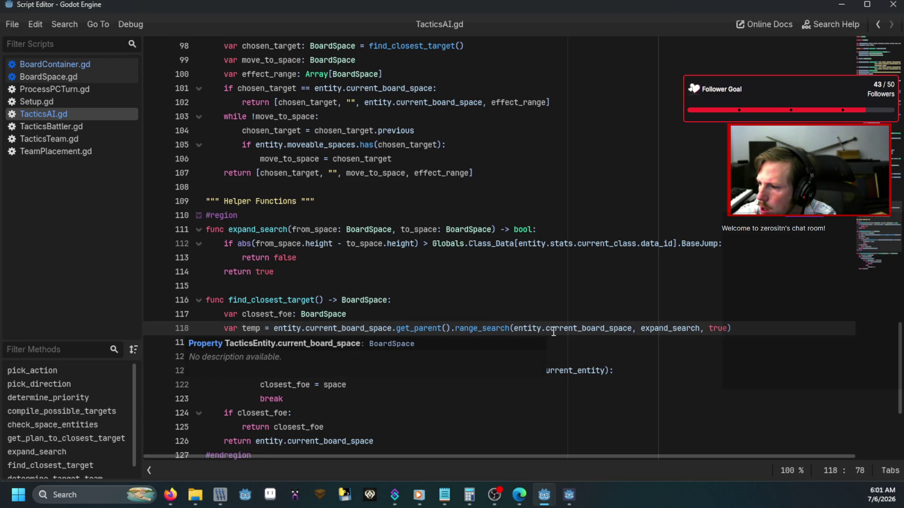
click(531, 328)
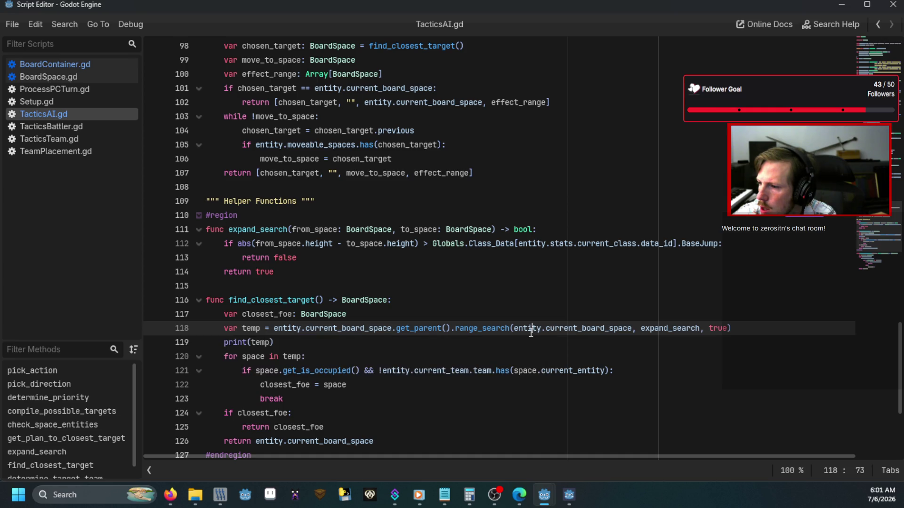
click(731, 329)
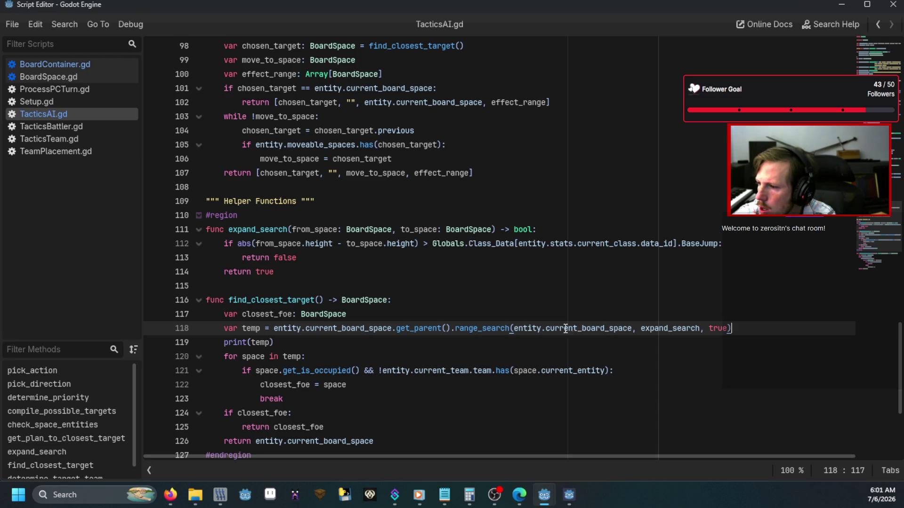
double_click(718, 328)
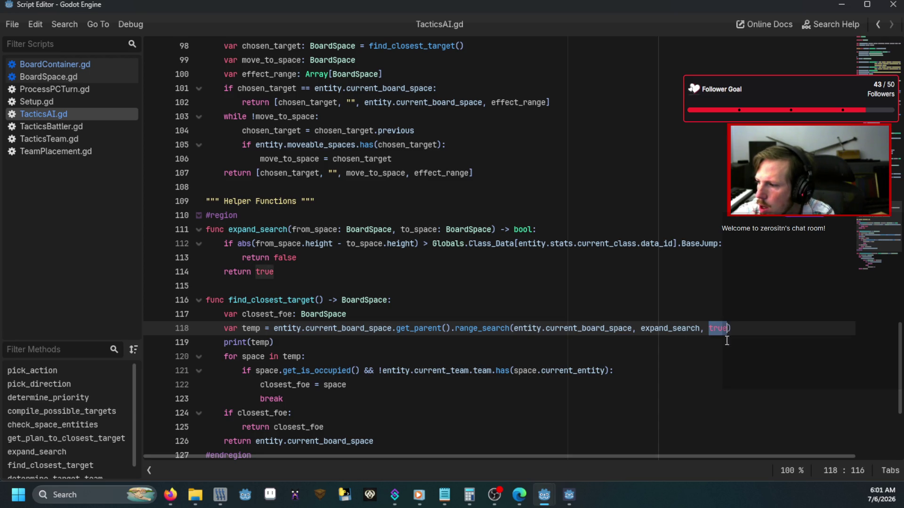
text(20)
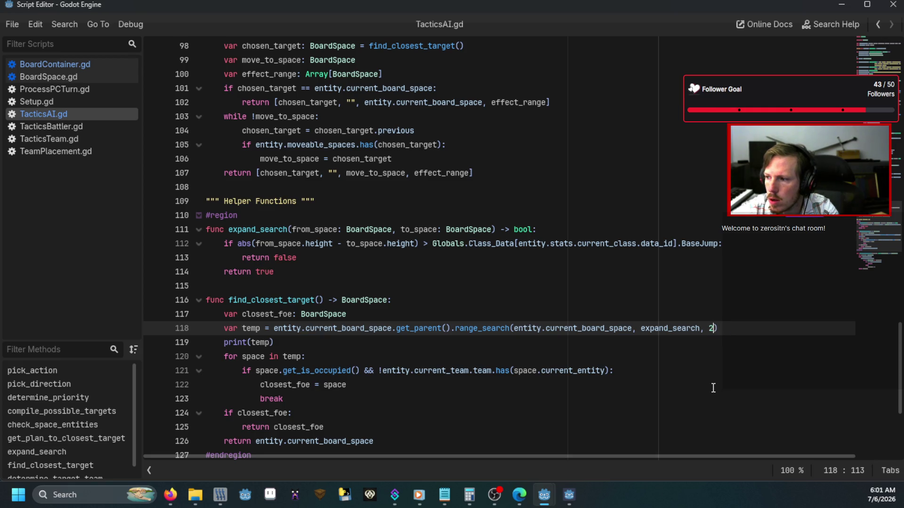
key(F5)
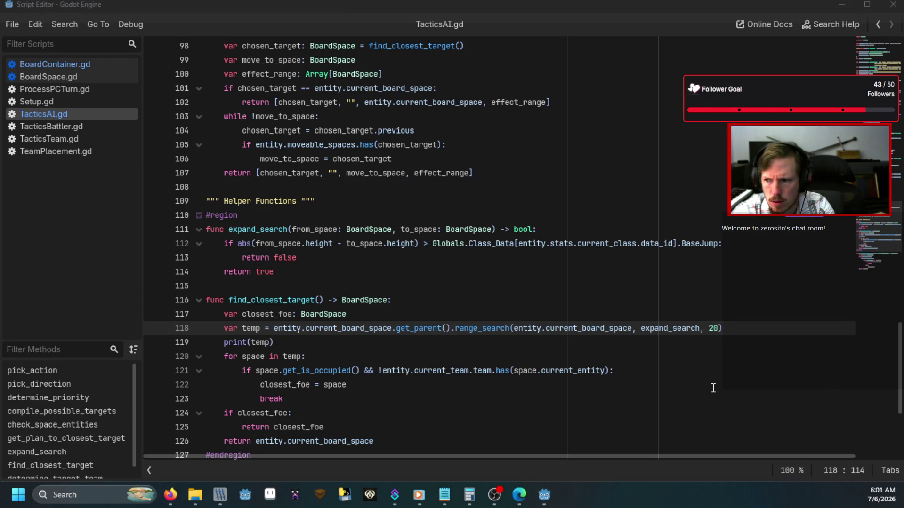
Open the map with the 'map' console command, enter a battle, and read the range-20 BoardSpace output
text(map)
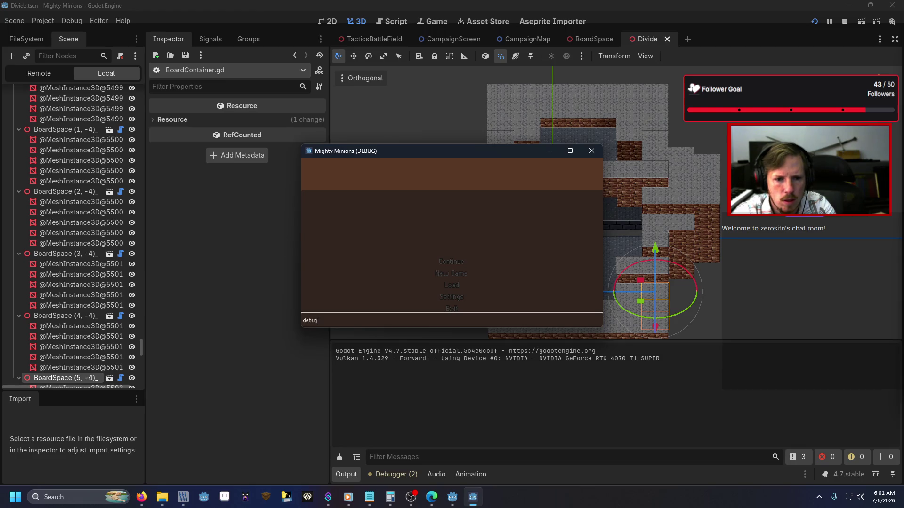
key(Return)
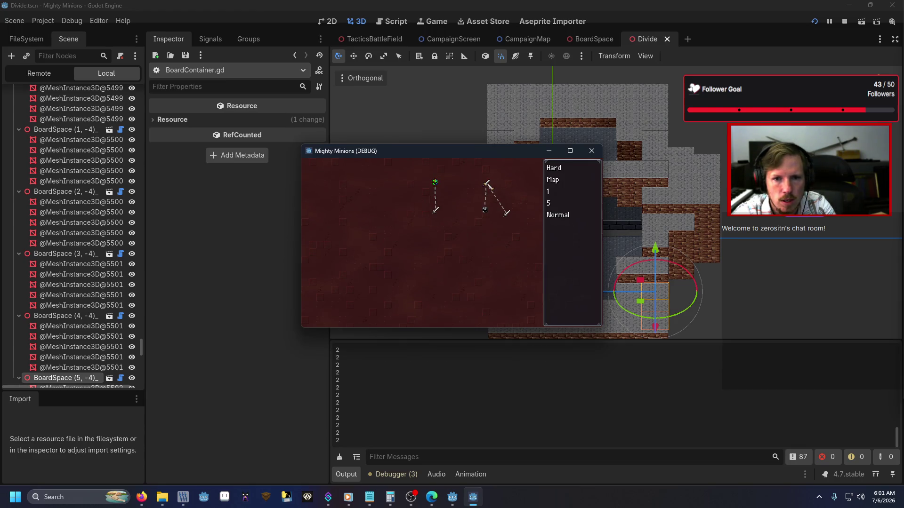
click(487, 182)
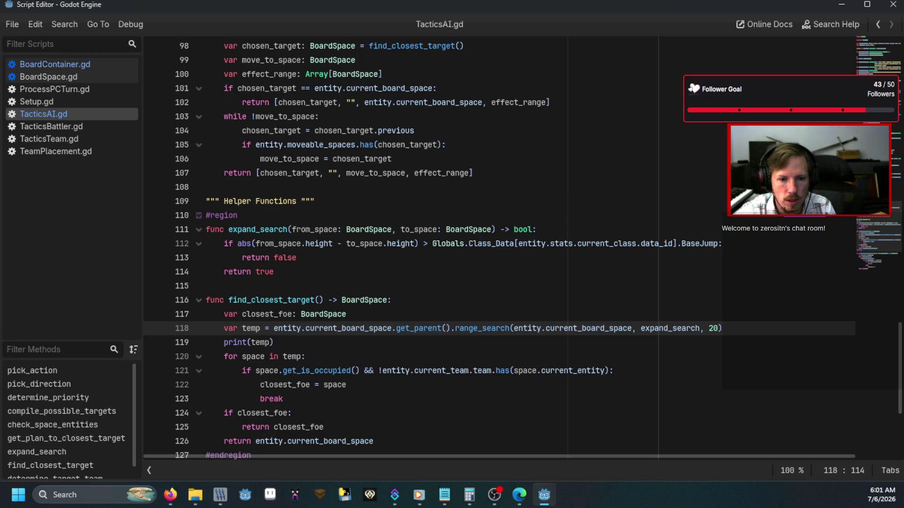
key(alt+Tab)
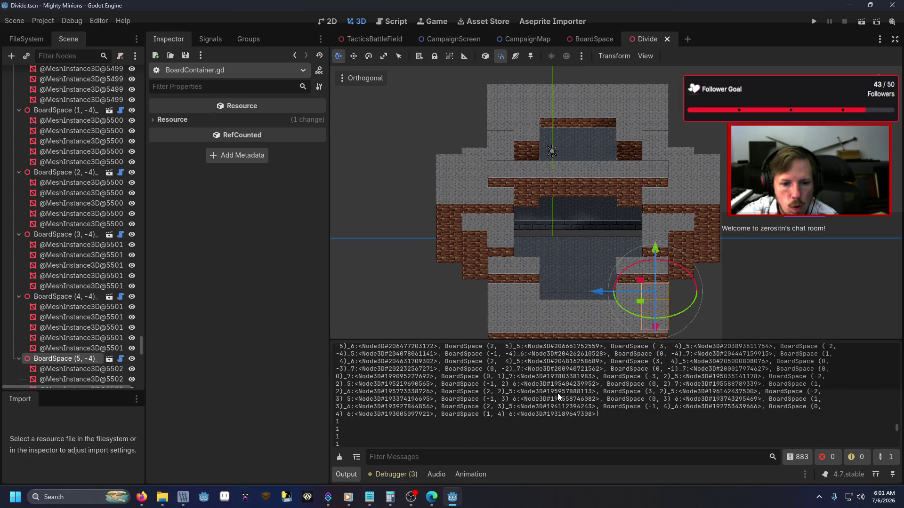
scroll(558, 393, up, 1)
scroll(558, 394, up, 2)
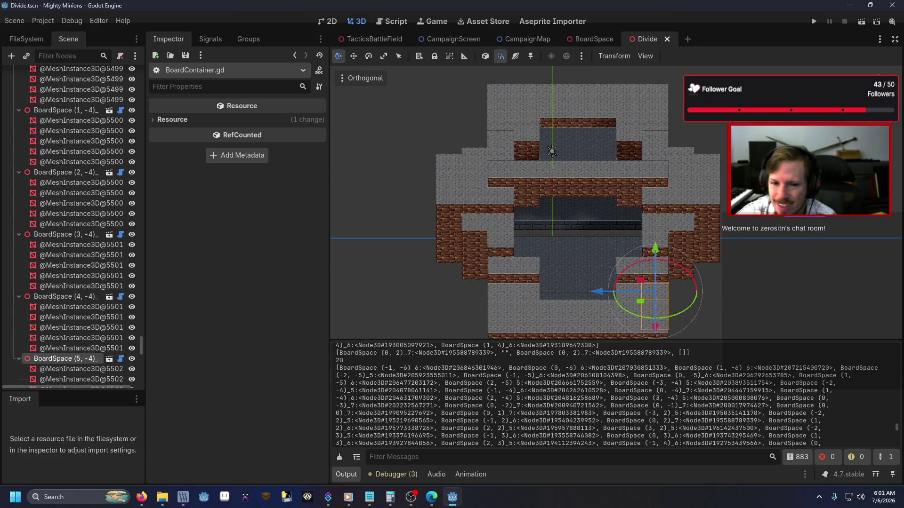
key(alt+Tab)
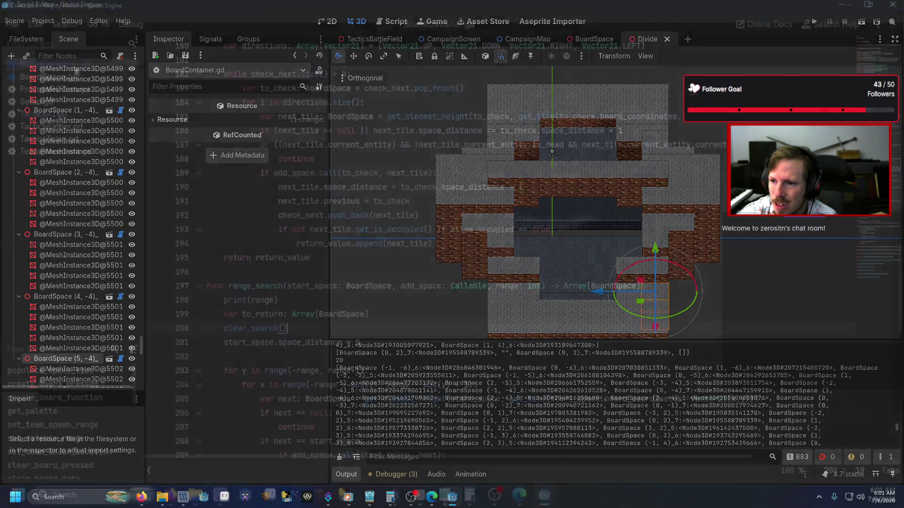
Delete the print(range) debug line from range_search and run the game again
drag(299, 300, 158, 306)
key(BackSpace)
key(BackSpace)
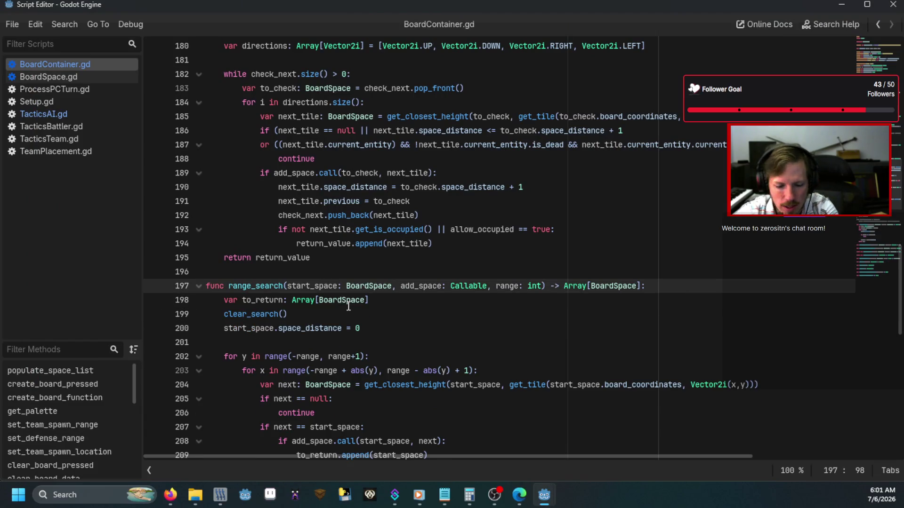
key(F5)
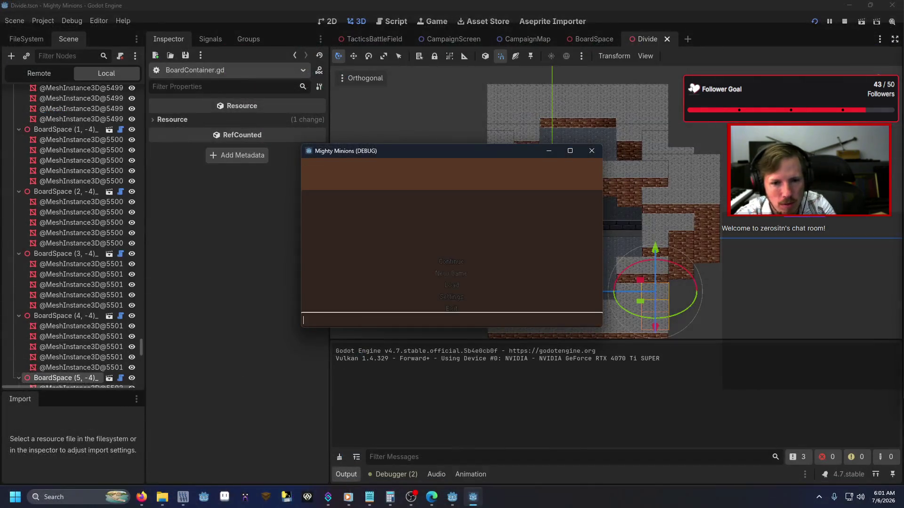
text(ivide)
key(Return)
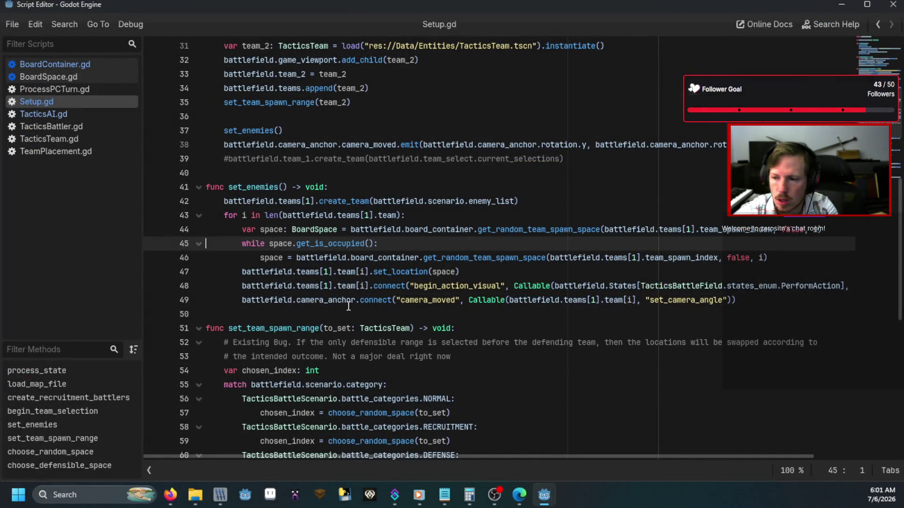
Relaunch, load a battle with the 'divide' console command, check the board-space output, and close the game
key(F5)
text(divide)
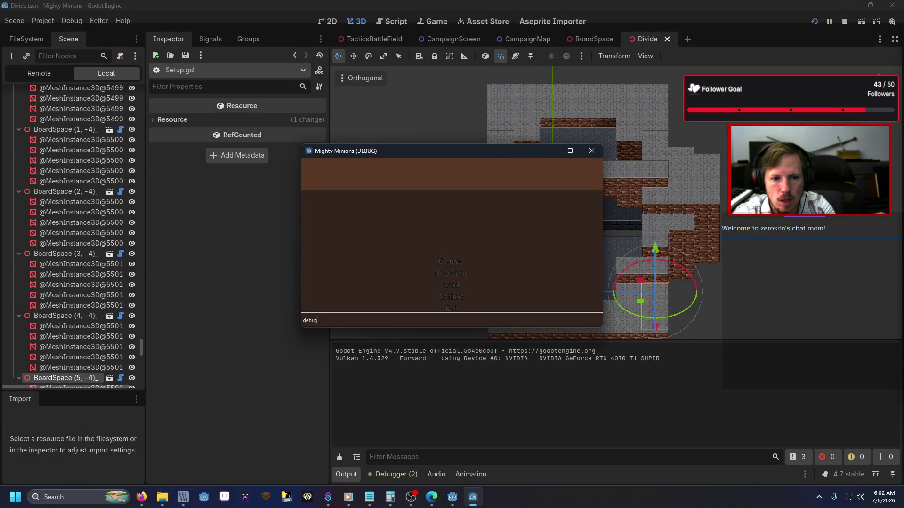
key(Return)
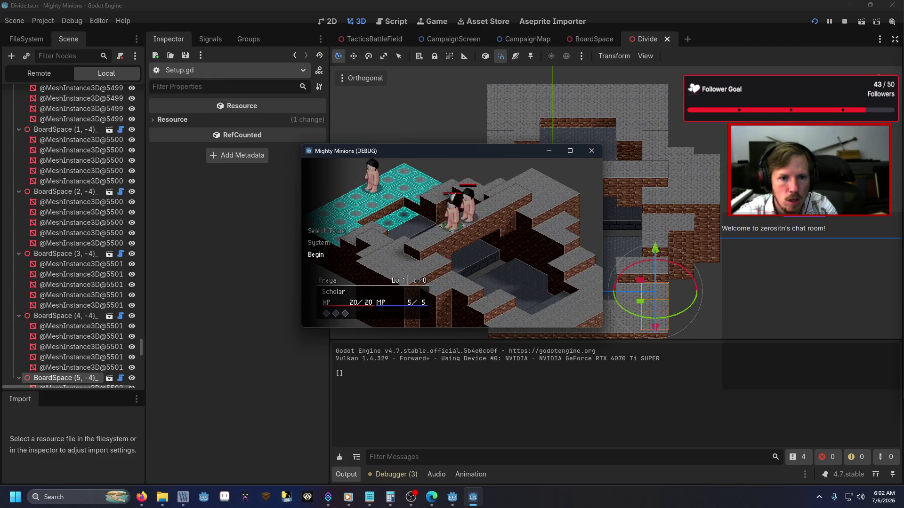
key(Return)
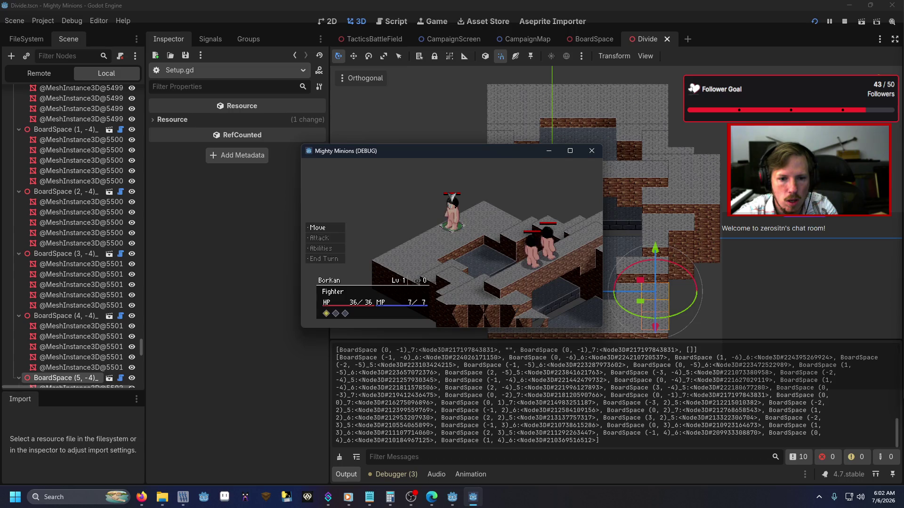
scroll(771, 416, up, 1)
scroll(771, 416, down, 2)
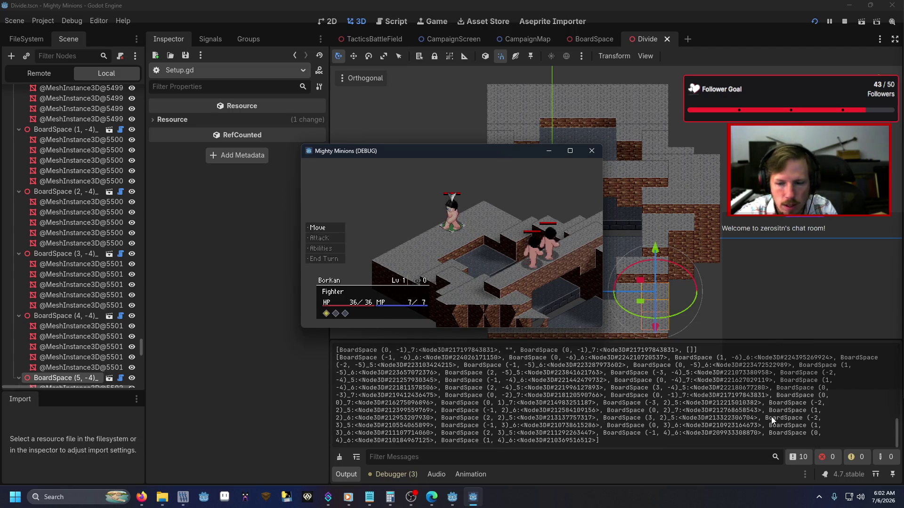
click(600, 153)
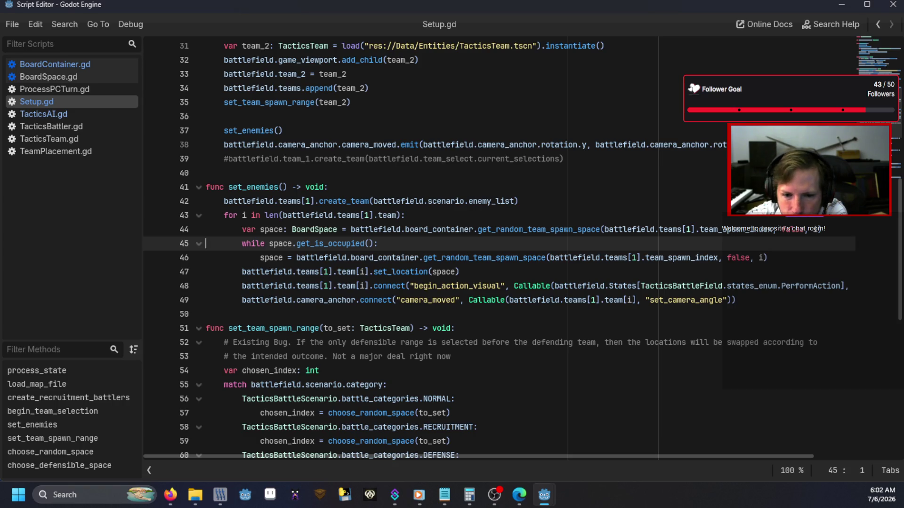
key(alt+Tab)
scroll(428, 402, down, 3)
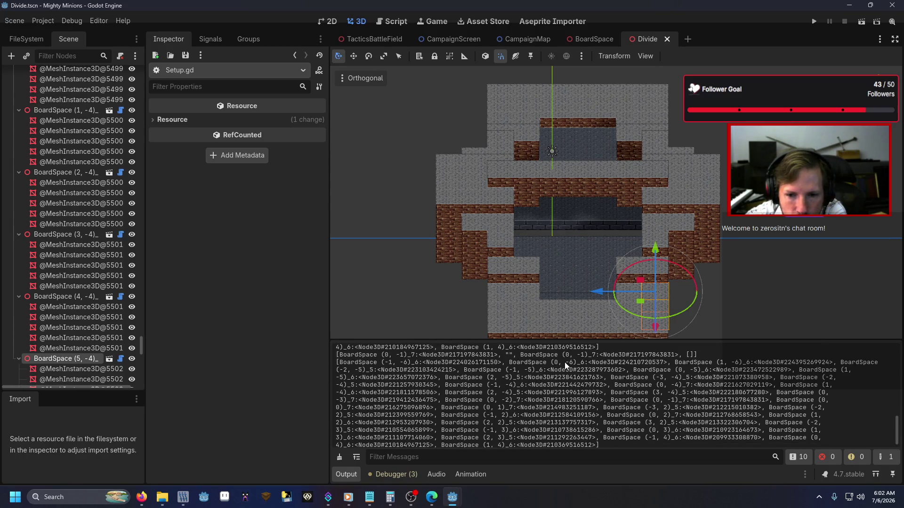
key(alt+Tab)
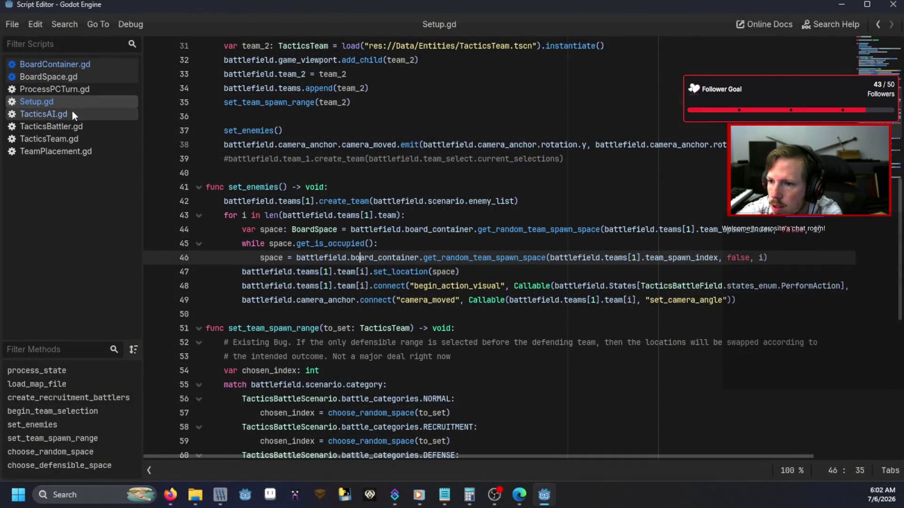
Review the range_search call in TacticsAI.gd and the code near line 212 of BoardContainer.gd
click(71, 114)
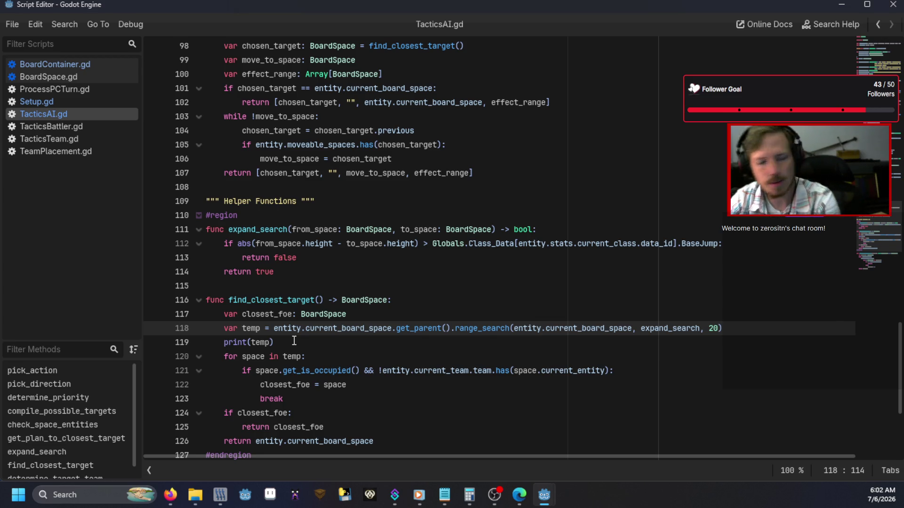
click(472, 352)
click(479, 329)
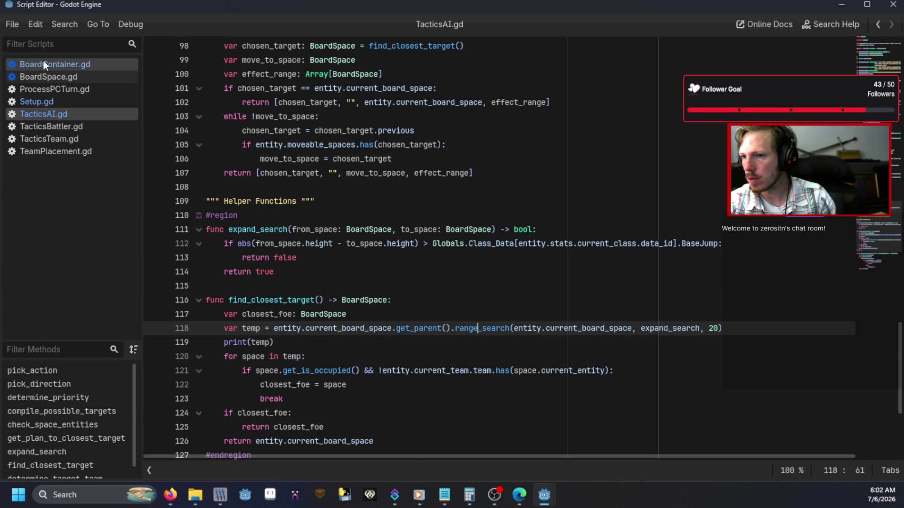
click(45, 65)
scroll(361, 307, down, 5)
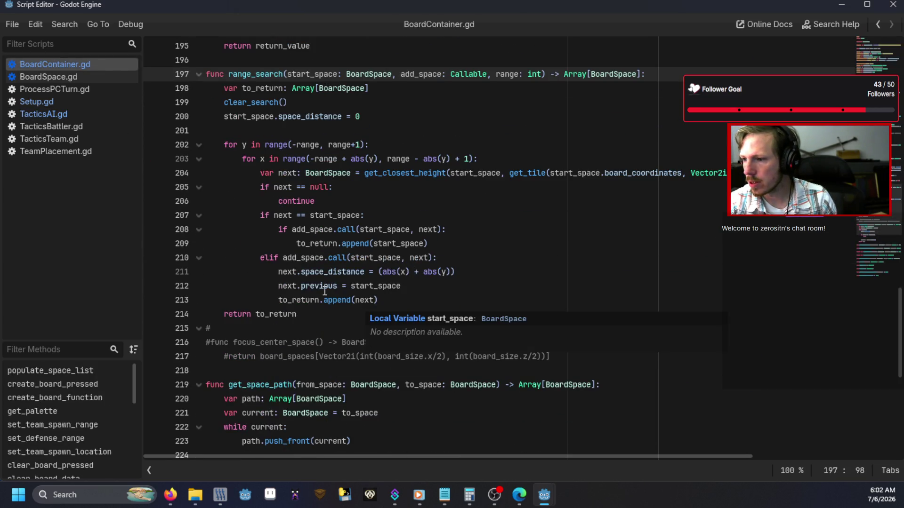
click(336, 286)
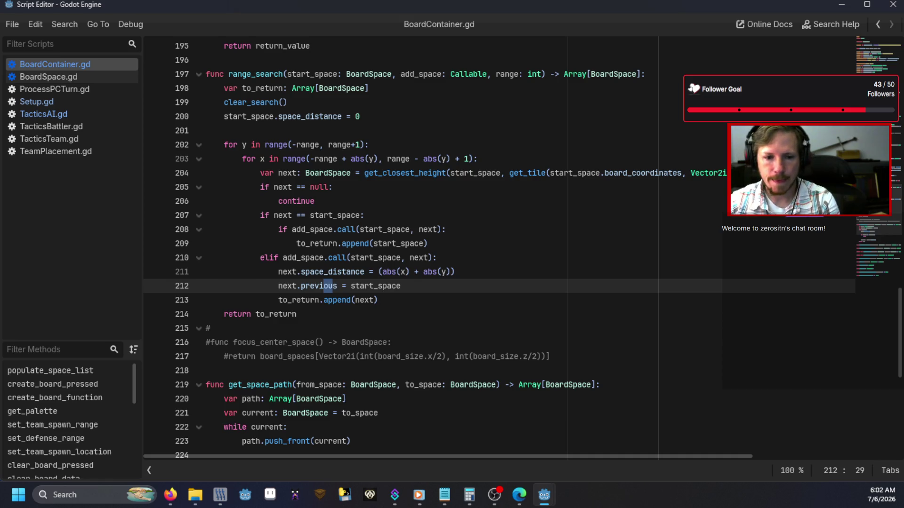
click(71, 114)
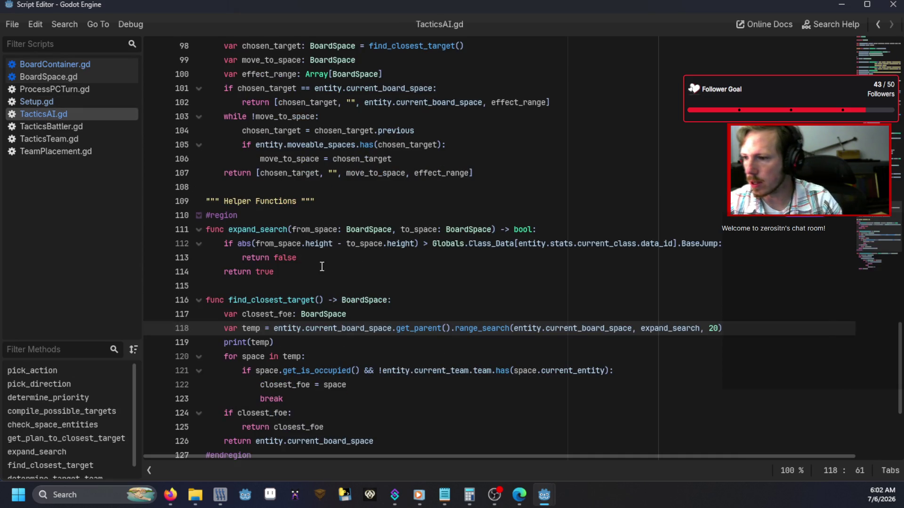
Change print(temp) to print(temp.size()), save TacticsAI.gd, and run the game
click(272, 342)
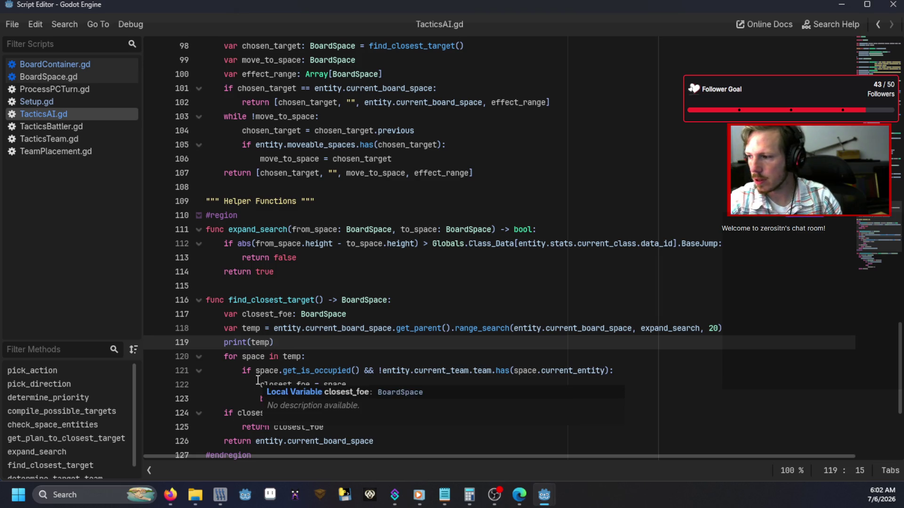
text(.size()
key(ctrl+s)
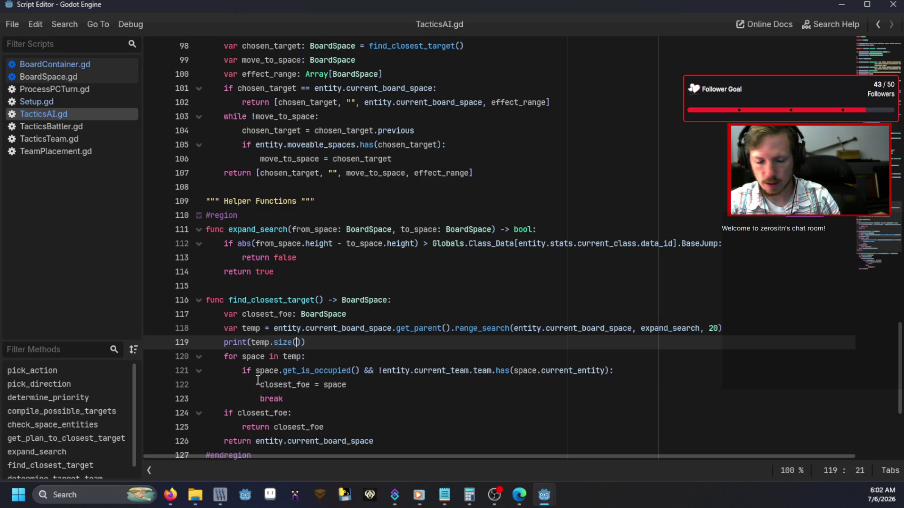
key(F5)
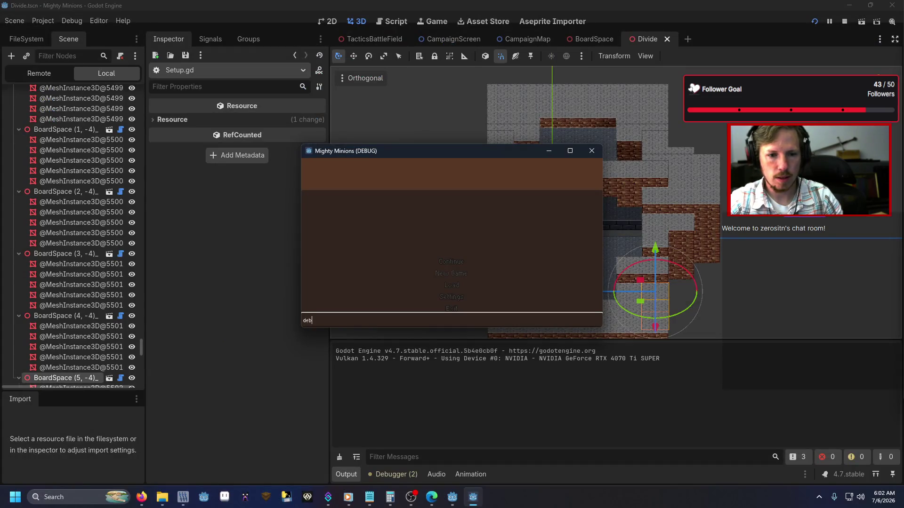
Relaunch, load the debug battle from the console, note the logged size of 98, and close the game
text(ug)
key(Return)
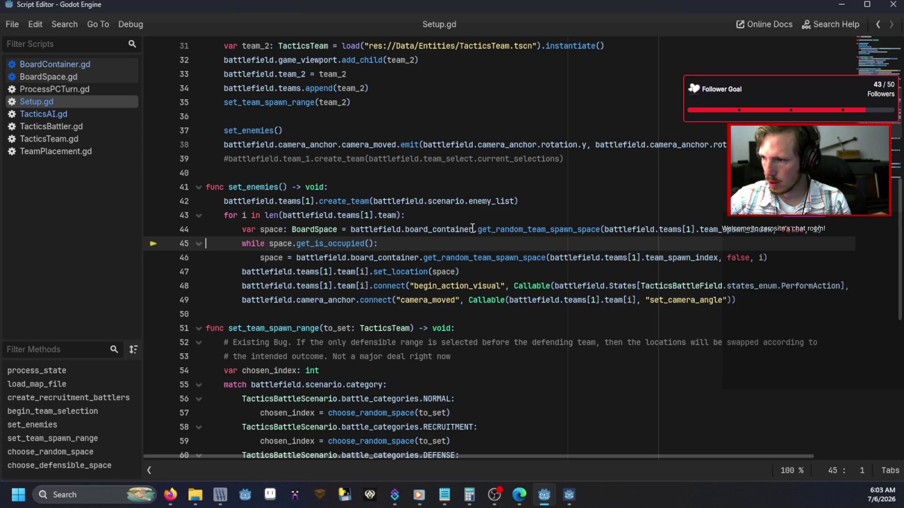
mouse_move(571, 233)
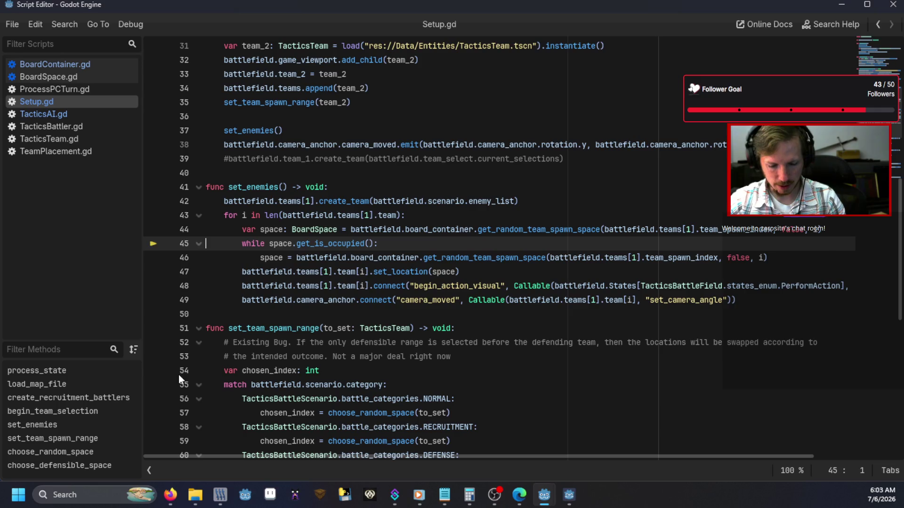
key(F5)
text(debug)
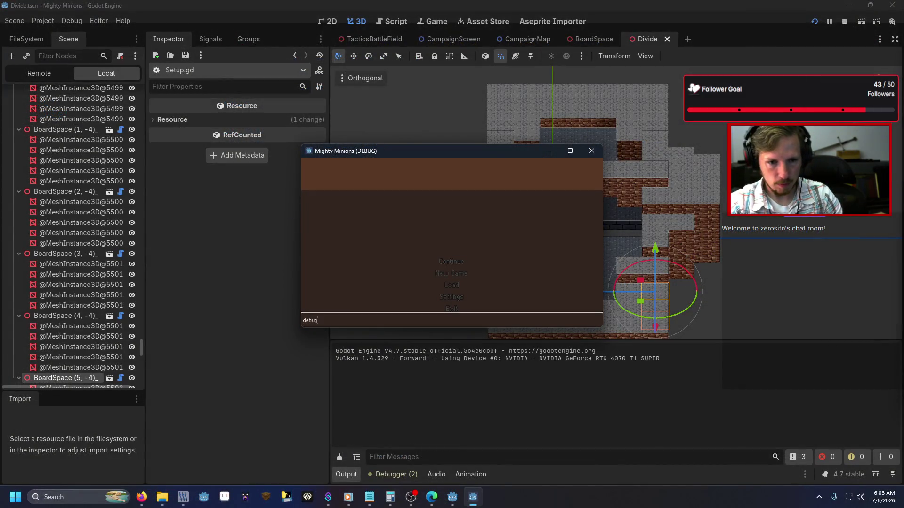
key(Return)
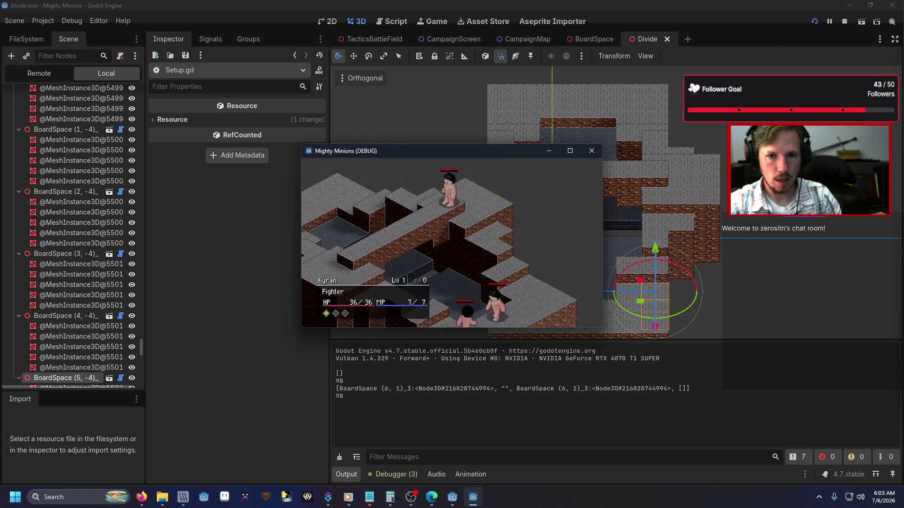
click(592, 150)
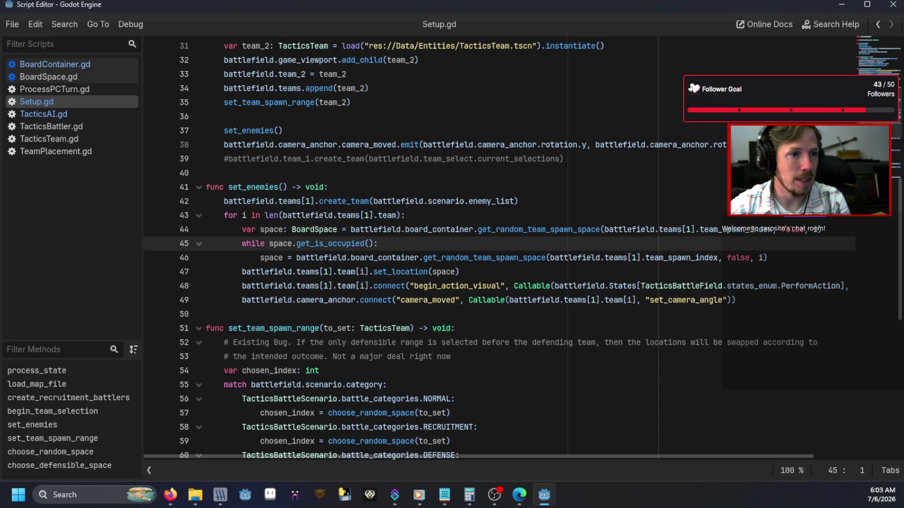
key(alt+Tab)
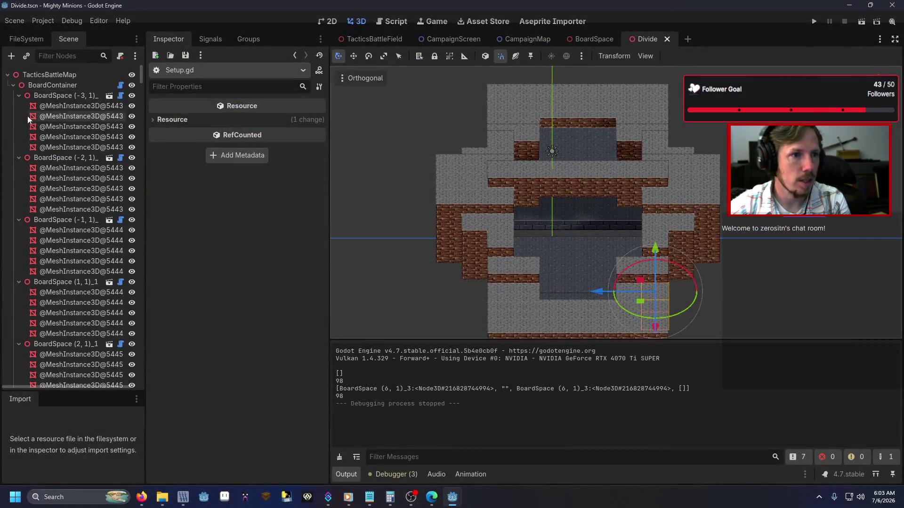
Select BoardContainer in the Scene dock, expand its Board Spaces dictionary, and widen the Inspector
click(14, 87)
click(54, 87)
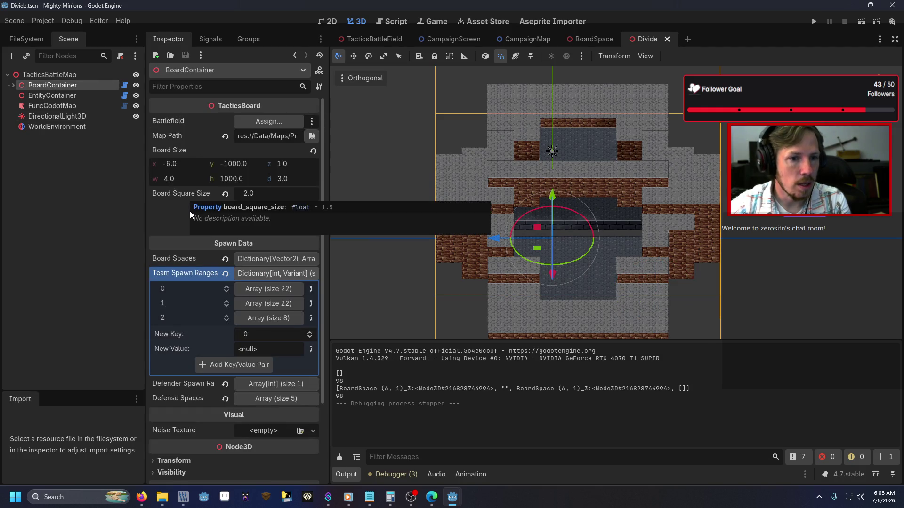
click(270, 261)
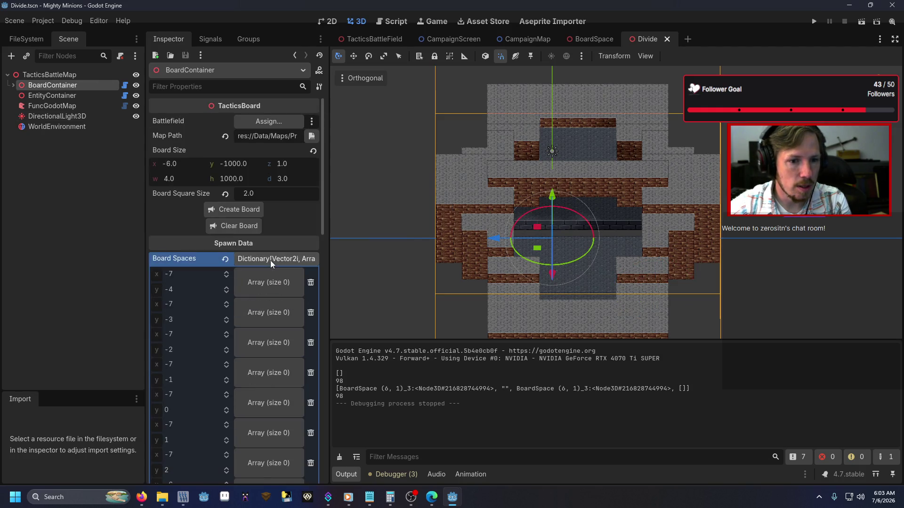
scroll(271, 261, down, 10)
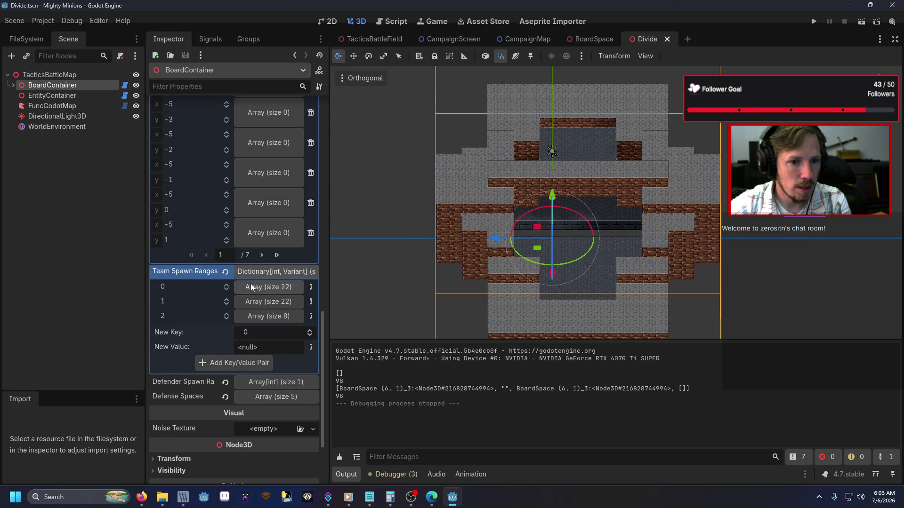
scroll(262, 272, up, 5)
scroll(266, 258, up, 5)
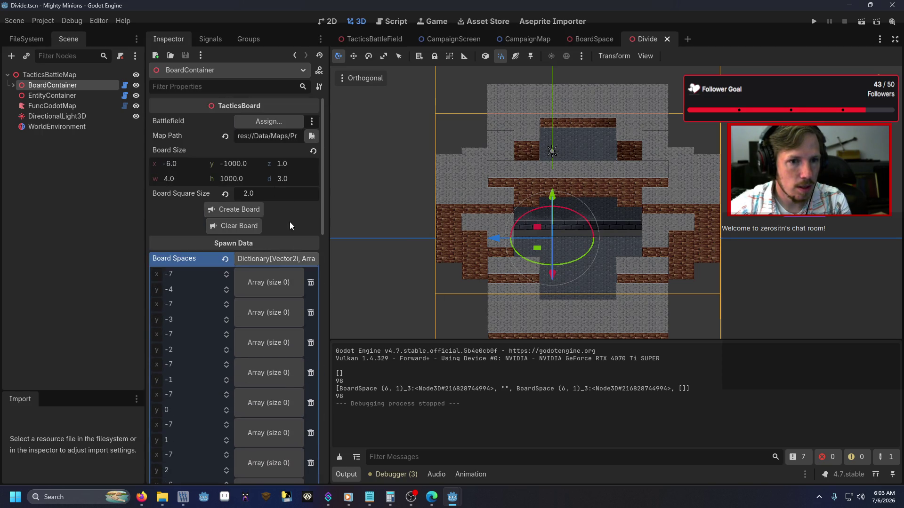
mouse_move(329, 231)
mouse_down()
mouse_move(461, 231)
mouse_move(309, 230)
mouse_up()
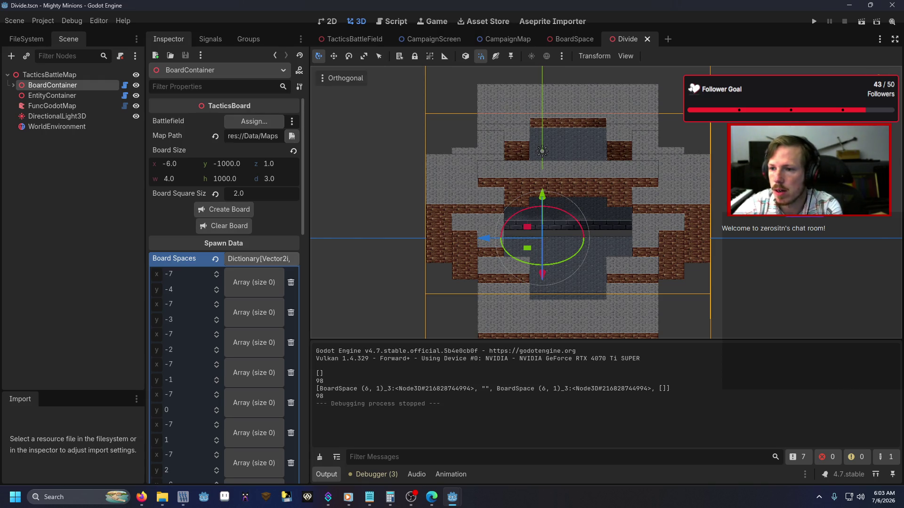
key(alt+Tab)
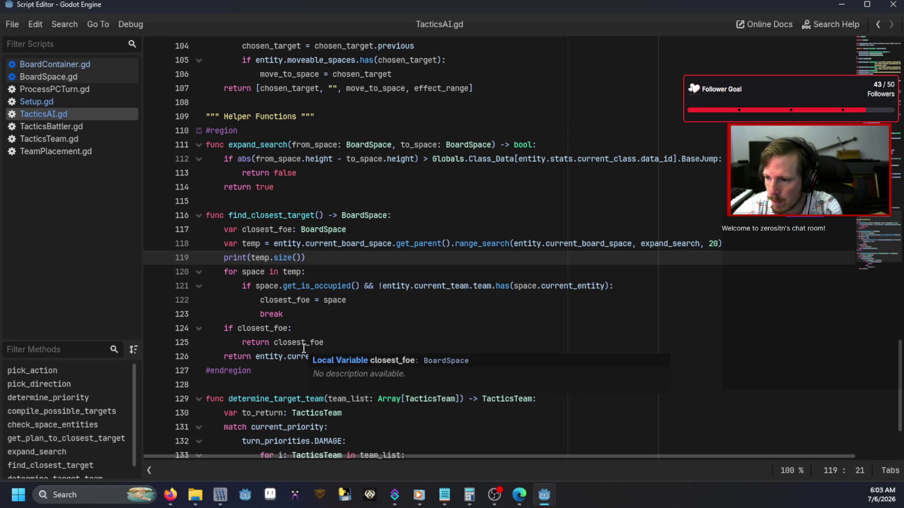
Read through range_search and its neighbouring functions in BoardContainer.gd
click(302, 328)
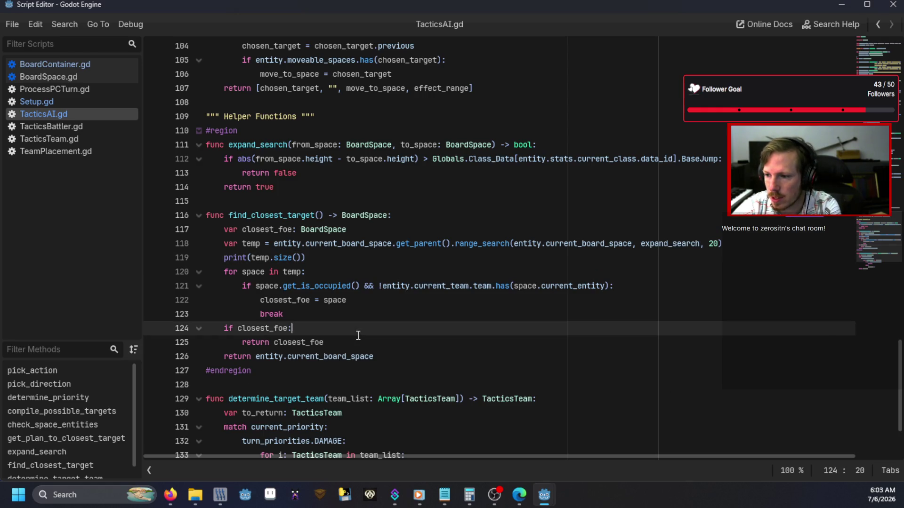
click(105, 64)
scroll(339, 193, down, 4)
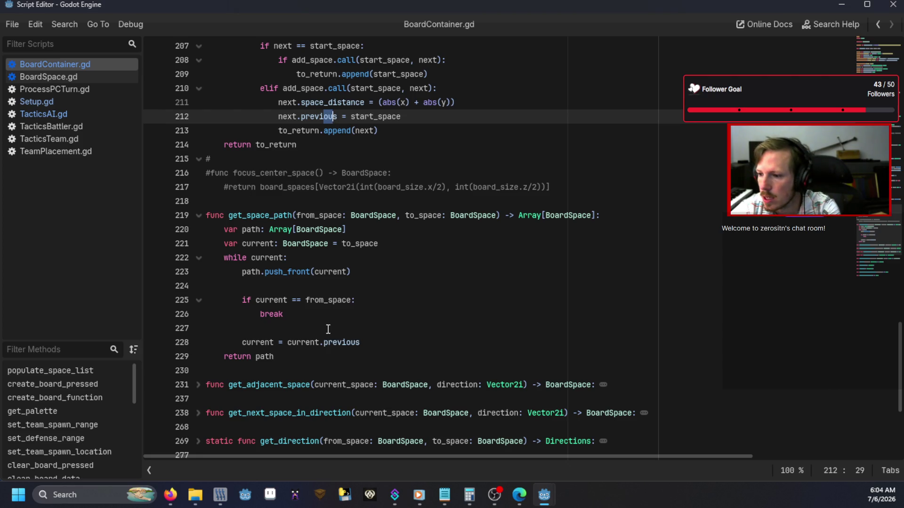
scroll(335, 328, up, 5)
scroll(335, 329, up, 9)
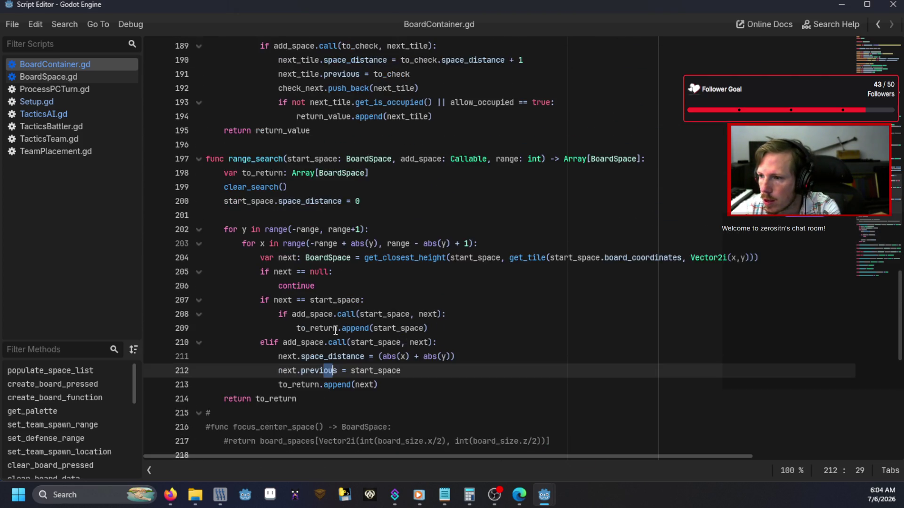
scroll(335, 330, up, 5)
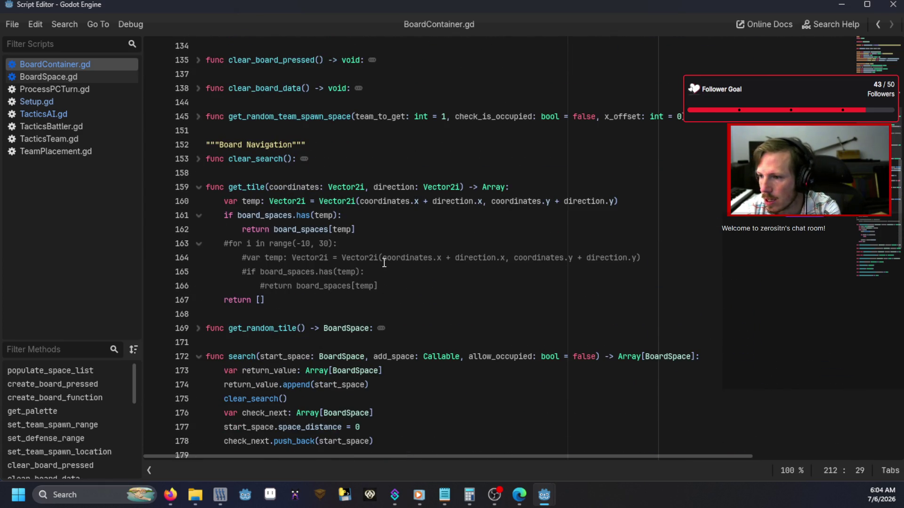
scroll(287, 223, down, 11)
scroll(287, 224, up, 11)
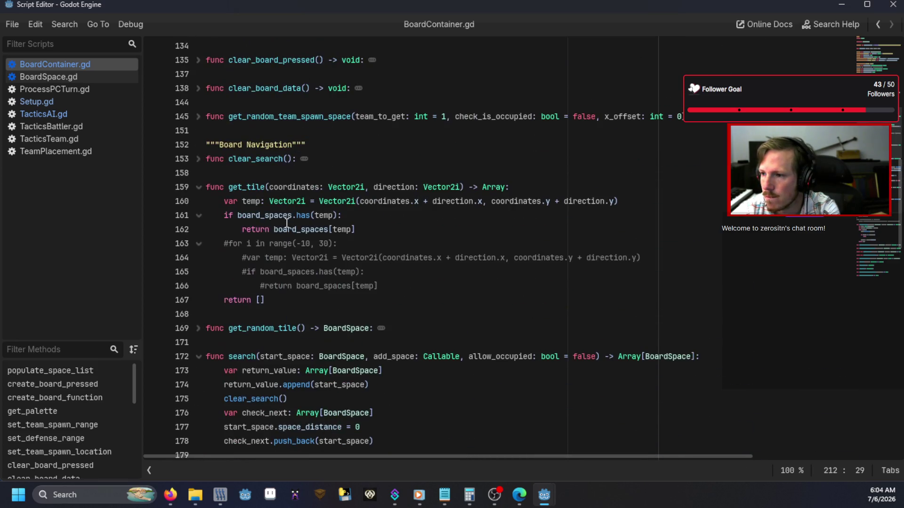
scroll(269, 203, up, 1)
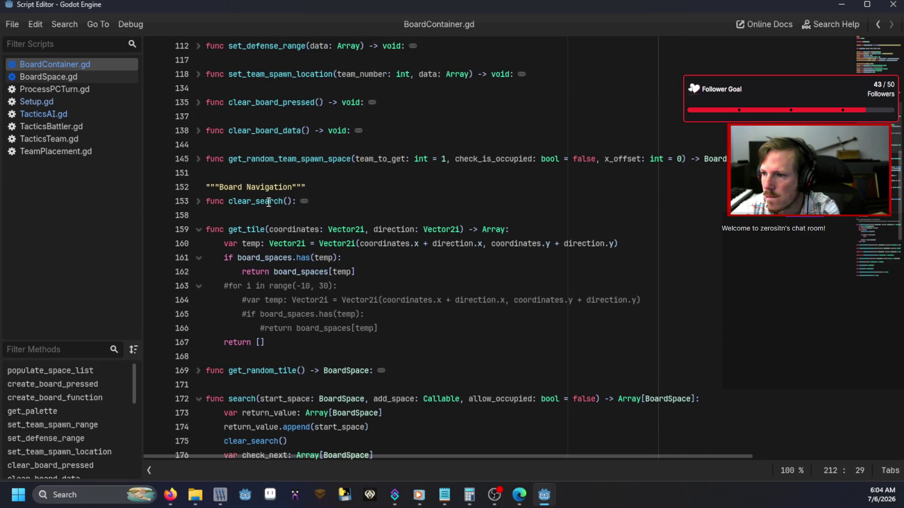
scroll(269, 202, up, 2)
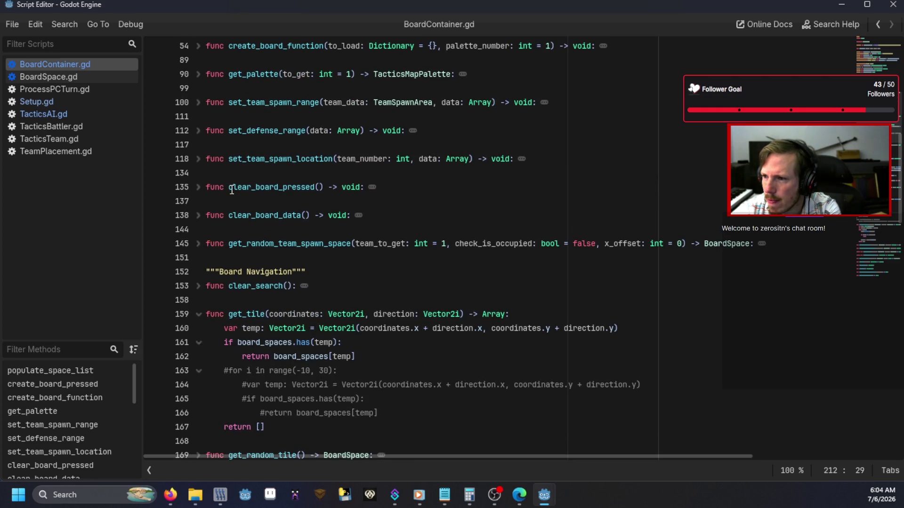
scroll(231, 186, up, 2)
scroll(233, 193, down, 20)
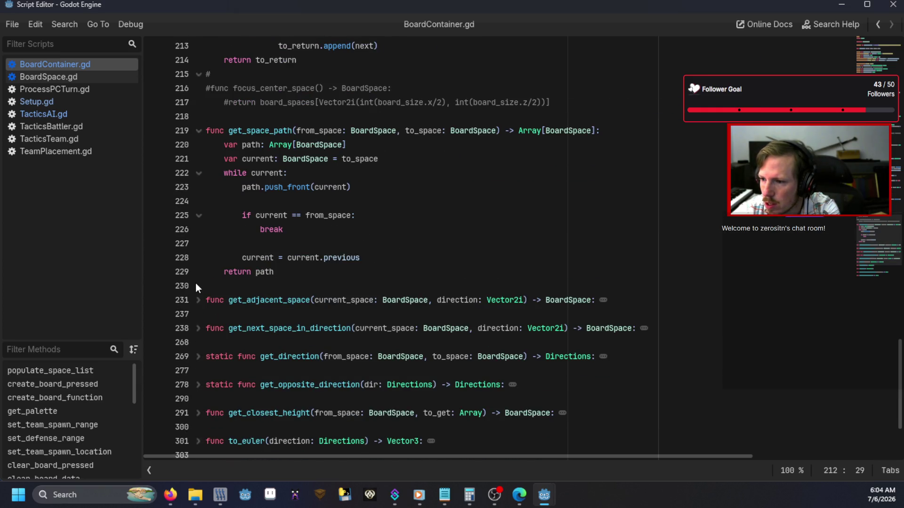
scroll(279, 273, down, 3)
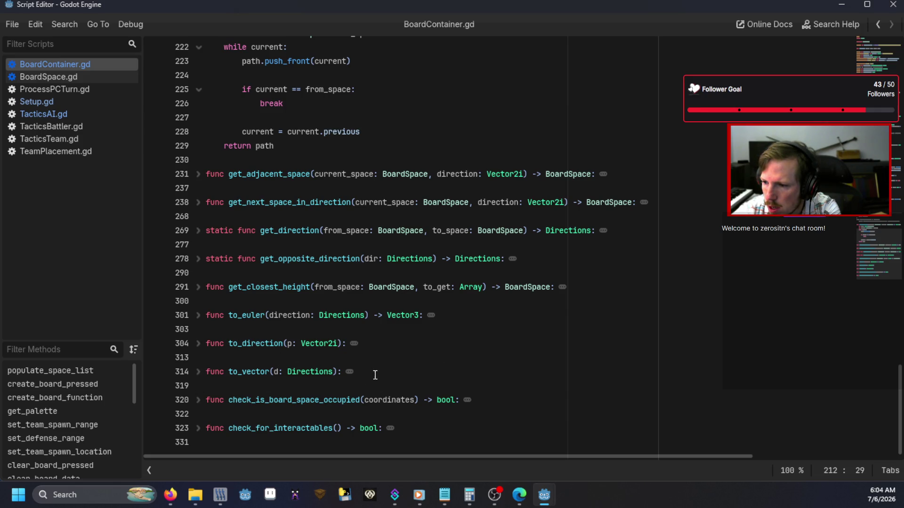
scroll(313, 319, up, 8)
scroll(314, 323, up, 3)
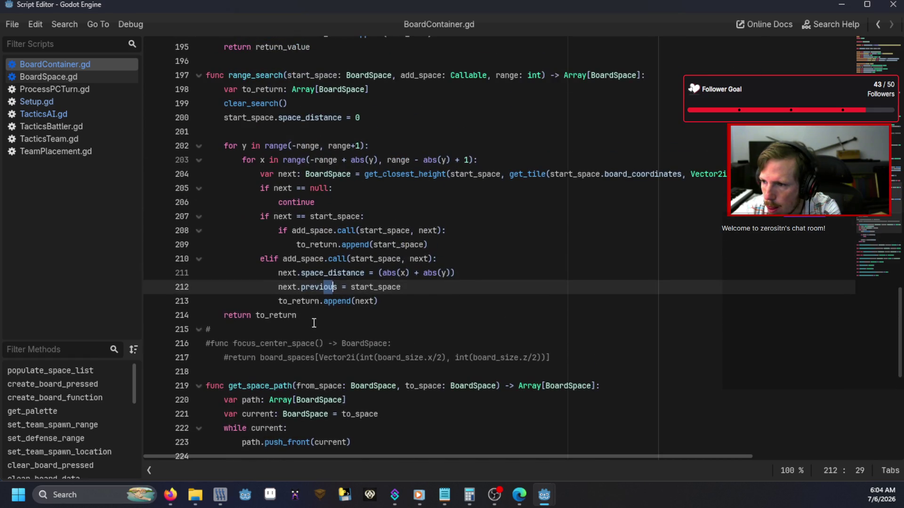
click(405, 345)
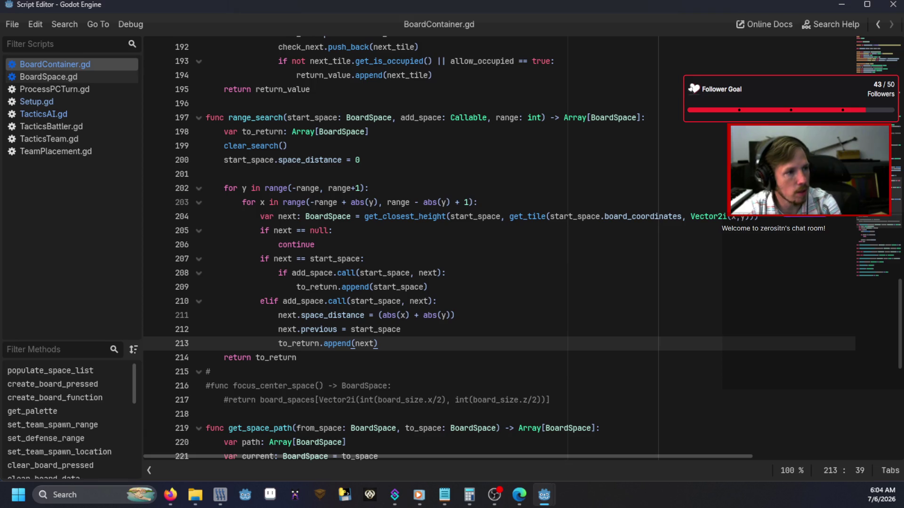
key(alt+Tab)
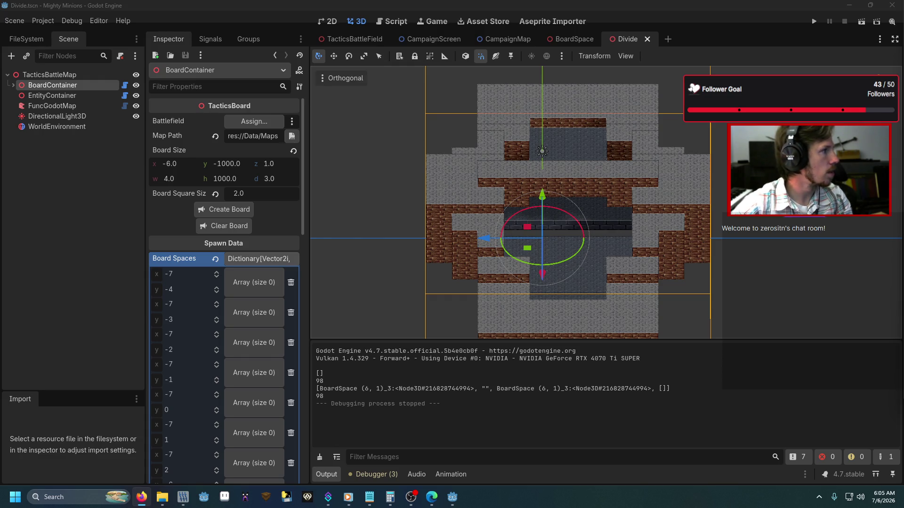
Try loading claude.ai in the browser, then select and deselect the Godot script text
key(alt+Tab)
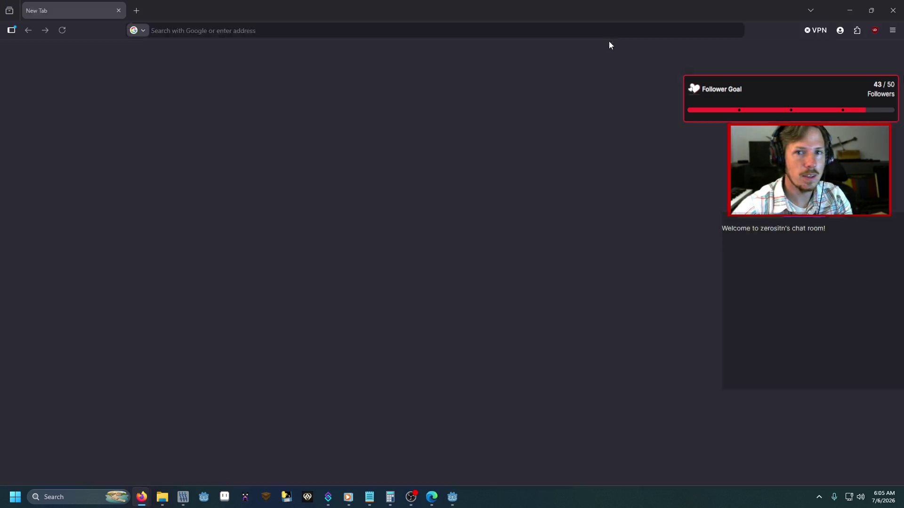
text(claude.ai)
key(Return)
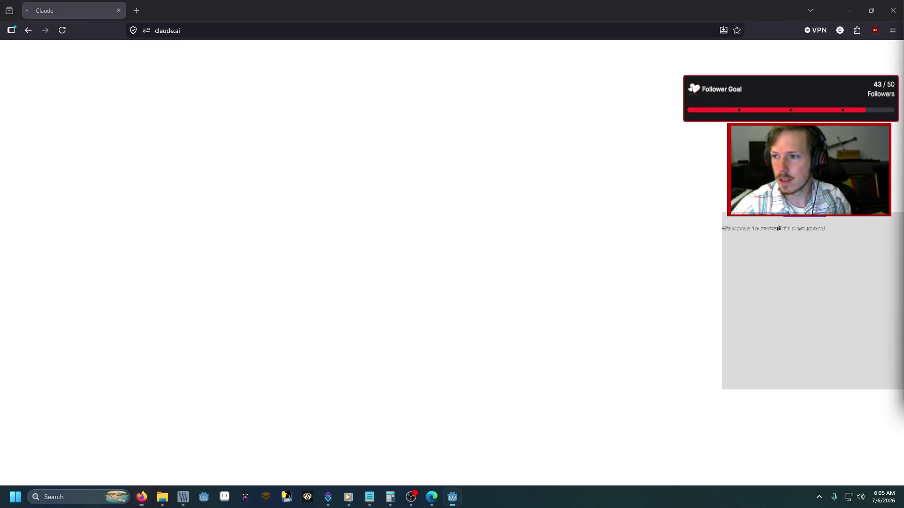
key(alt+Tab)
key(ctrl+a)
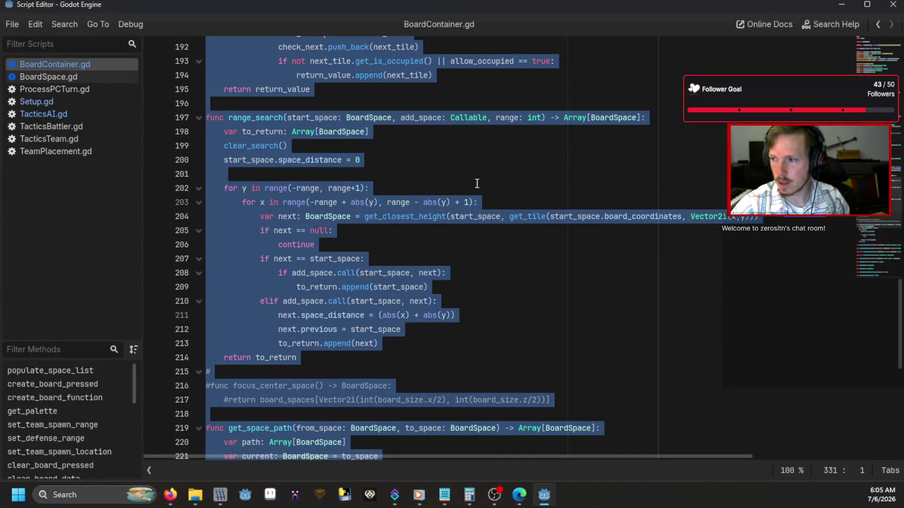
click(480, 175)
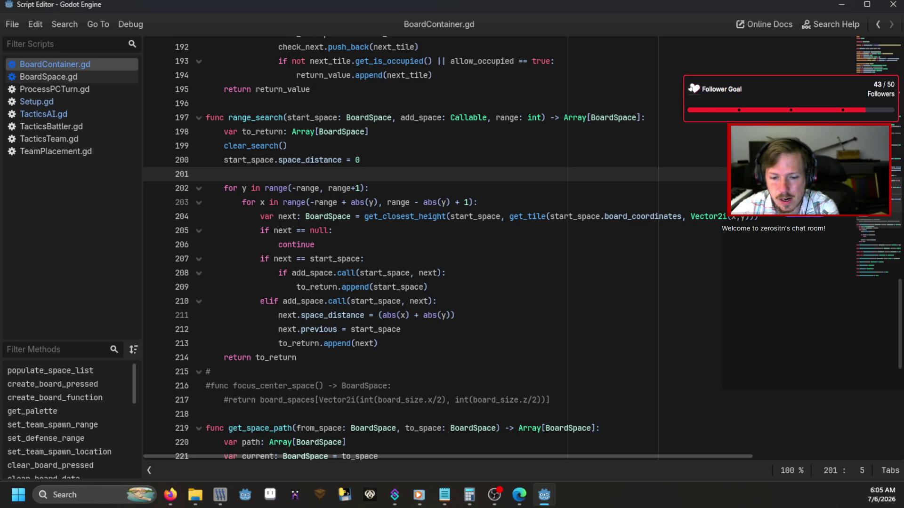
Search Google for 'claude', open the Claude site, and close the browser
key(alt+Tab)
key(ctrl+t)
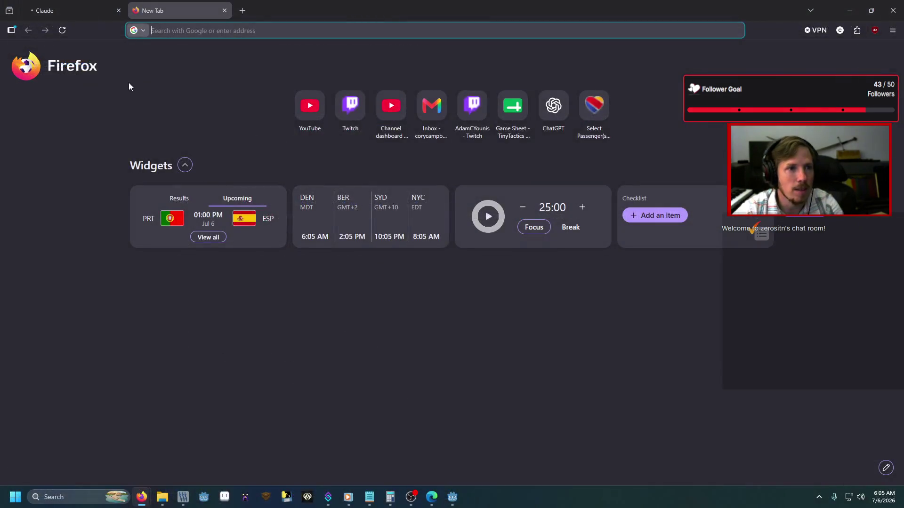
text(claude)
key(Delete)
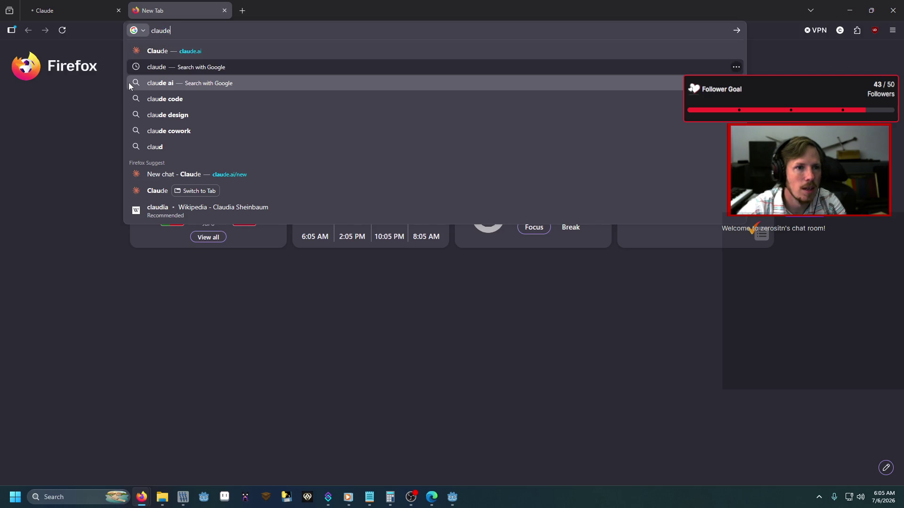
key(Return)
click(135, 143)
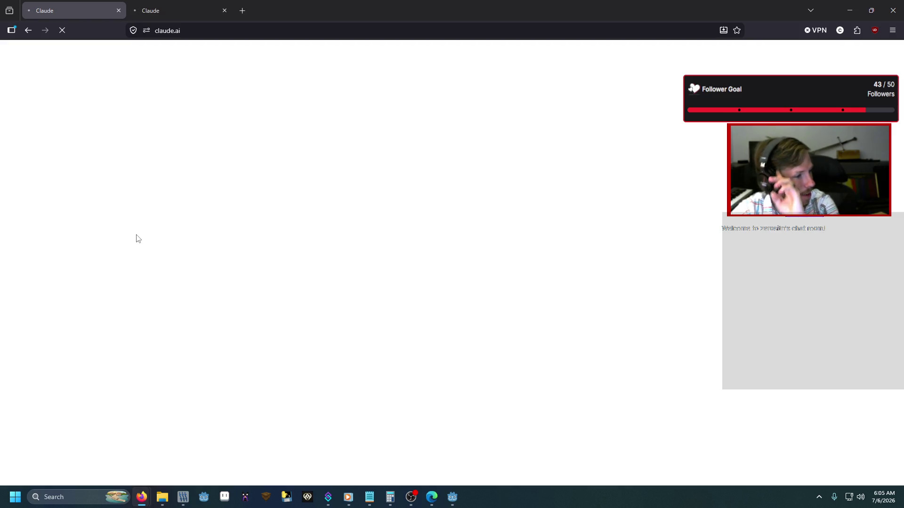
click(177, 10)
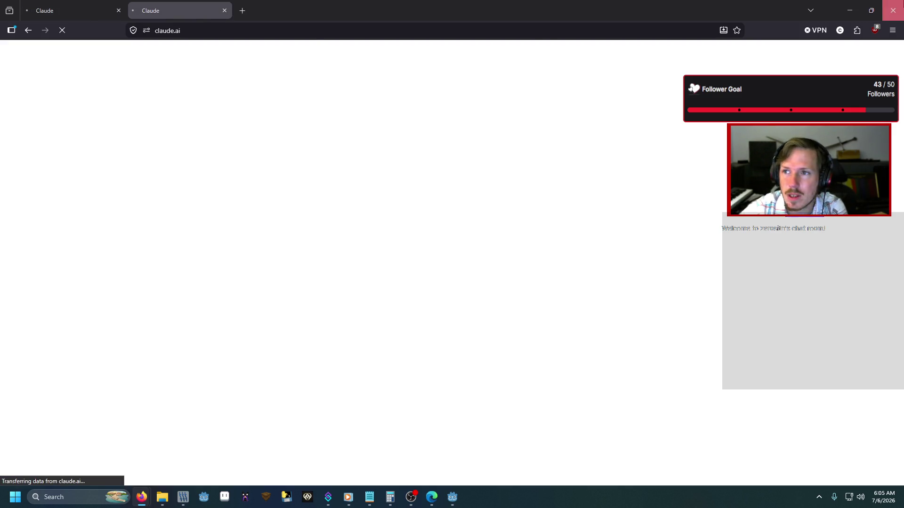
click(893, 10)
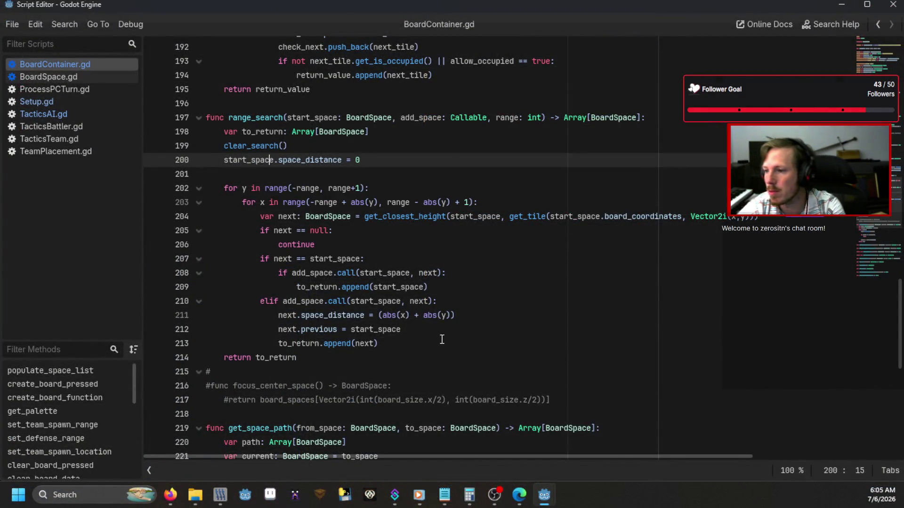
Check the abs call's documentation on line 211, then open TacticsAI.gd at the range_search call
click(439, 315)
mouse_move(439, 317)
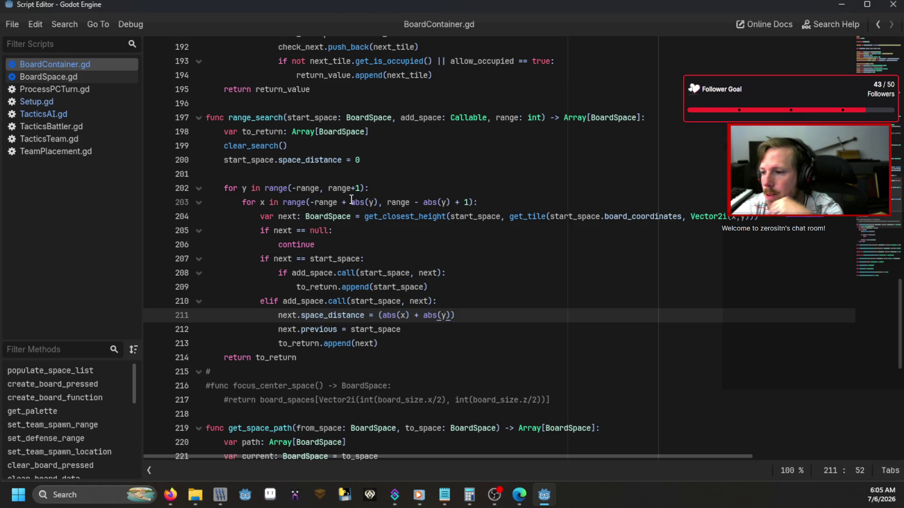
mouse_move(351, 200)
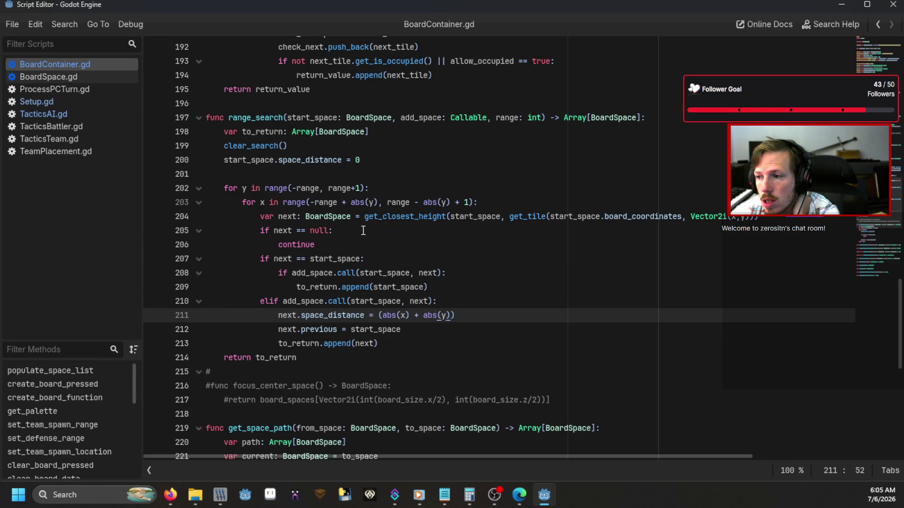
click(78, 113)
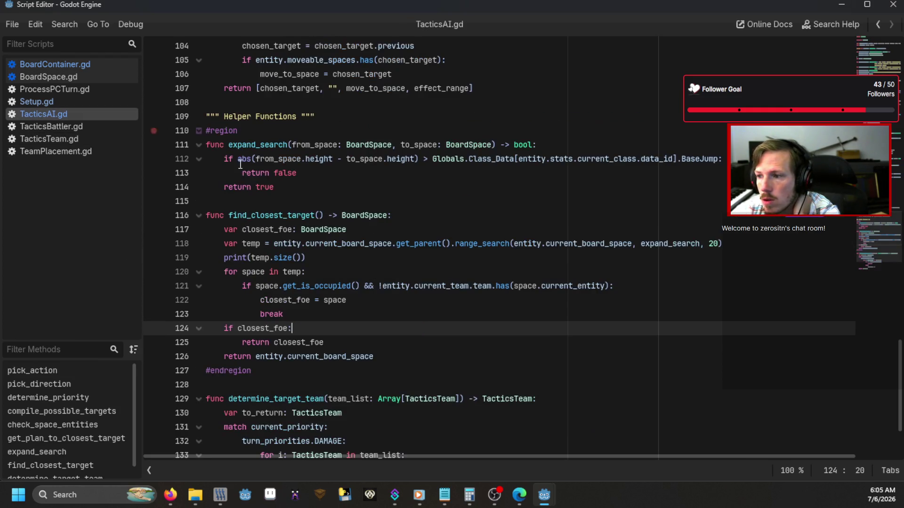
click(720, 243)
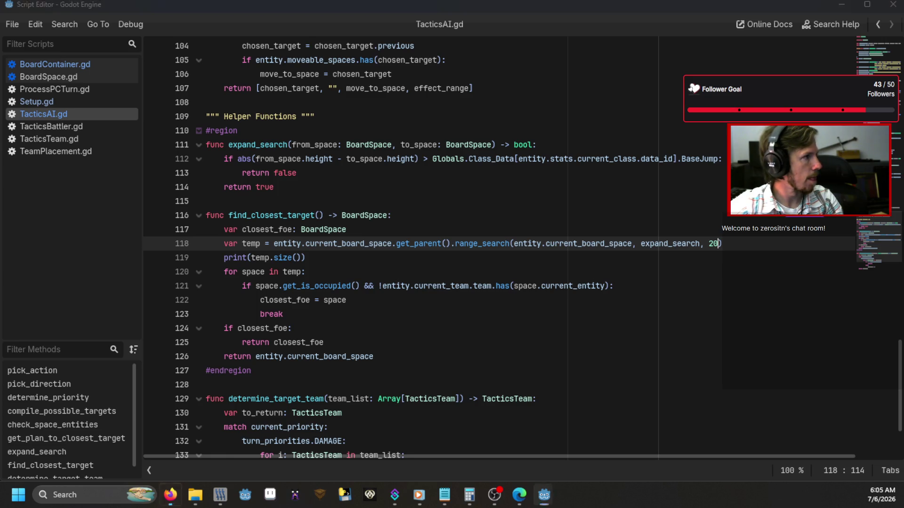
key(alt+Tab)
key(alt+Tab)
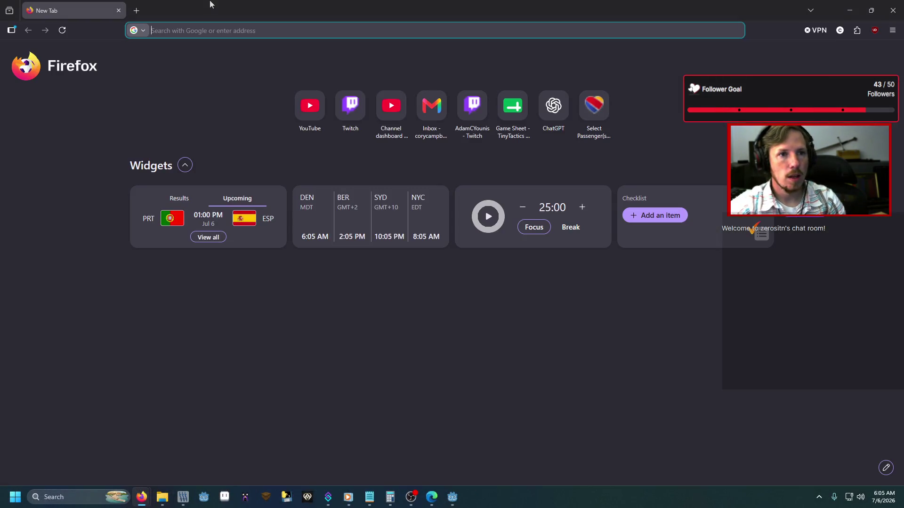
Google 'godot get function process time', then add a blank line after the closest_foe declaration
text(godot get function proc)
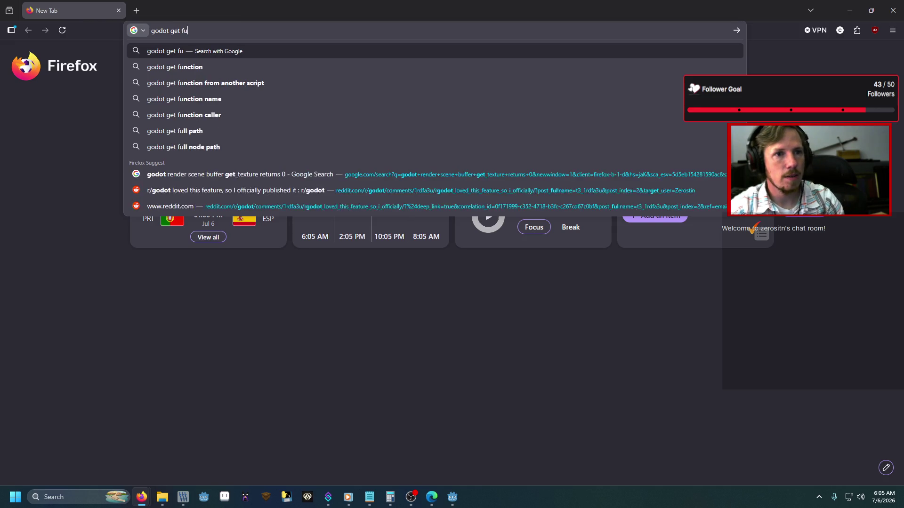
text(ess time)
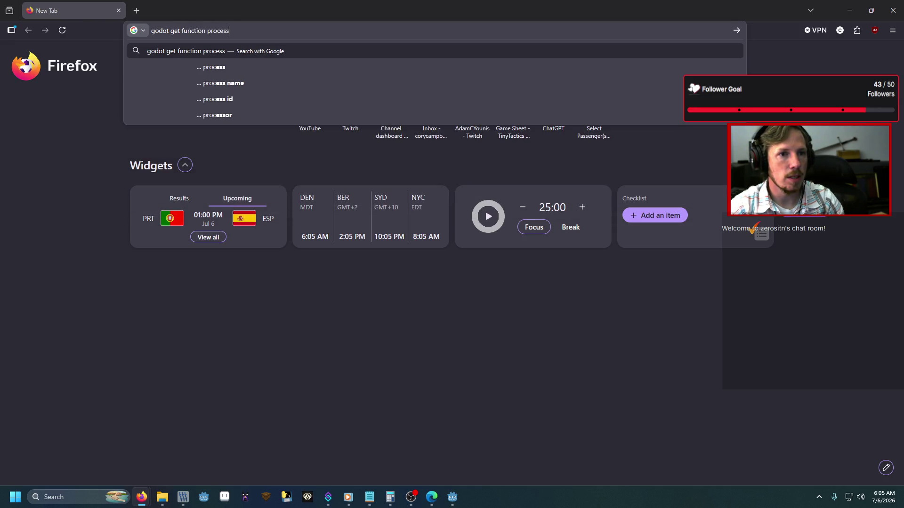
key(Return)
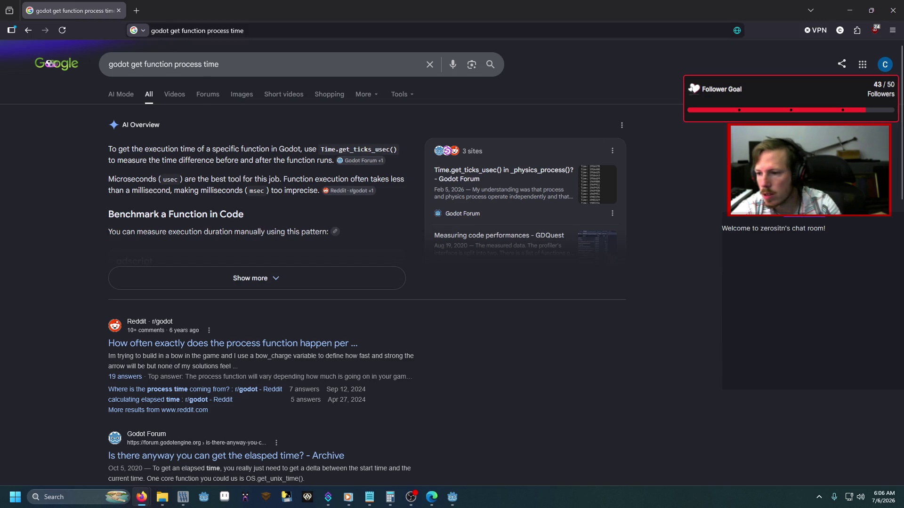
key(alt+Tab)
click(402, 230)
key(Return)
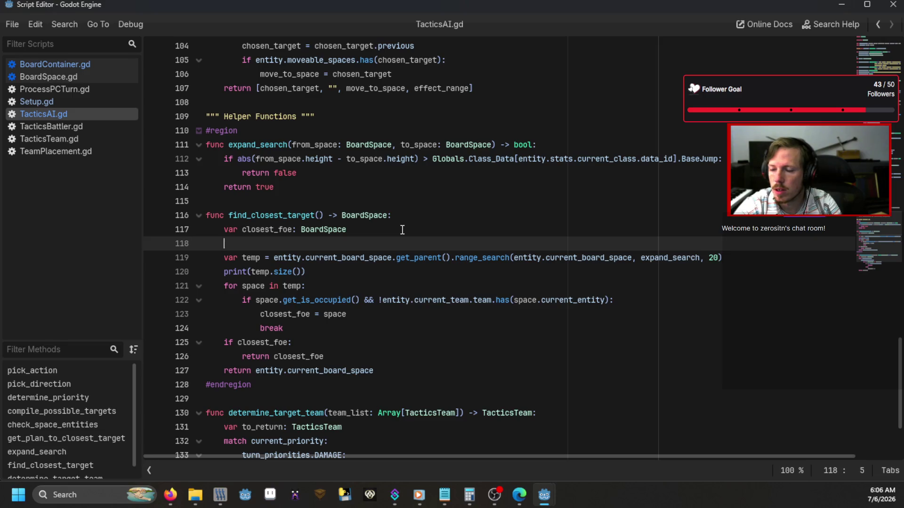
Add print(Time.get_ticks_usec()) on the line above the range_search call
text(time.get)
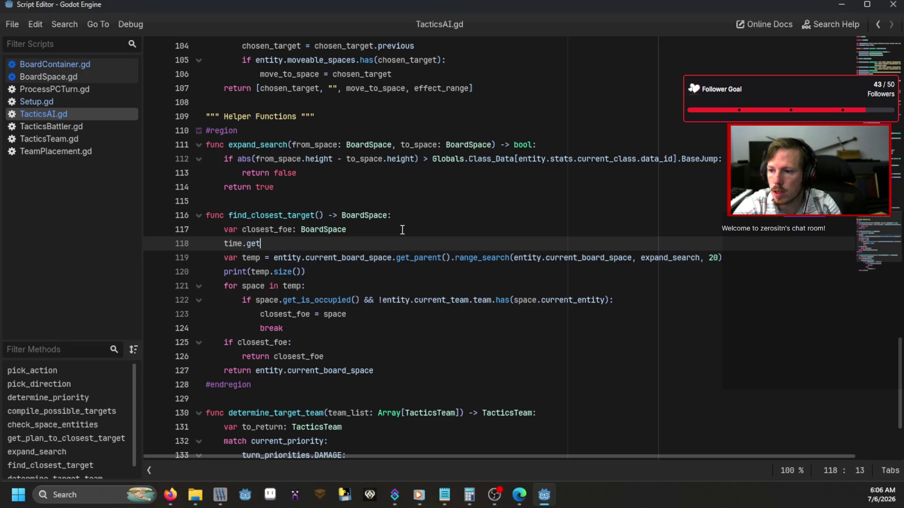
text(_ticks_)
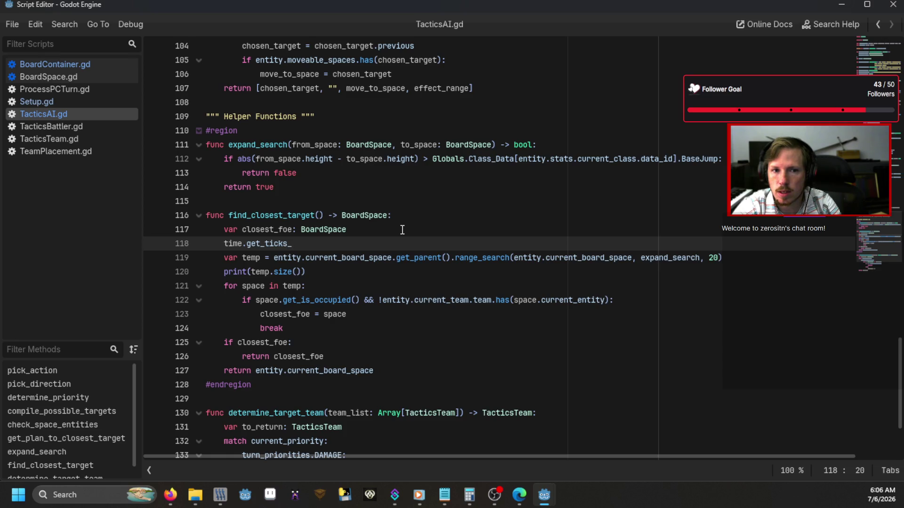
text(us)
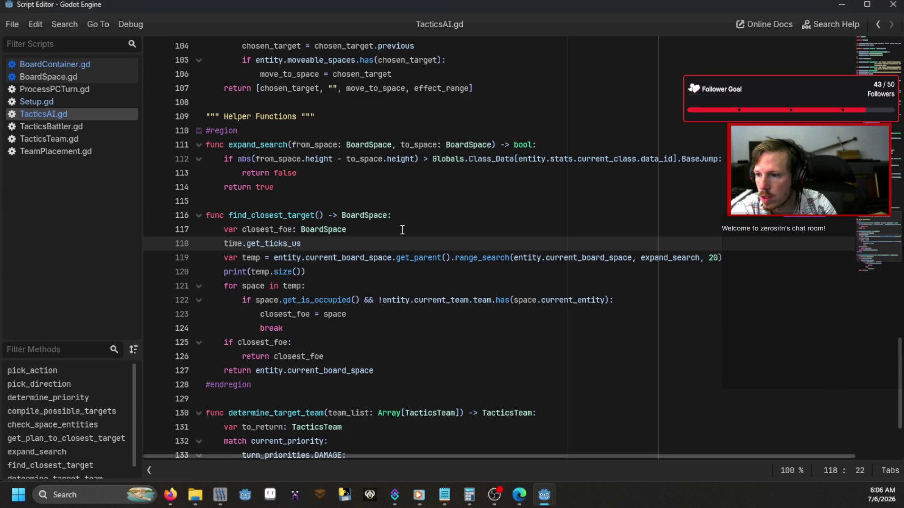
key(BackSpace)
key(BackSpace)
key(BackSpace)
text(p)
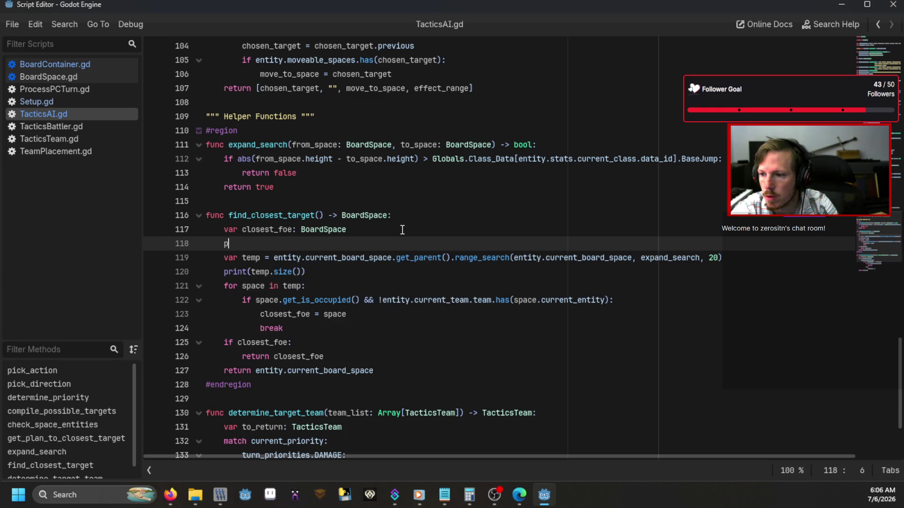
text(rint(Time.get)
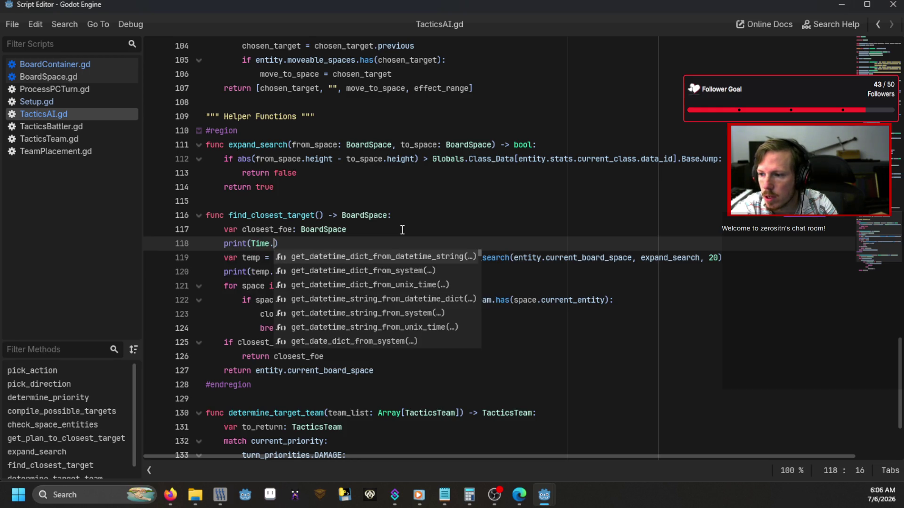
text(_ti)
key(Down)
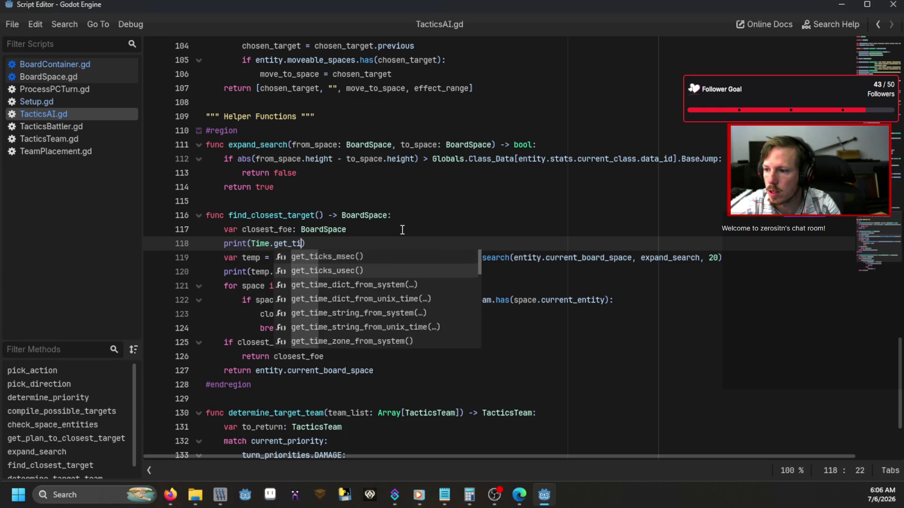
key(Return)
click(730, 259)
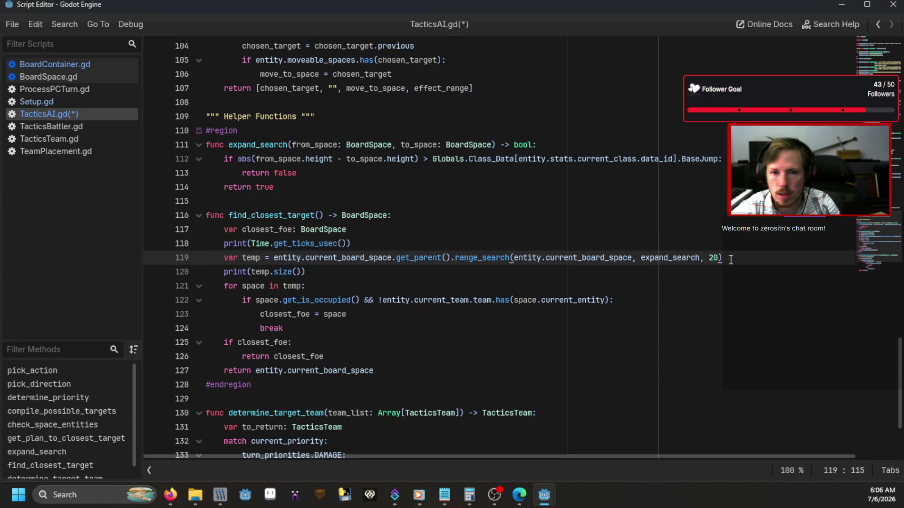
key(Up)
key(Left)
key(Left)
key(Left)
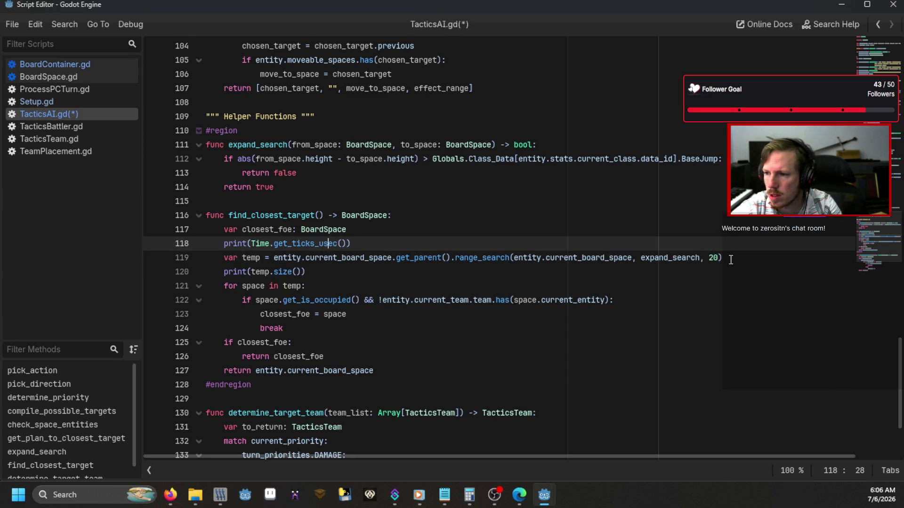
key(Left)
key(ctrl+space)
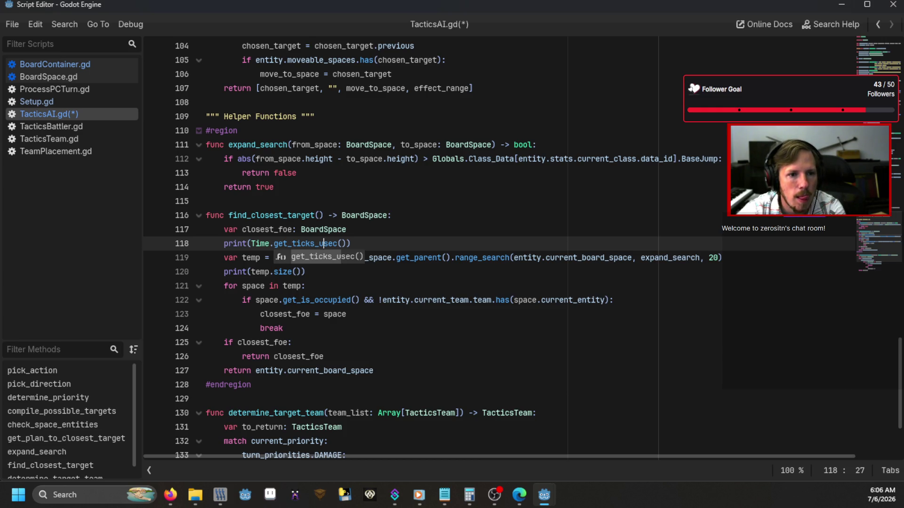
Add a second print(Time.get_ticks_usec()) on the line below range_search
click(724, 263)
key(Return)
text(prin)
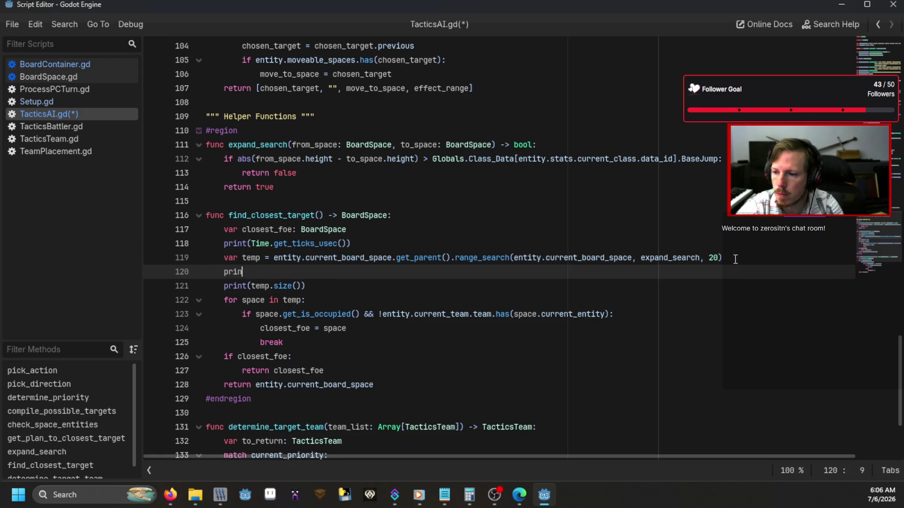
text(t(Time.get)
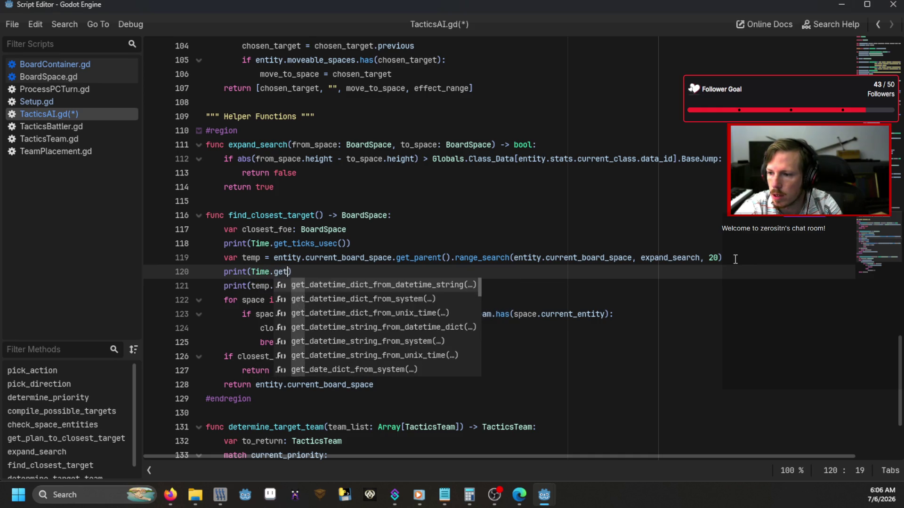
text(_ticks_u)
key(Return)
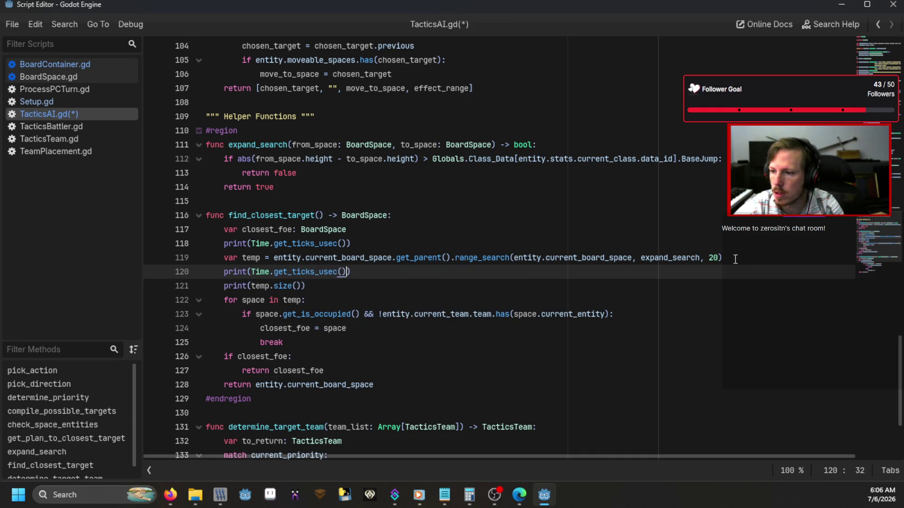
Change range_search's range from 20 to 100, then save and run with F5
click(736, 260)
click(717, 259)
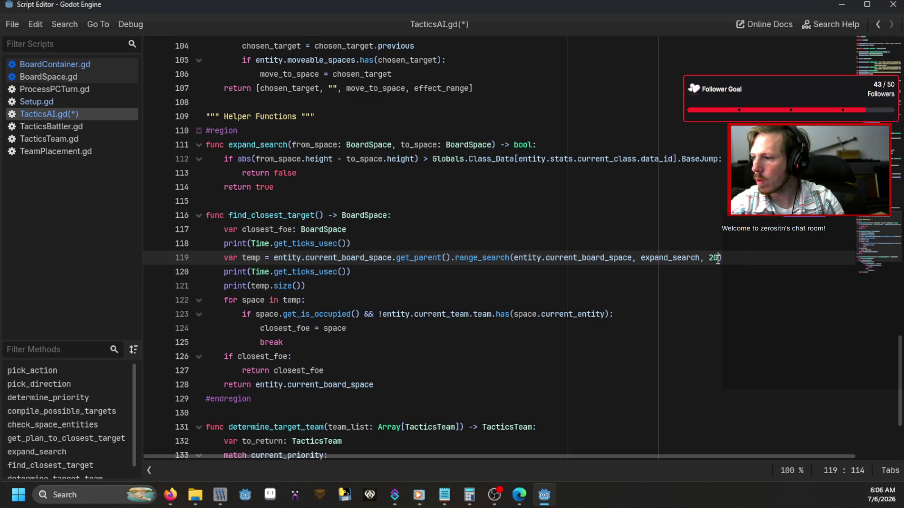
key(BackSpace)
key(BackSpace)
text(100)
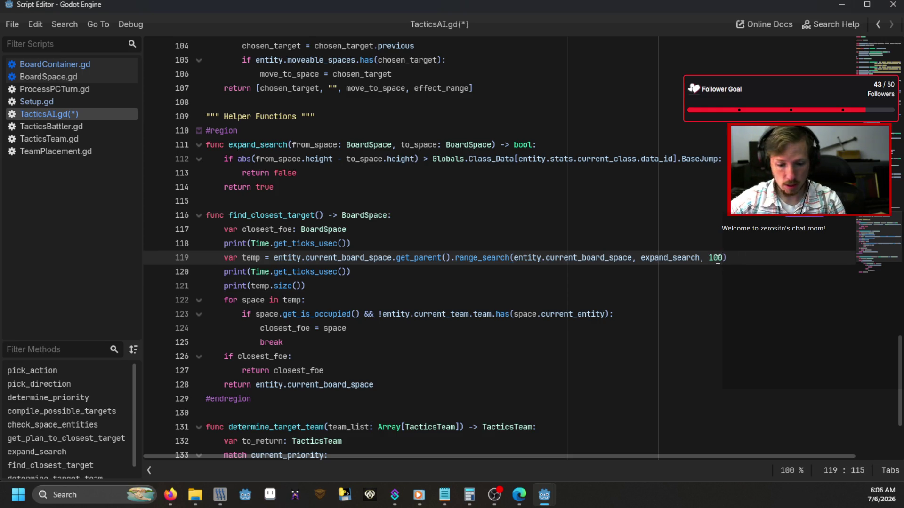
key(F5)
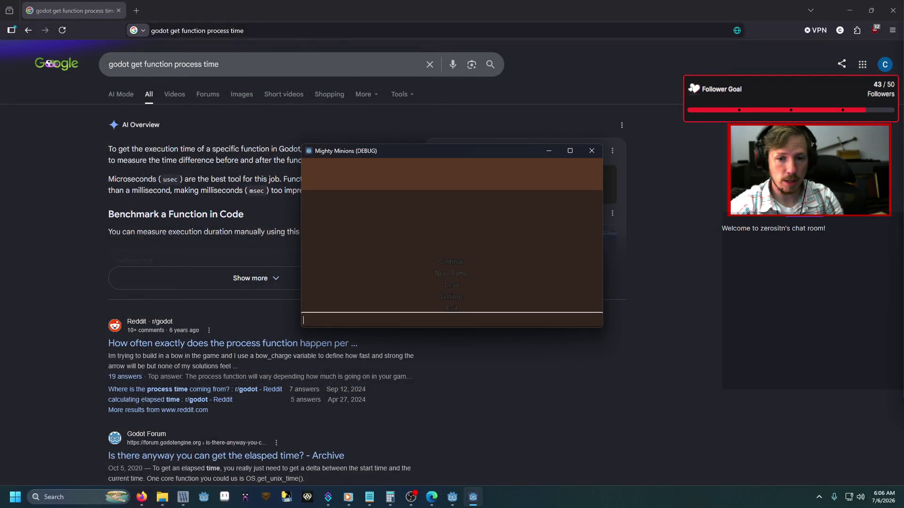
Enter 'test' in the debug game, load the battle, place the team, begin, then close the window
text(test)
key(Return)
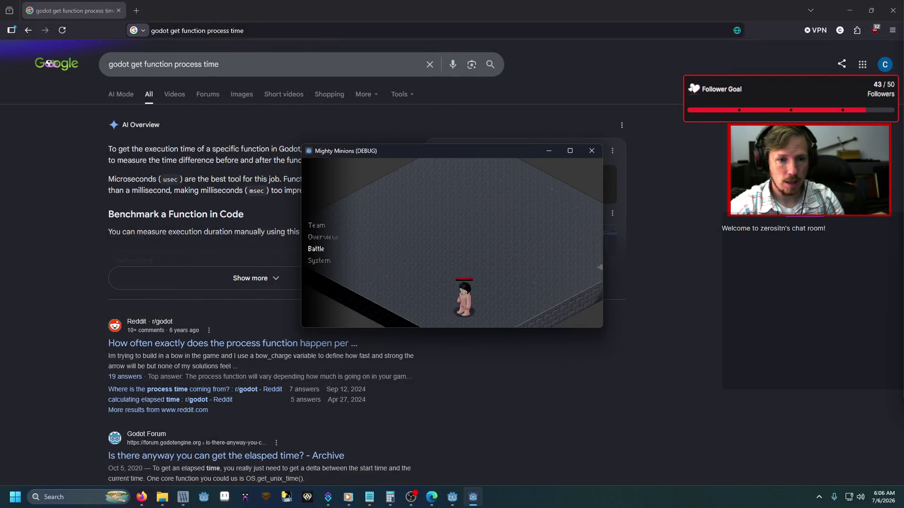
key(Return)
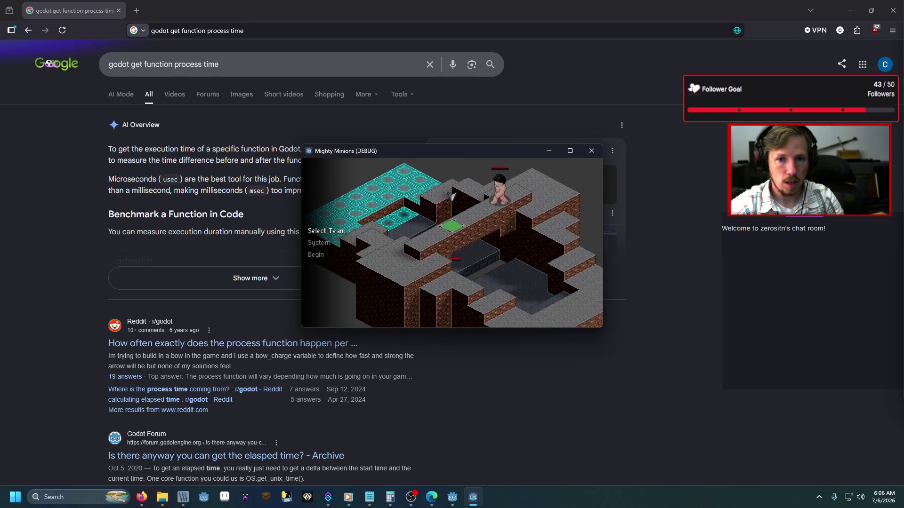
key(Return)
key(Return)
key(Down)
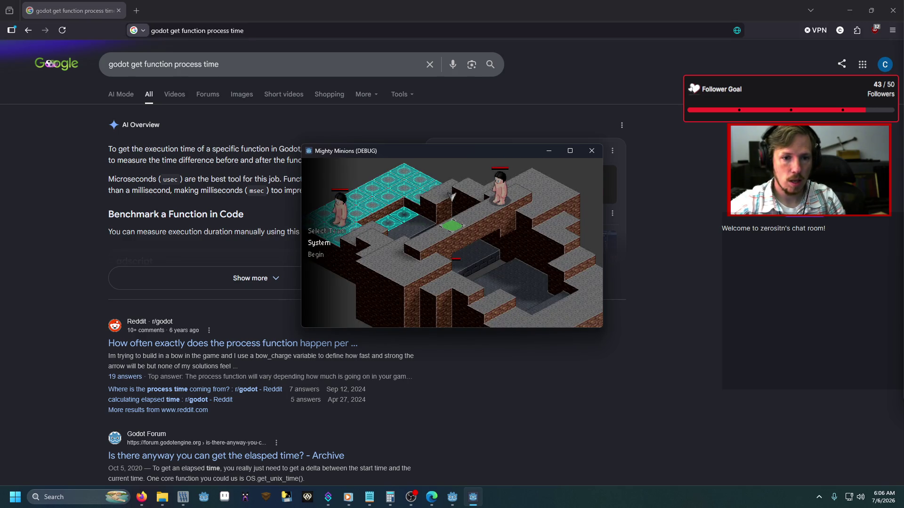
key(Down)
key(Return)
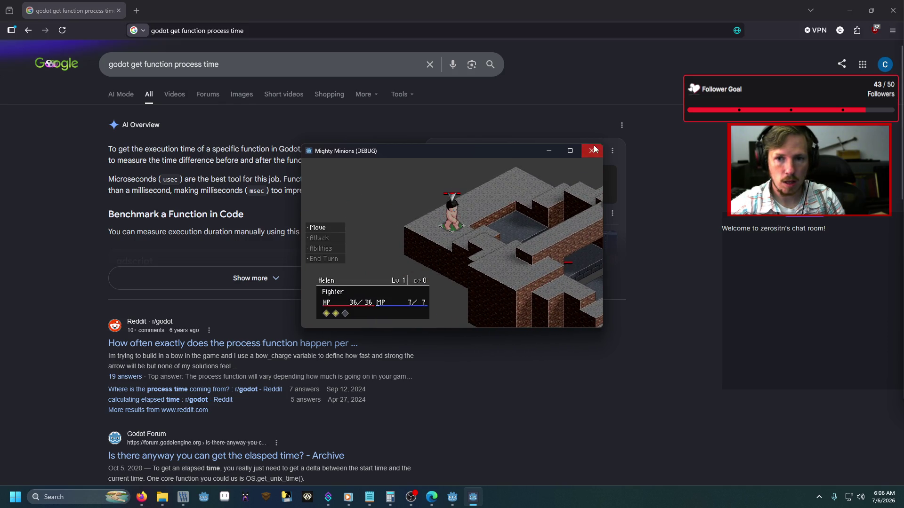
click(593, 150)
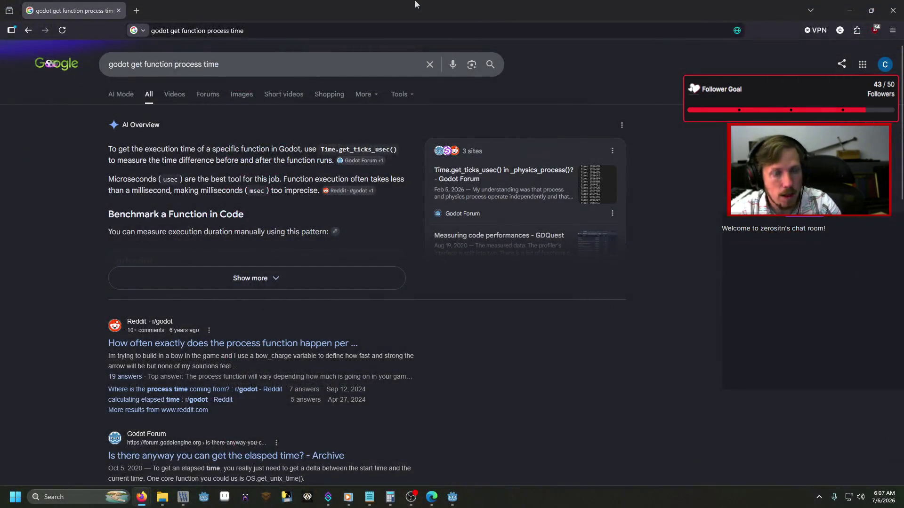
In a new tab, convert 2300 microseconds to milliseconds using Google's converter
key(ctrl+t)
text(microse)
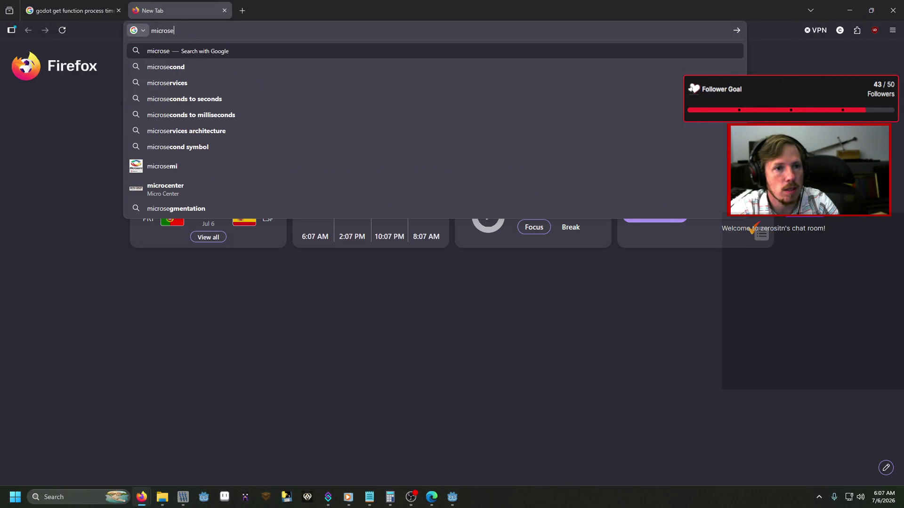
text(conds)
key(Down)
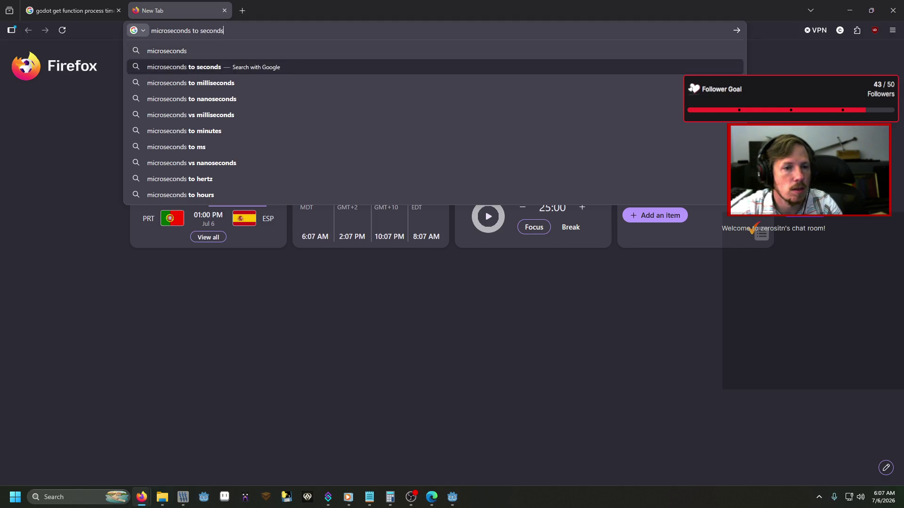
key(Down)
key(Return)
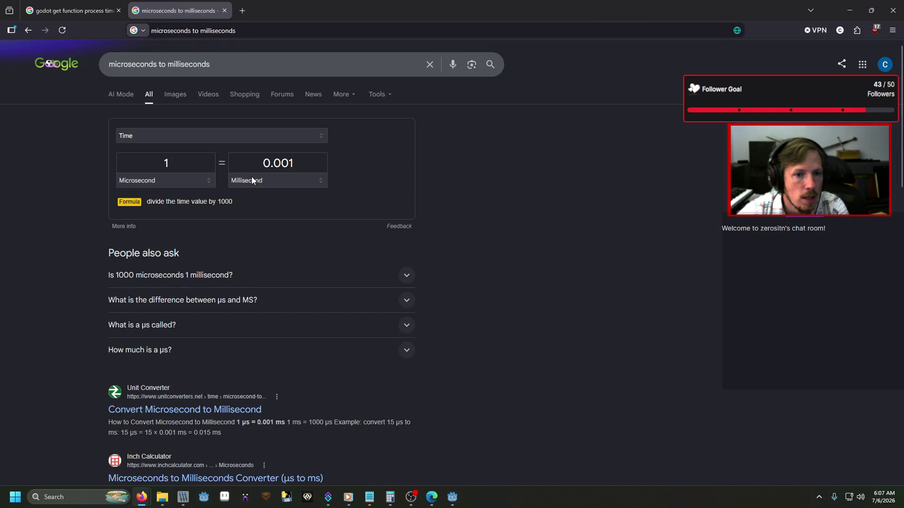
click(196, 160)
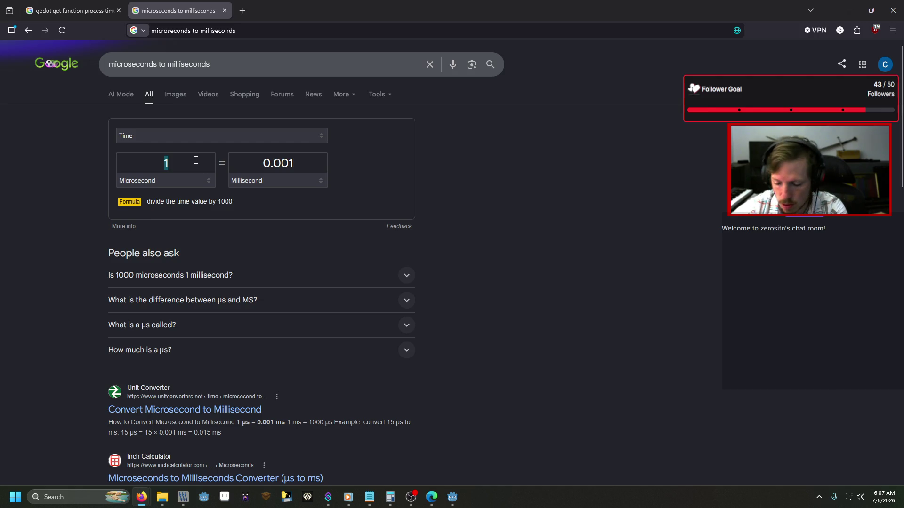
text(2300)
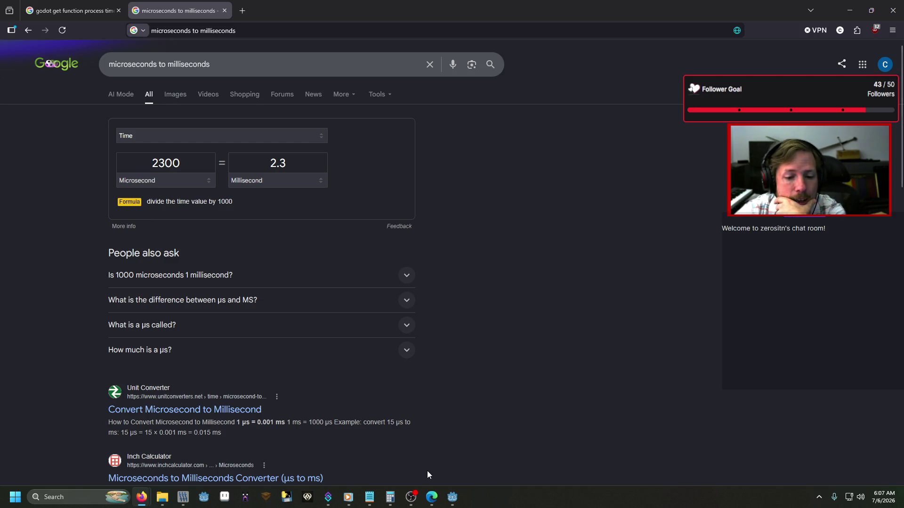
mouse_move(452, 497)
click(381, 455)
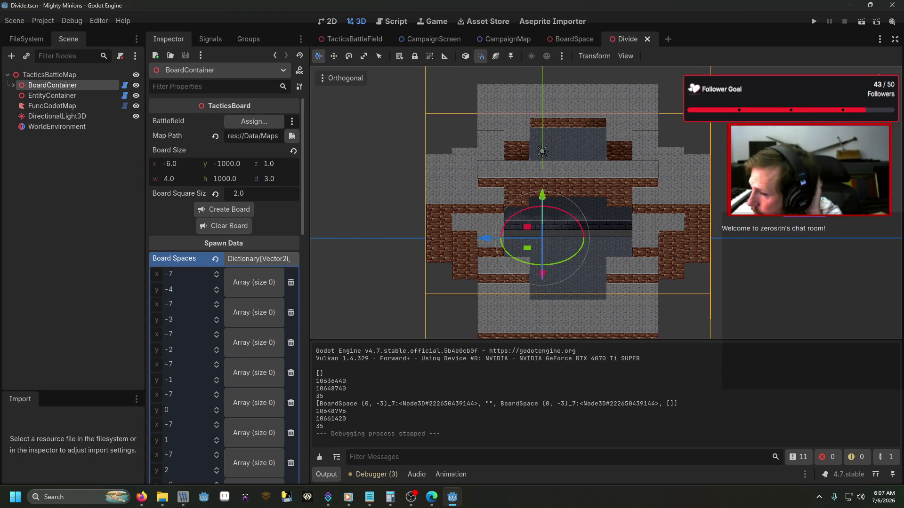
Replace range_search's 100 range argument with ', 20'
key(alt+Tab)
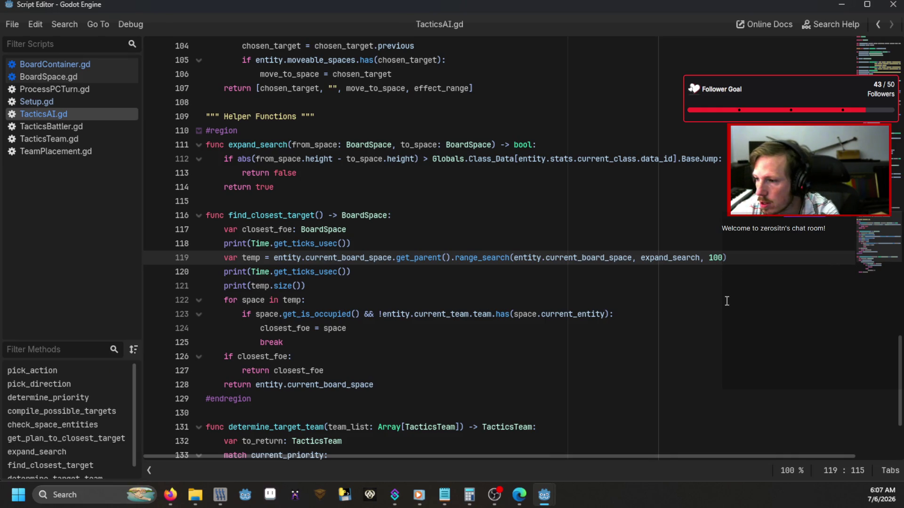
key(BackSpace)
key(BackSpace)
key(BackSpace)
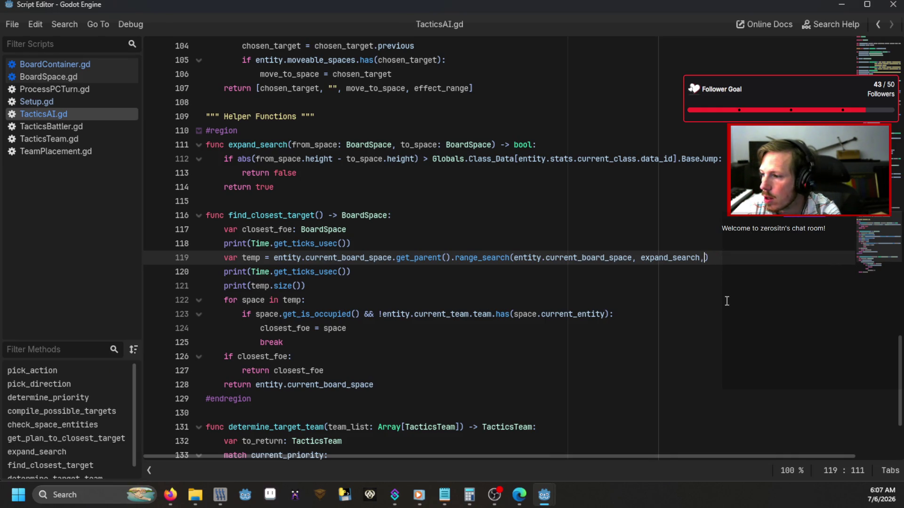
text(, 20)
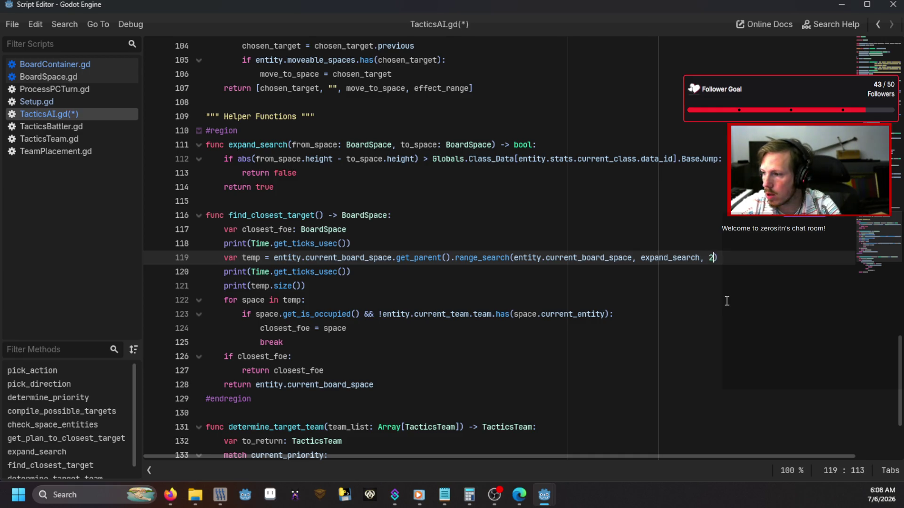
Delete both get_ticks_usec timing prints and add a blank line under closest_foe
click(324, 269)
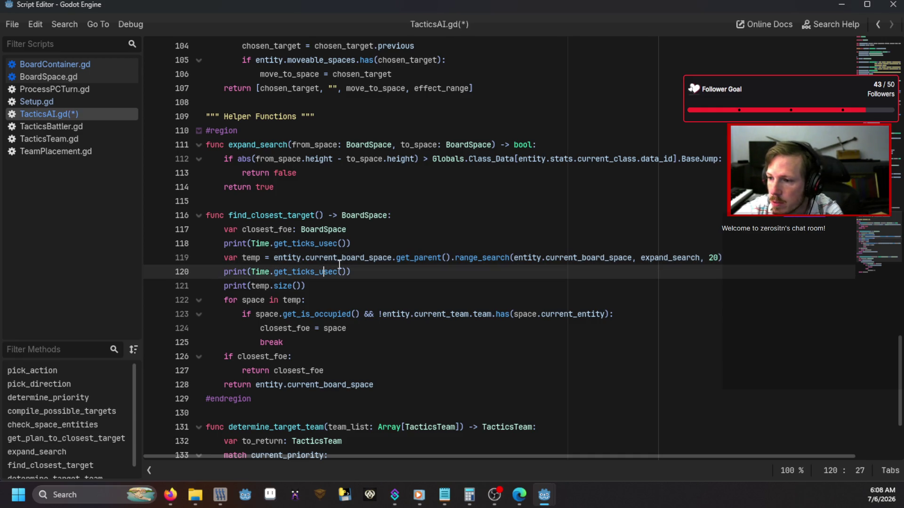
click(393, 242)
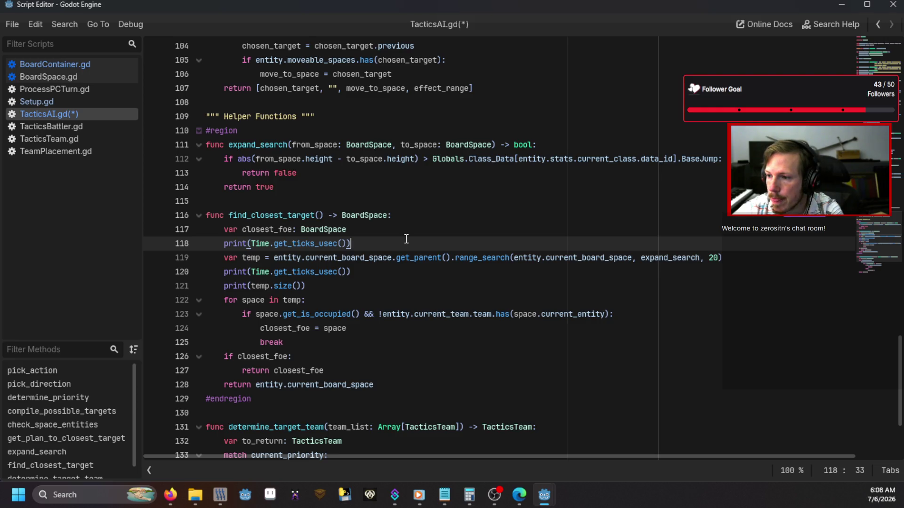
drag(371, 245, 134, 250)
key(BackSpace)
key(BackSpace)
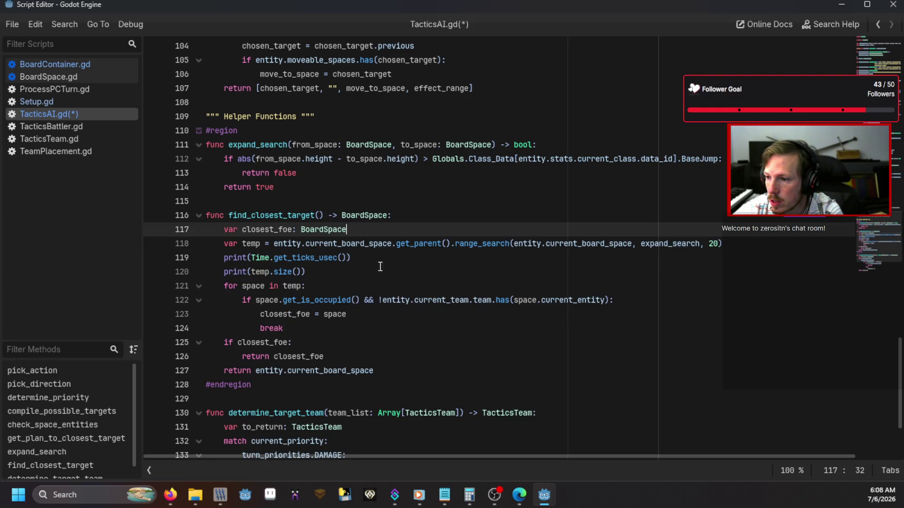
drag(372, 258, 151, 264)
key(BackSpace)
key(BackSpace)
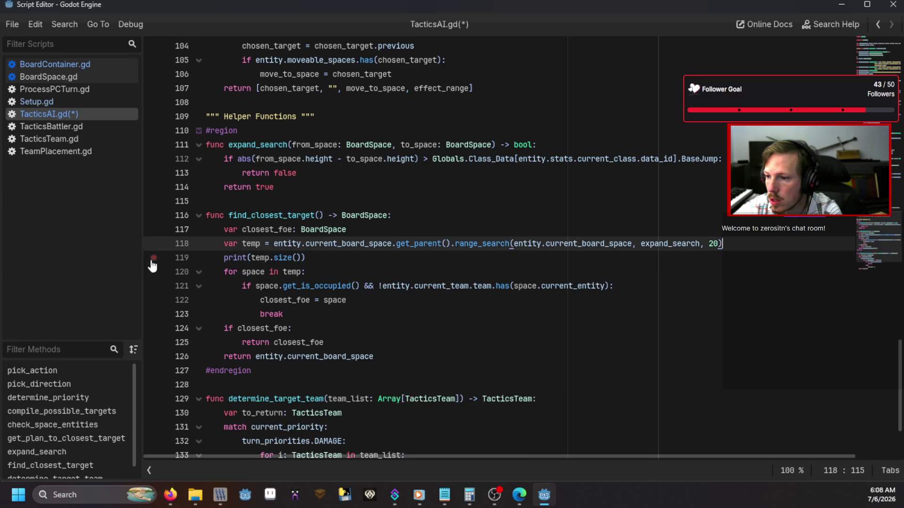
click(374, 229)
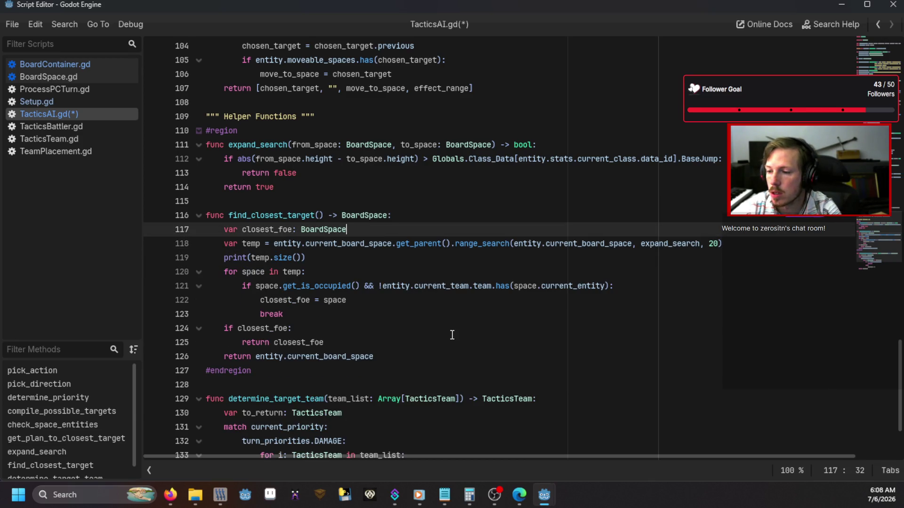
key(Return)
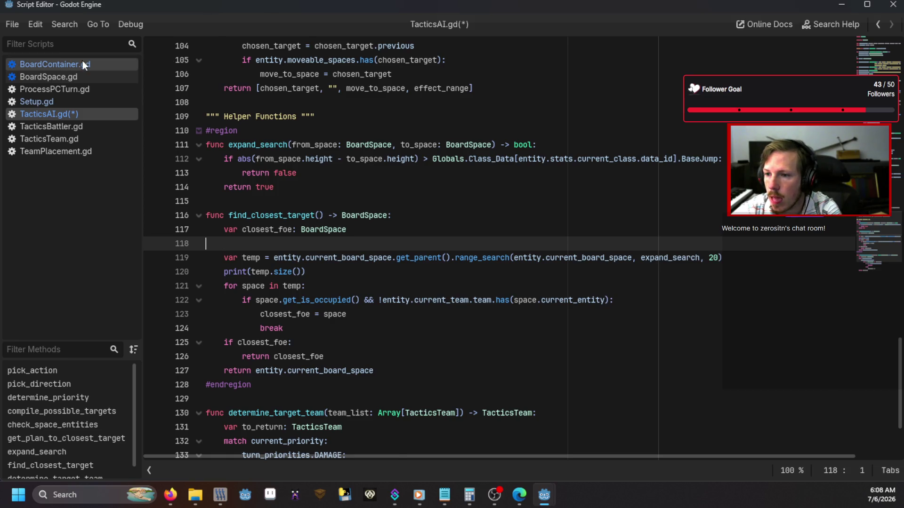
Open BoardContainer.gd, scroll to get_space_path, and select the 'current = current.previous' line
click(82, 64)
scroll(329, 230, down, 3)
scroll(335, 296, down, 1)
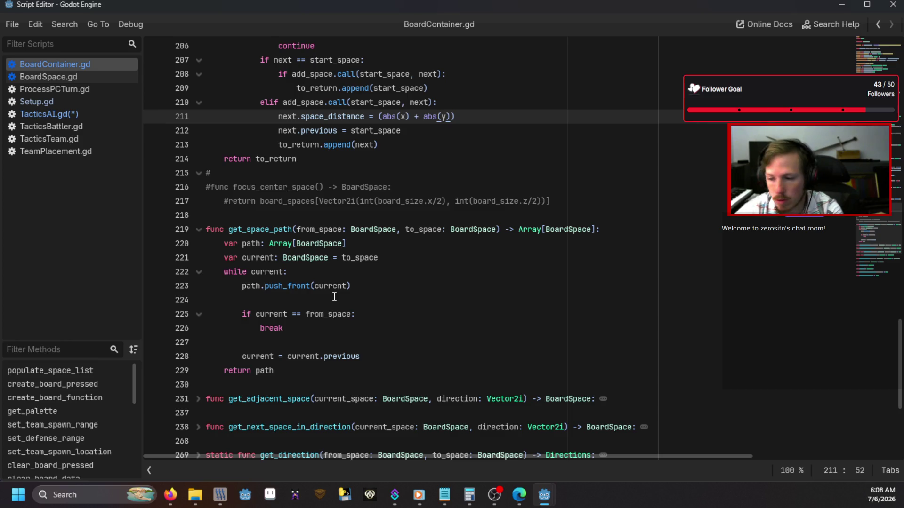
drag(361, 356, 242, 355)
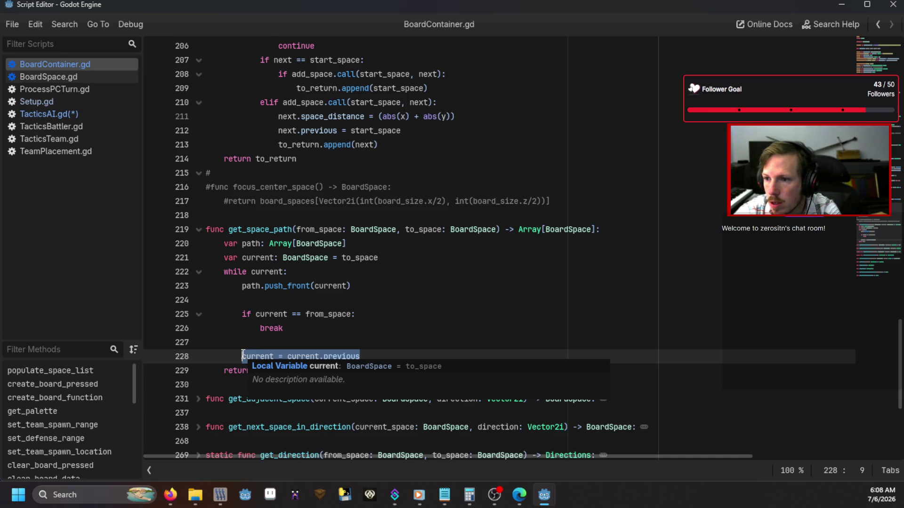
Search 'claude' in Firefox, open claude.ai in a new tab, and dismiss the promotion
mouse_move(171, 495)
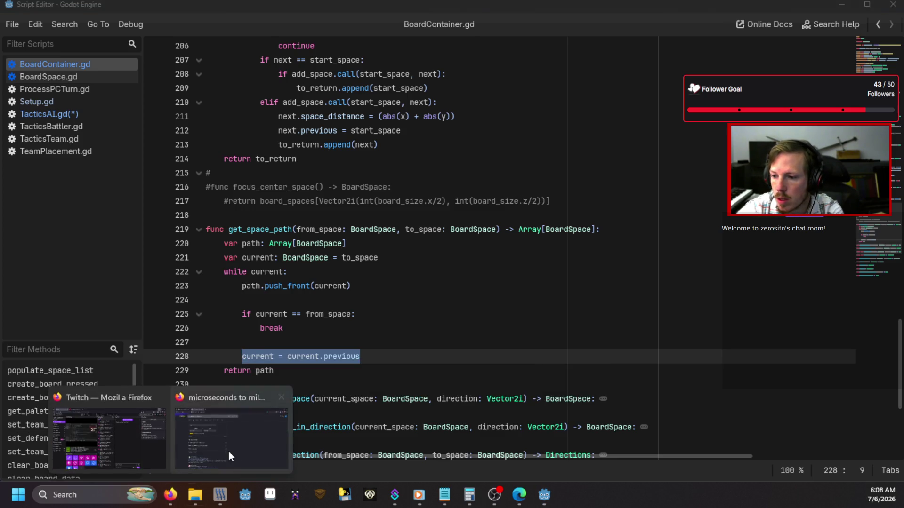
click(228, 451)
click(279, 30)
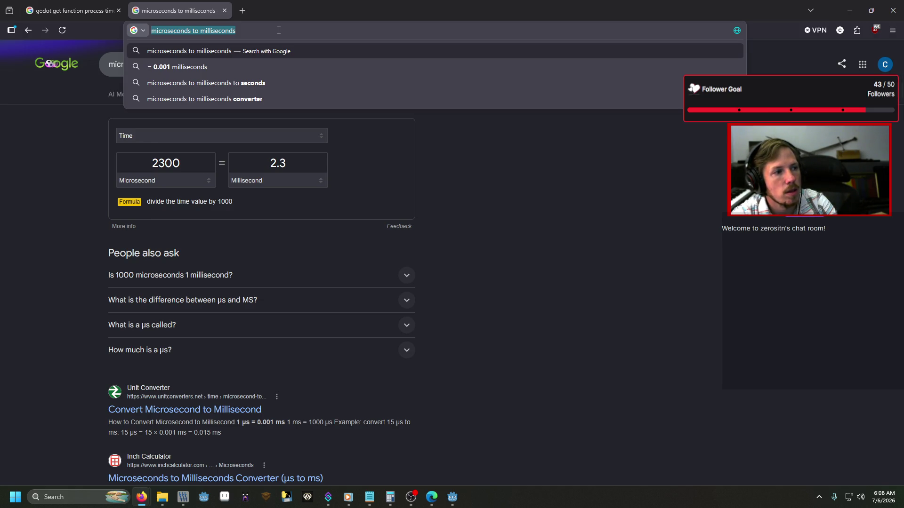
text(clau)
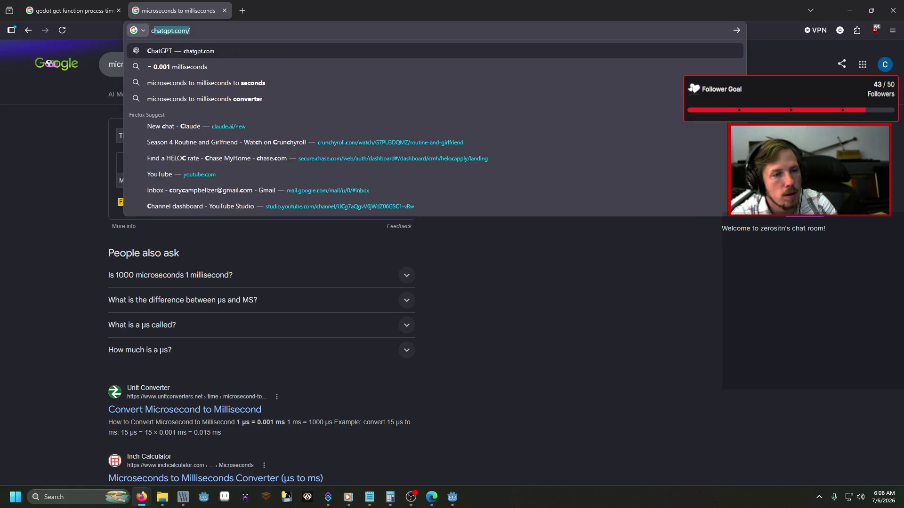
text(de)
key(Delete)
key(Return)
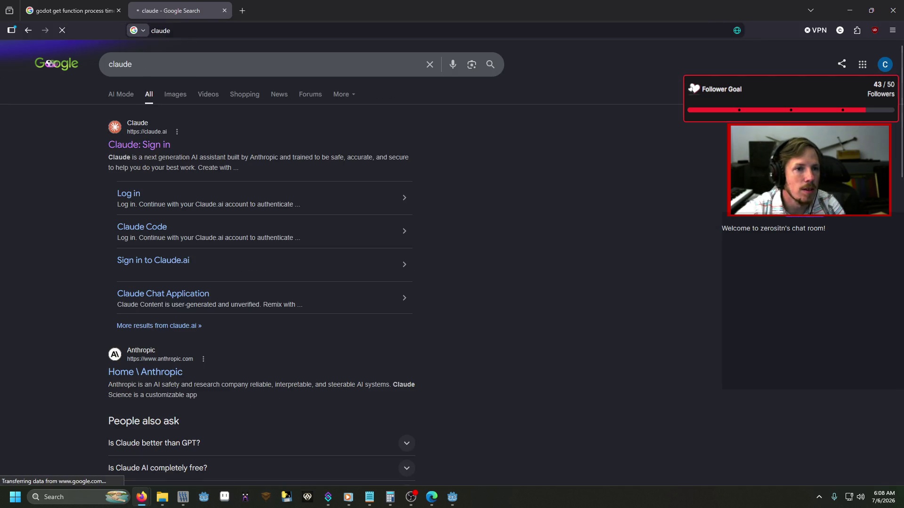
middle_click(143, 146)
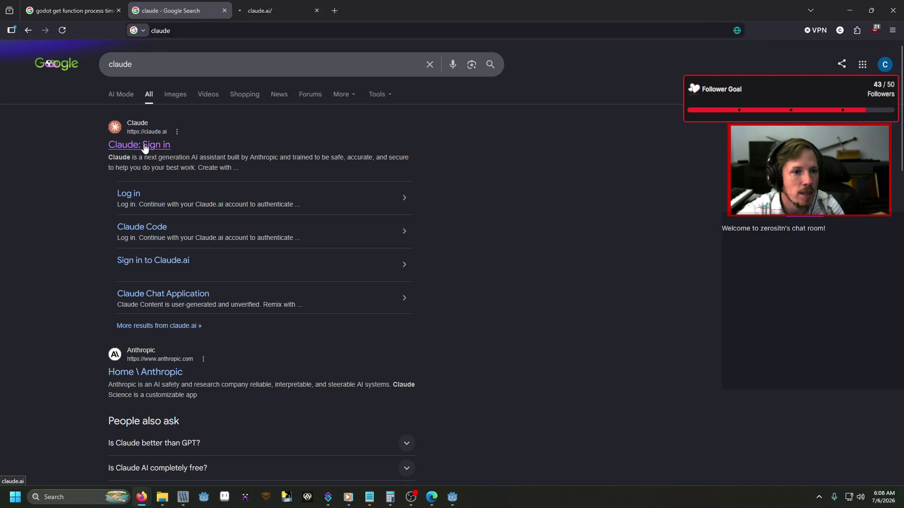
click(272, 13)
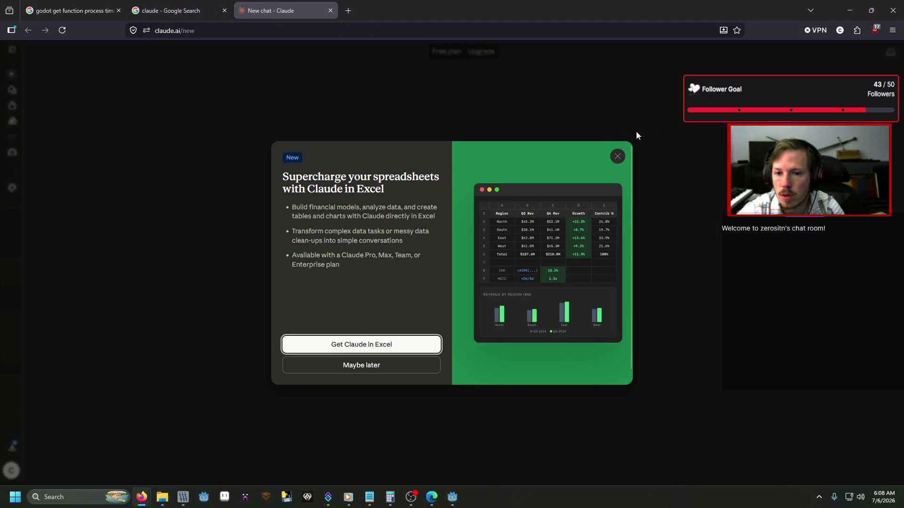
click(617, 157)
Ask Claude for the fastest path between two spaces, pasting the BoardContainer code
key(alt+Tab)
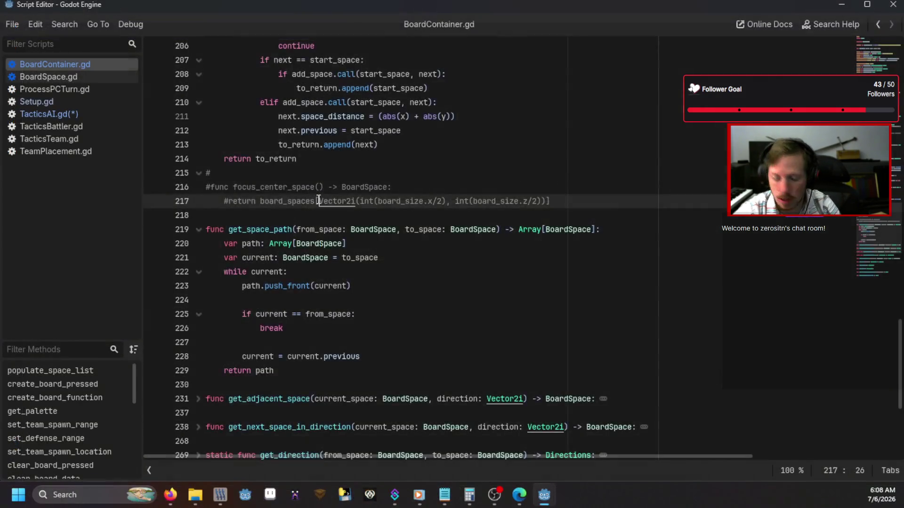
key(ctrl+a)
key(alt+Tab)
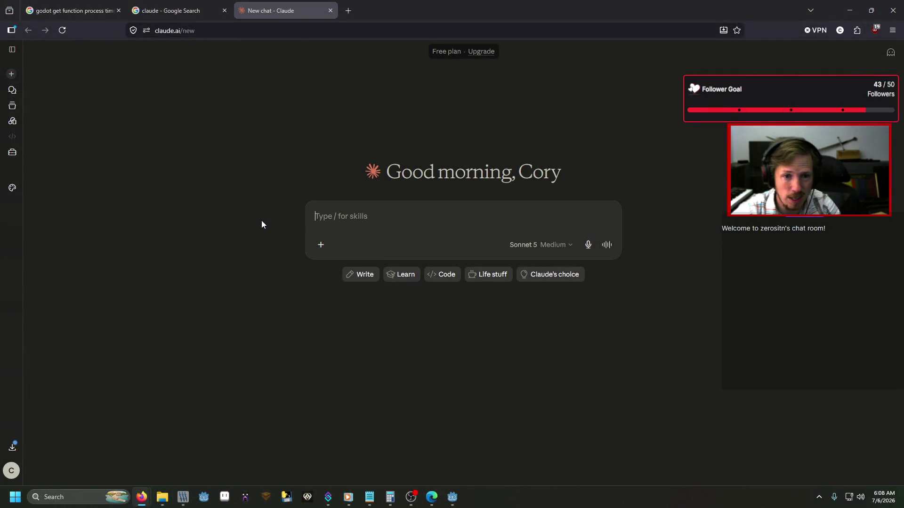
text(I need to)
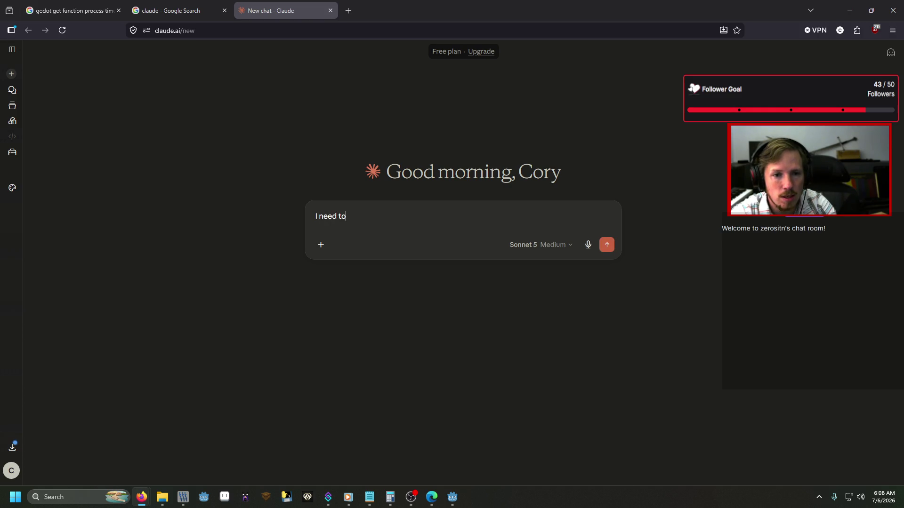
text( find the ea)
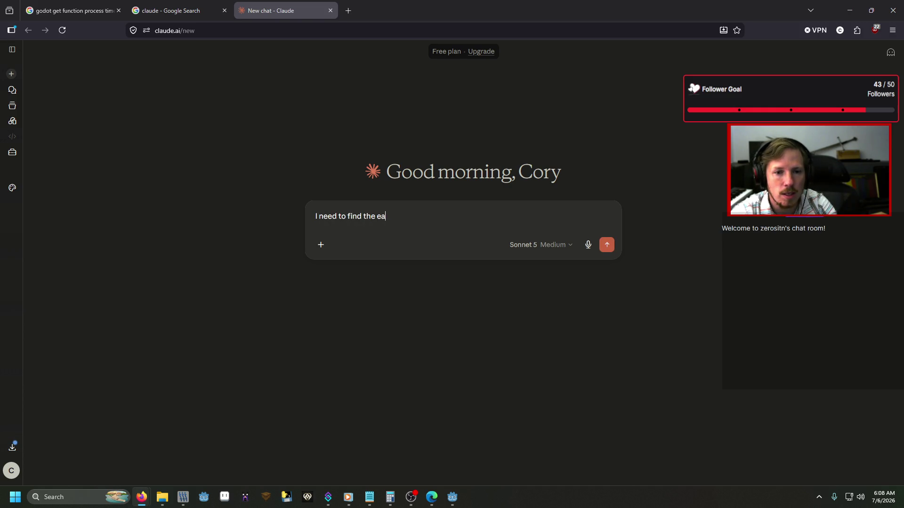
key(BackSpace)
key(BackSpace)
text(fasted way)
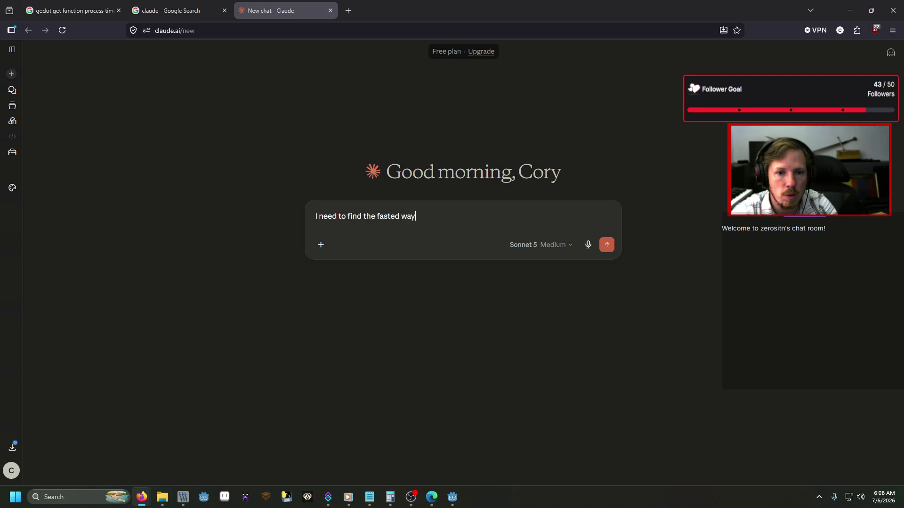
text( to set the path)
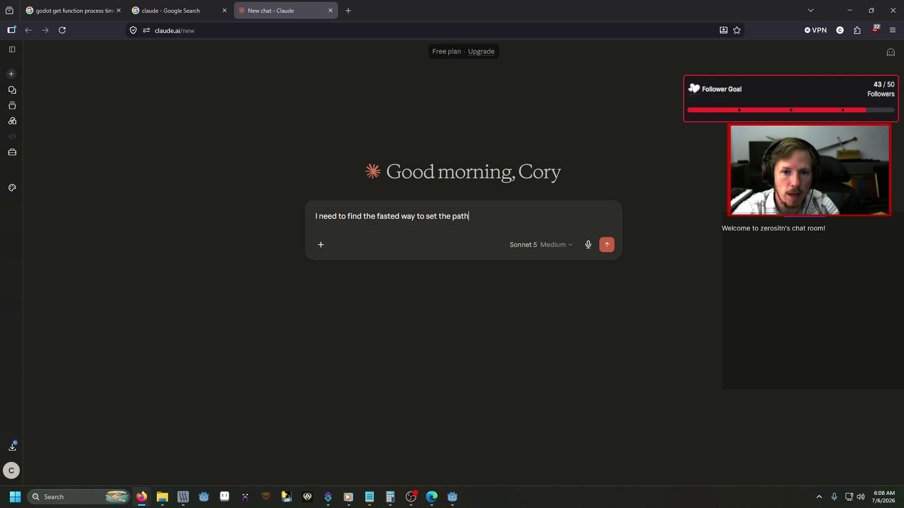
text( between )
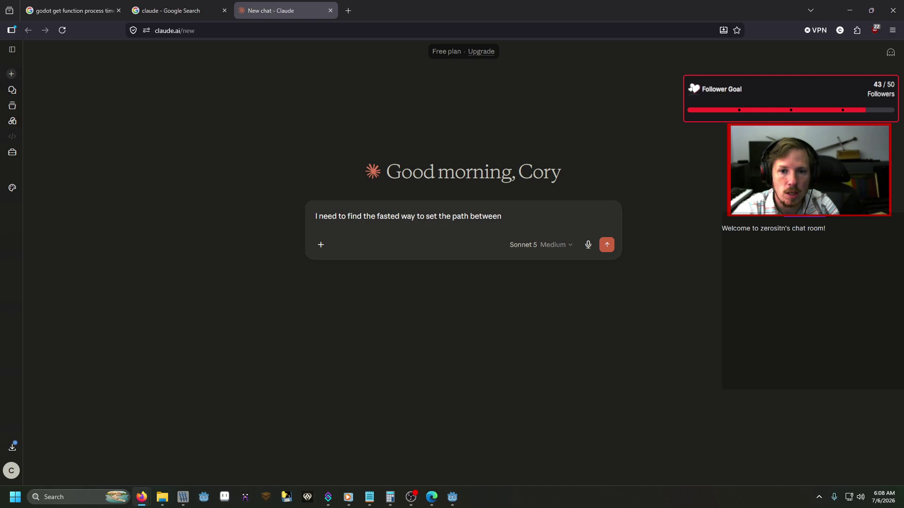
text(2 spaces. )
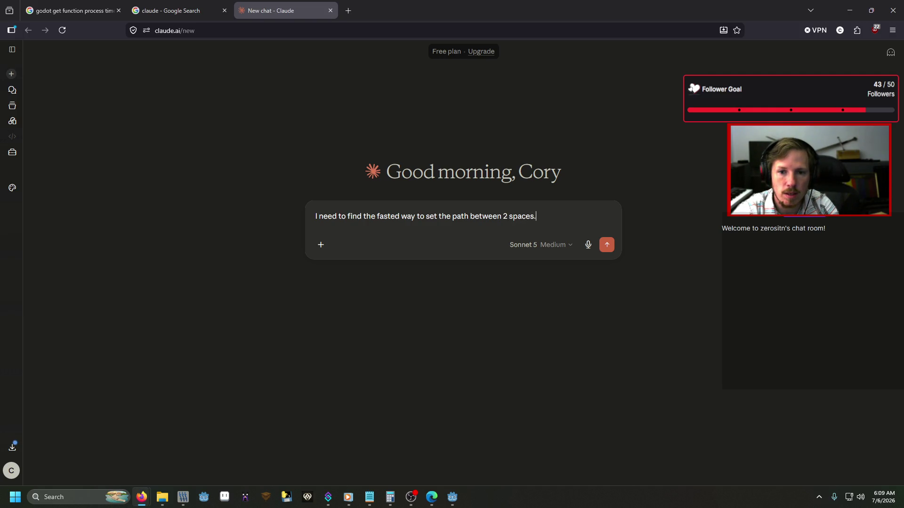
text(Here is the)
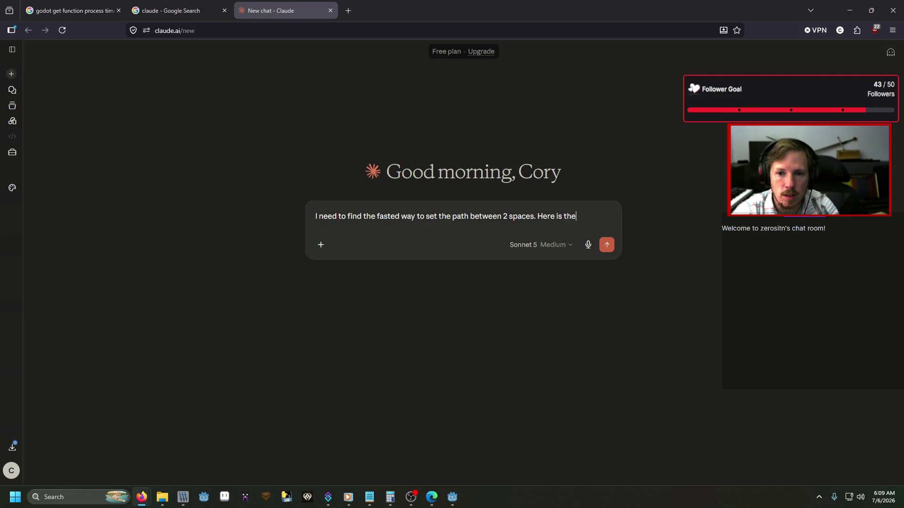
text( container code.)
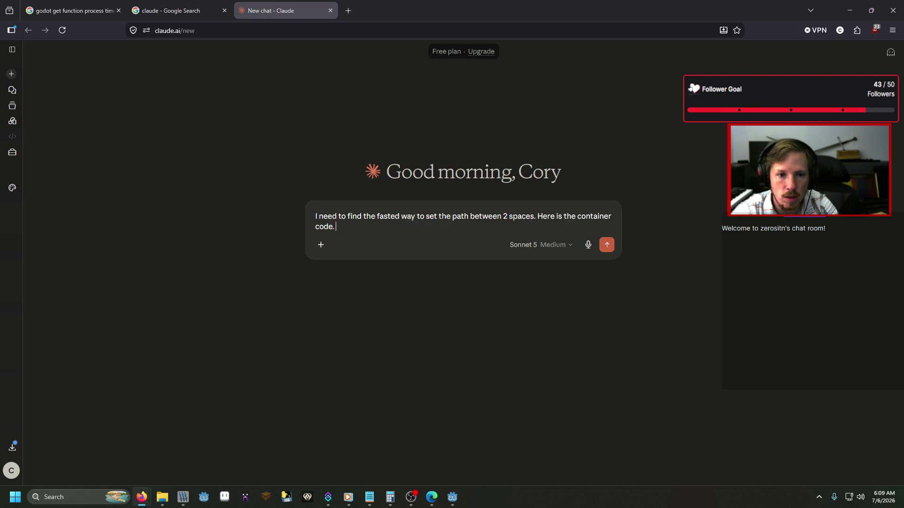
key(ctrl+v)
key(Return)
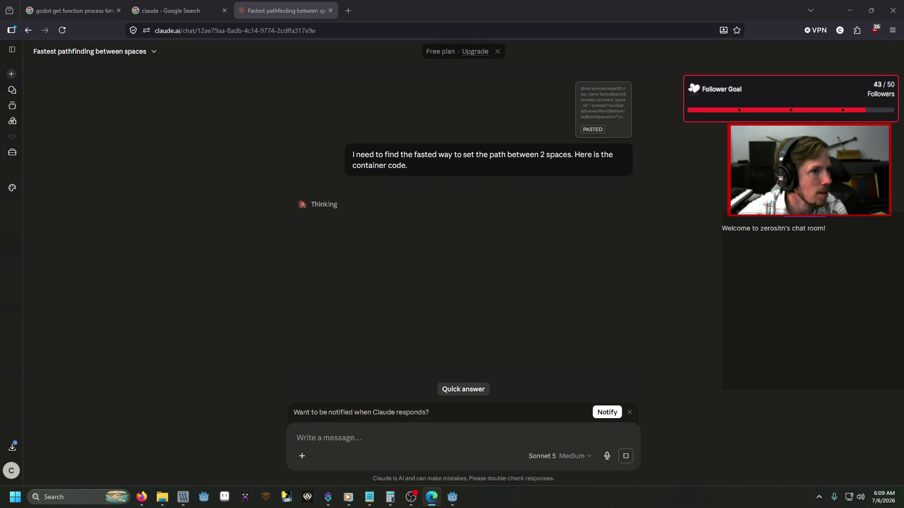
key(alt+Tab)
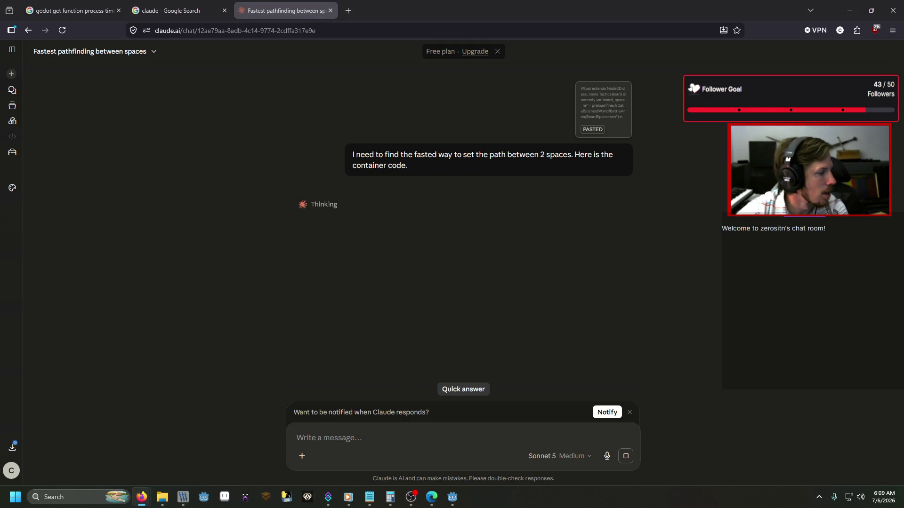
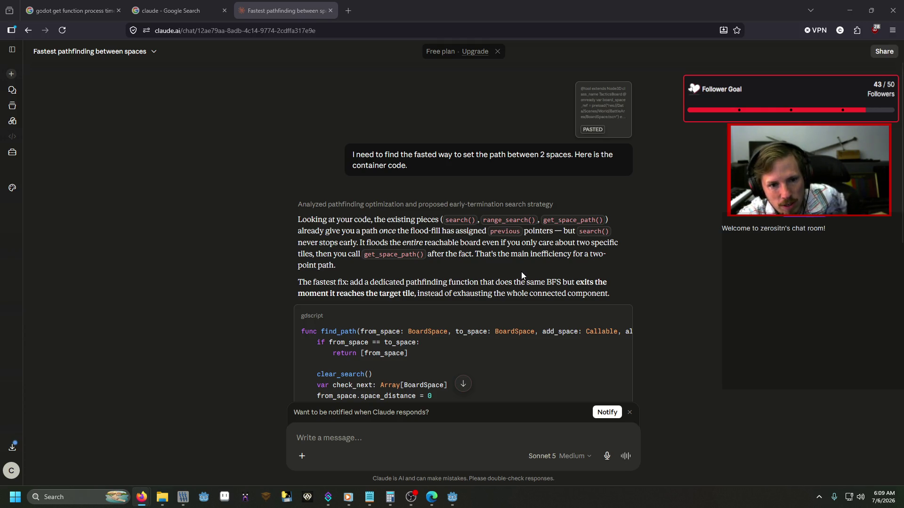
Return to the Godot script editor and look through TacticsAI.gd
click(453, 497)
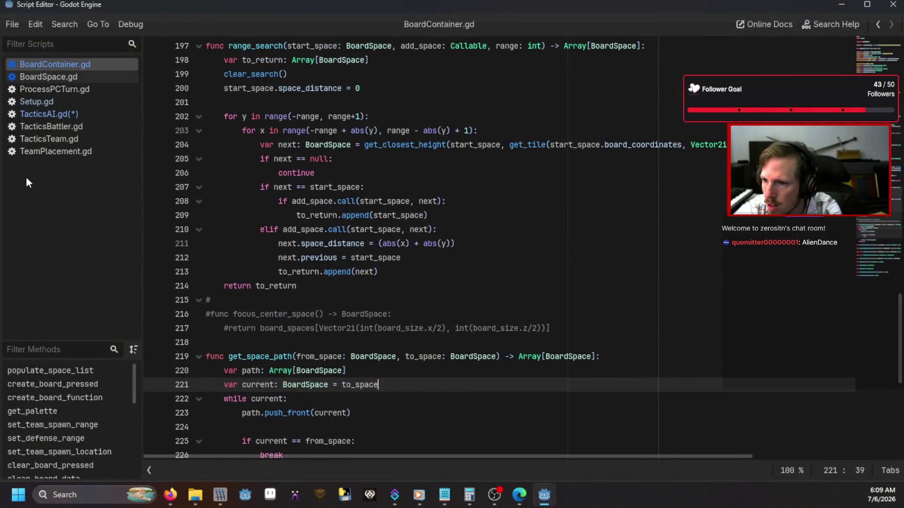
click(64, 117)
scroll(410, 222, up, 10)
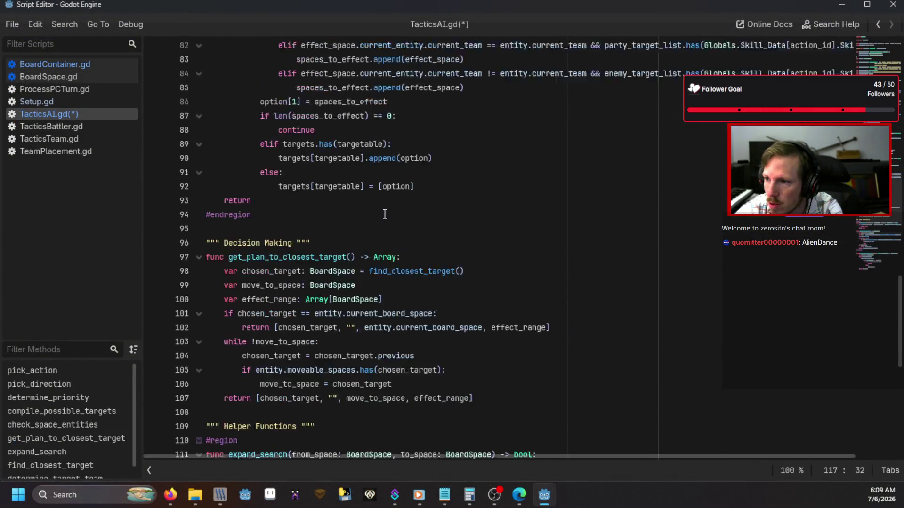
scroll(410, 222, up, 5)
scroll(409, 231, down, 11)
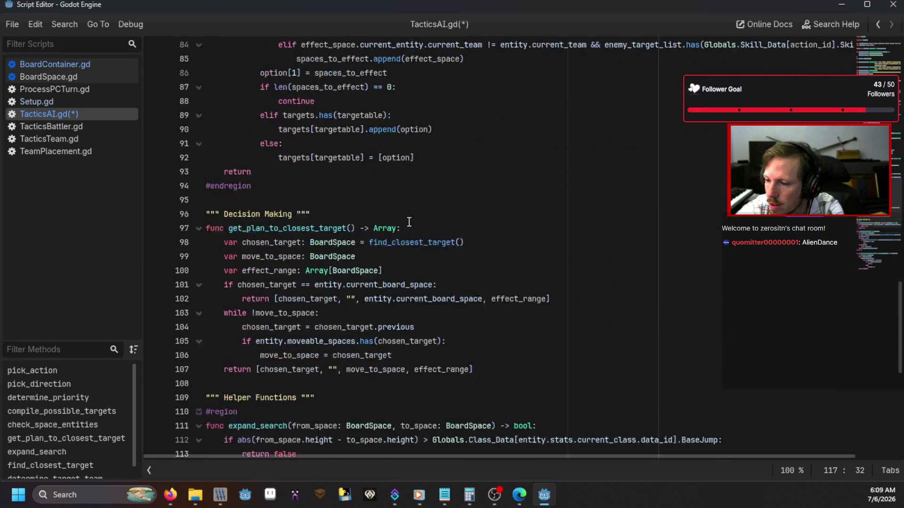
scroll(409, 234, down, 6)
scroll(409, 234, down, 2)
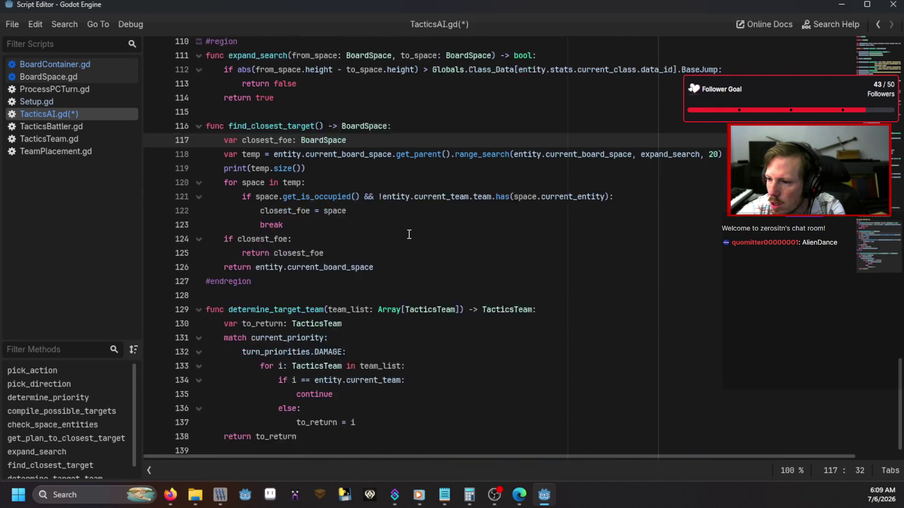
scroll(410, 234, up, 5)
Open BoardContainer.gd at func search and inspect its distance check on lines 186–187
click(103, 68)
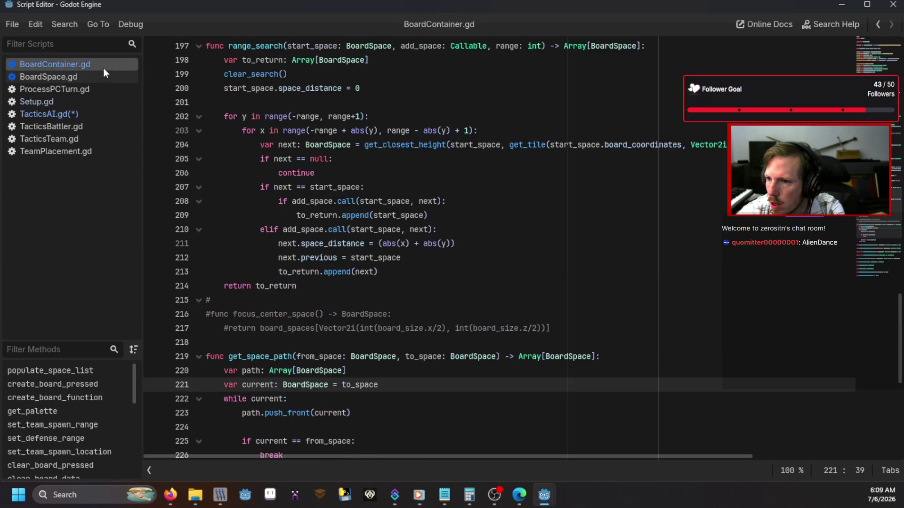
scroll(309, 182, up, 7)
scroll(308, 182, up, 2)
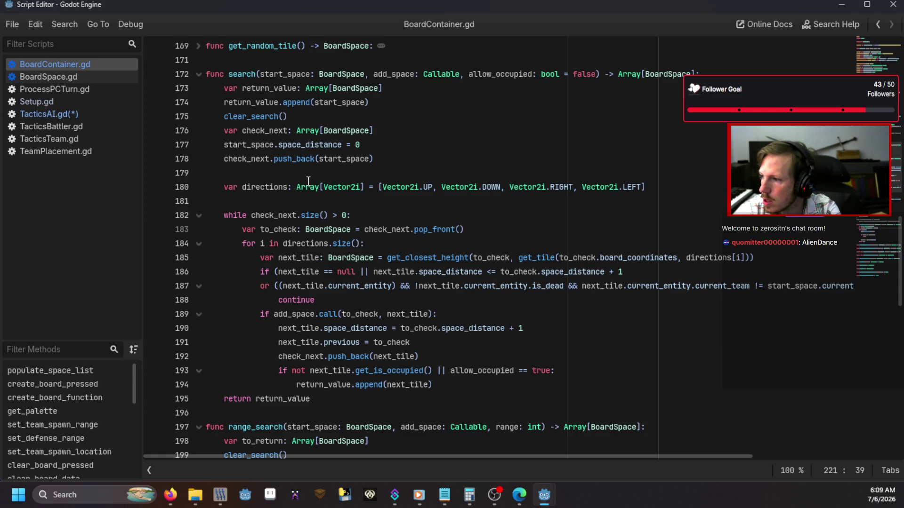
mouse_move(343, 285)
mouse_down()
mouse_move(795, 298)
mouse_move(794, 277)
mouse_up()
click(628, 273)
drag(500, 272, 241, 274)
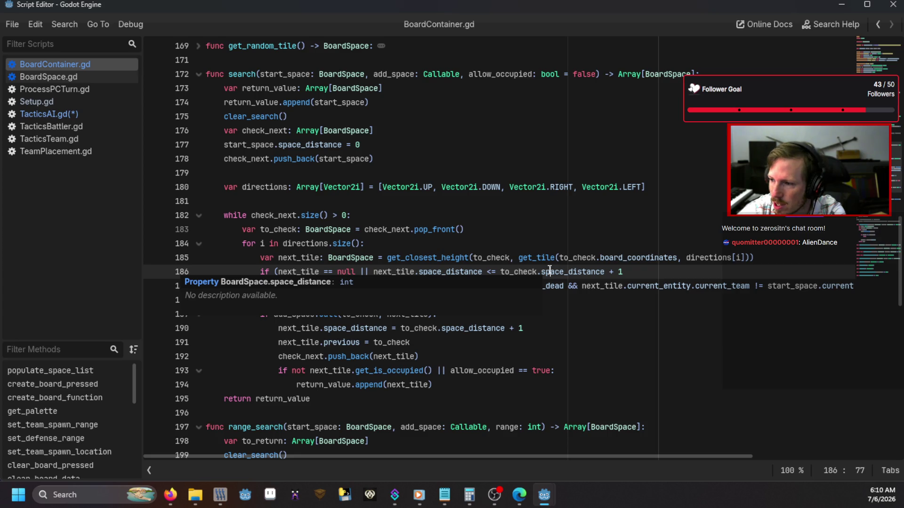
click(567, 239)
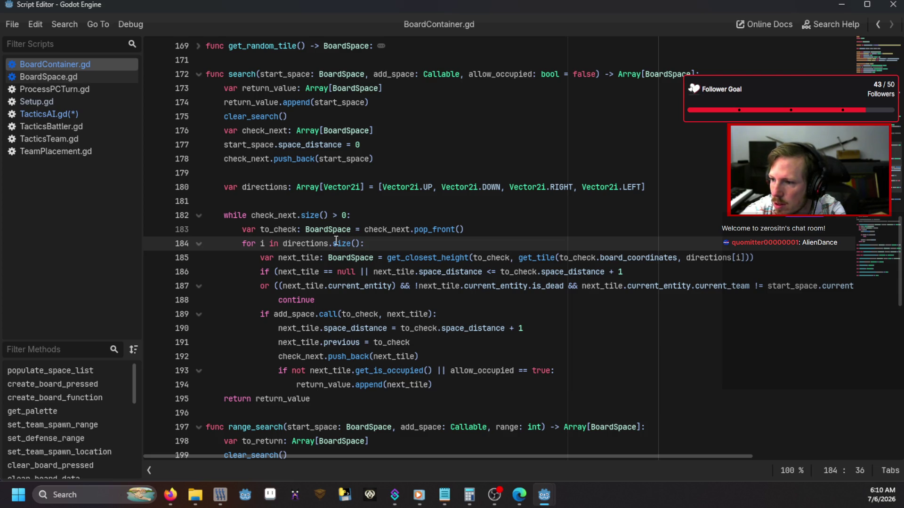
Rename the range_search call on line 118 to search, checking search's parameters in BoardContainer.gd
click(49, 115)
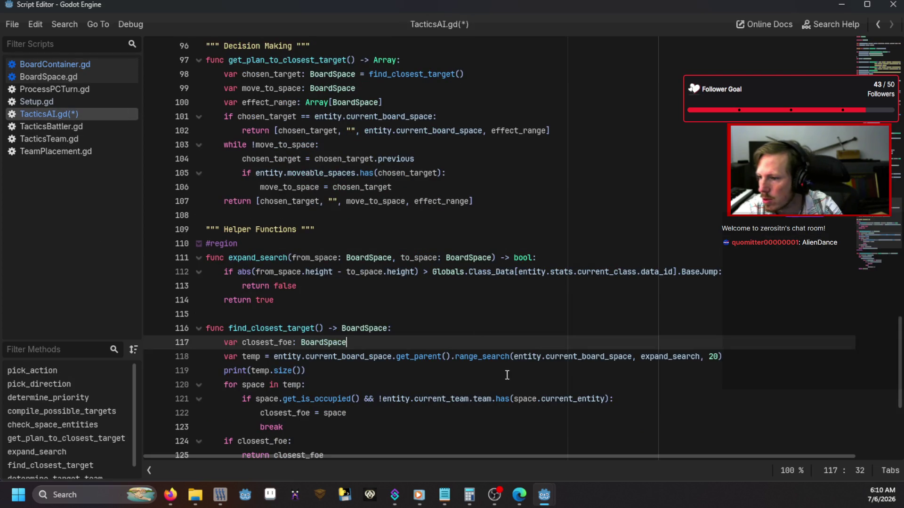
click(510, 357)
mouse_move(505, 404)
key(BackSpace)
key(BackSpace)
key(BackSpace)
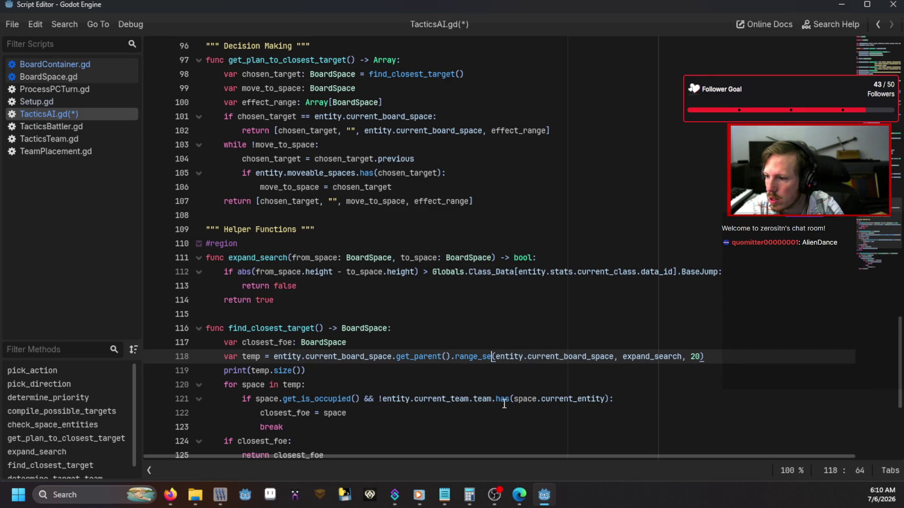
text(search)
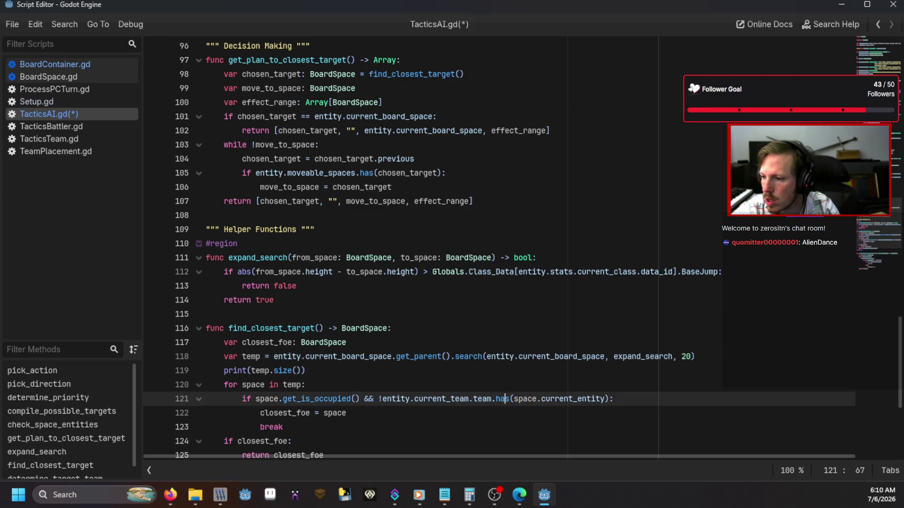
click(75, 64)
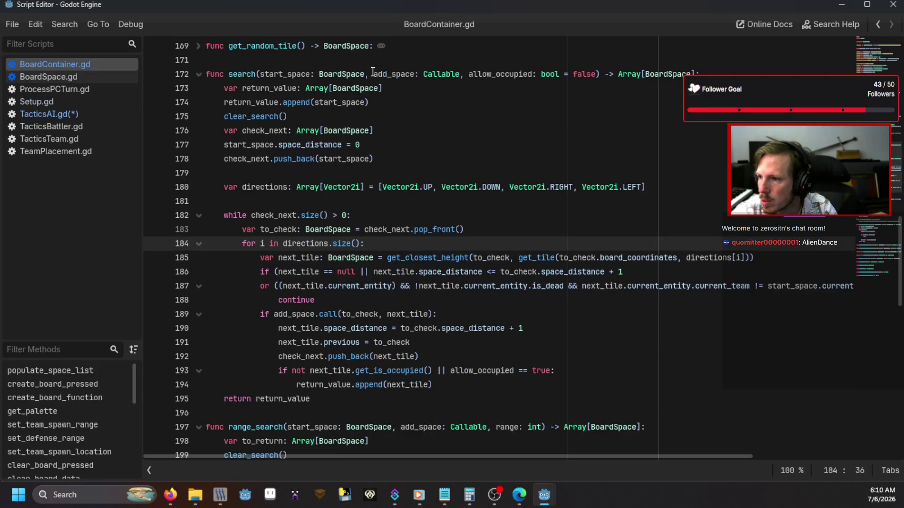
click(86, 114)
Replace the 20 argument with true, then save and run the game with F5
text(20)
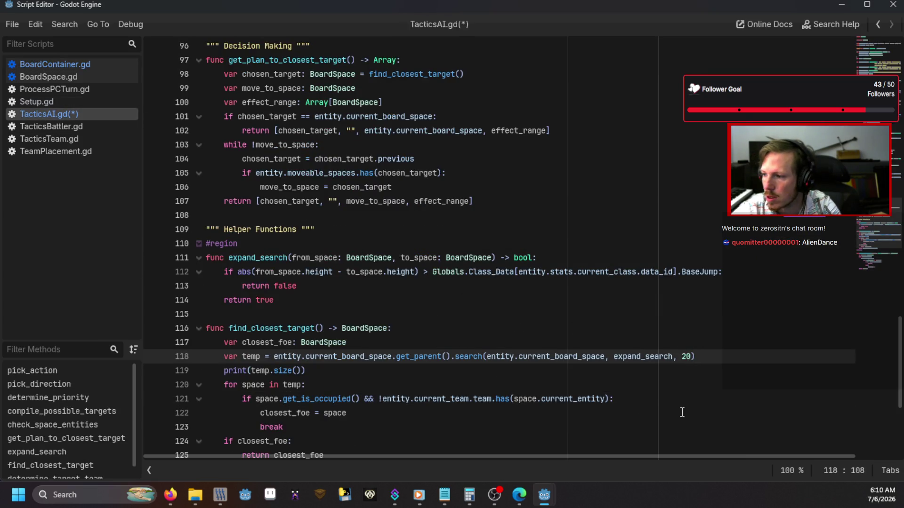
key(BackSpace)
key(BackSpace)
text(true)
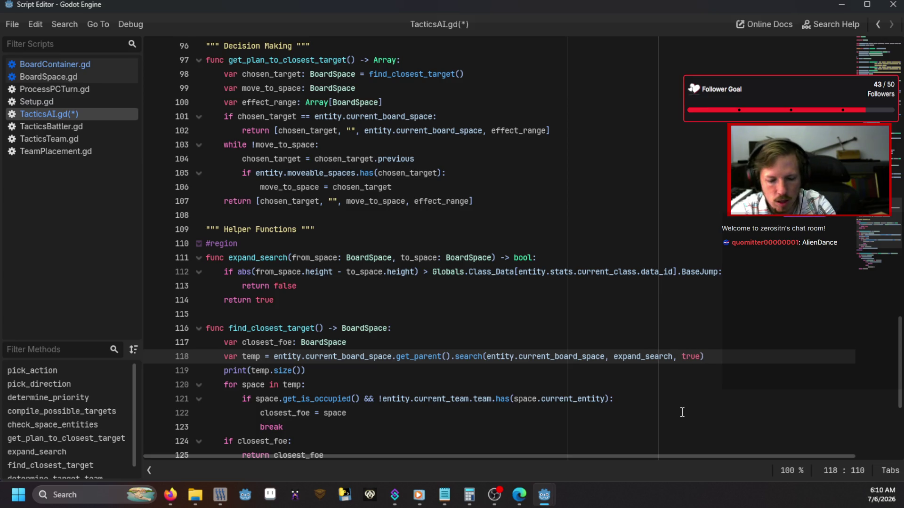
key(F5)
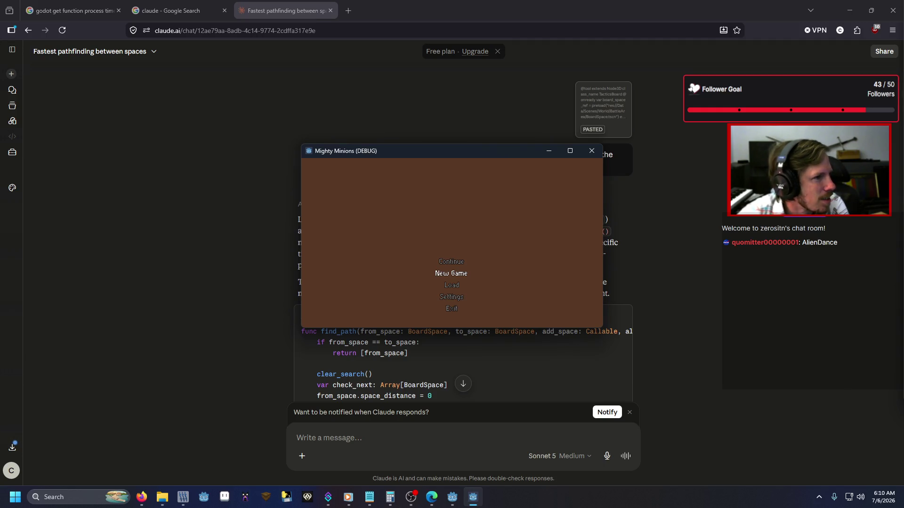
Open the running game's debug console and enter the debug command
key(Return)
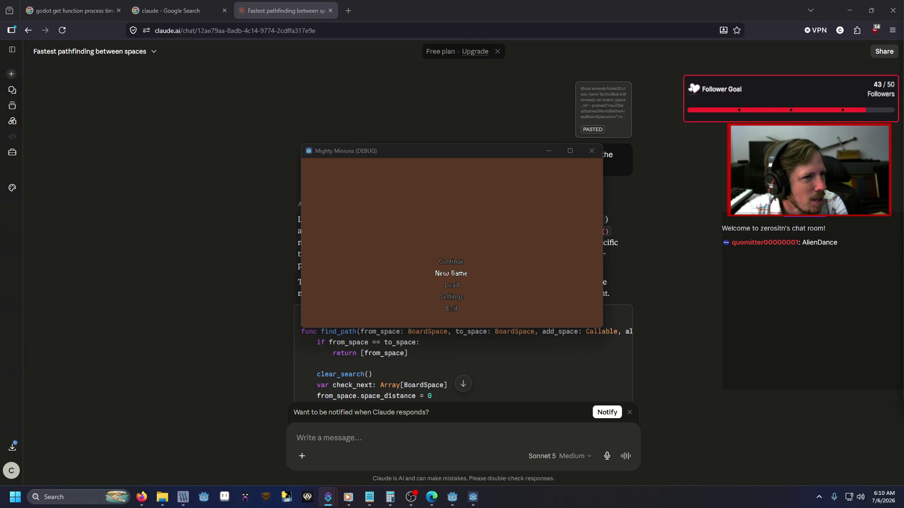
click(419, 237)
key(grave)
text(de)
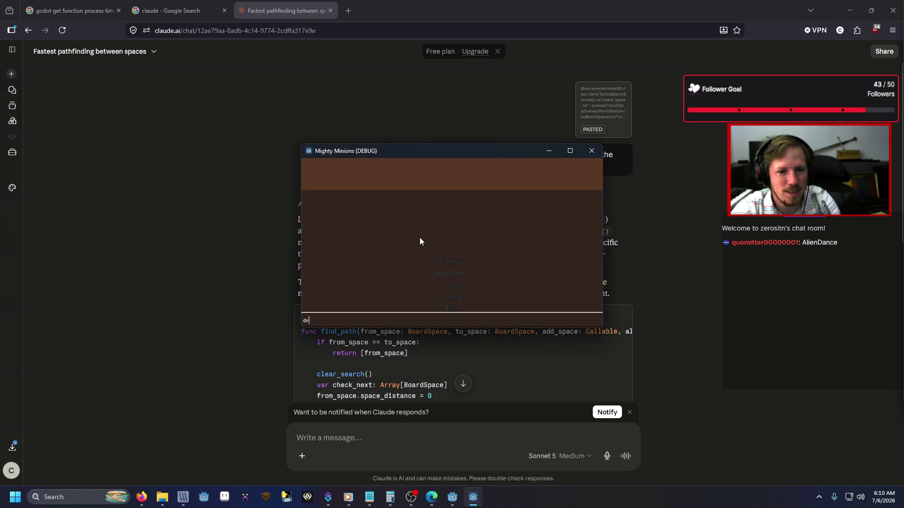
text(bug)
key(Return)
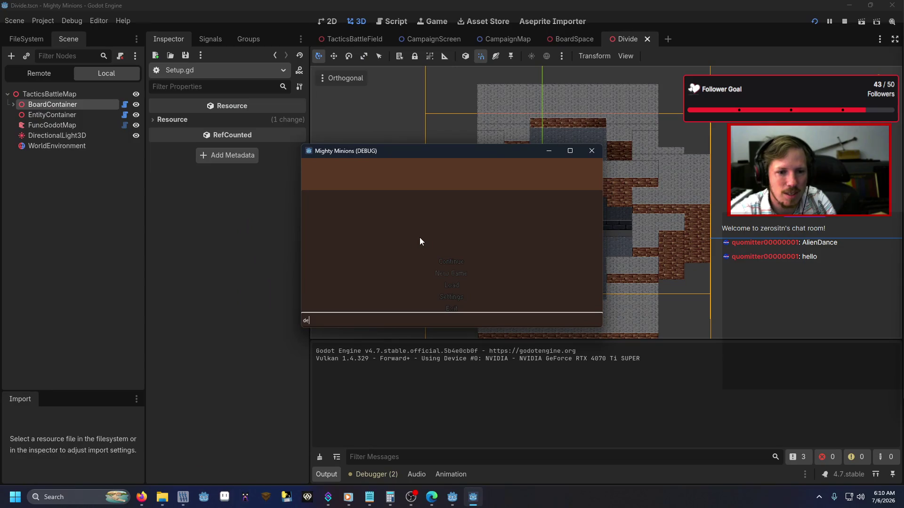
text(bug)
key(Return)
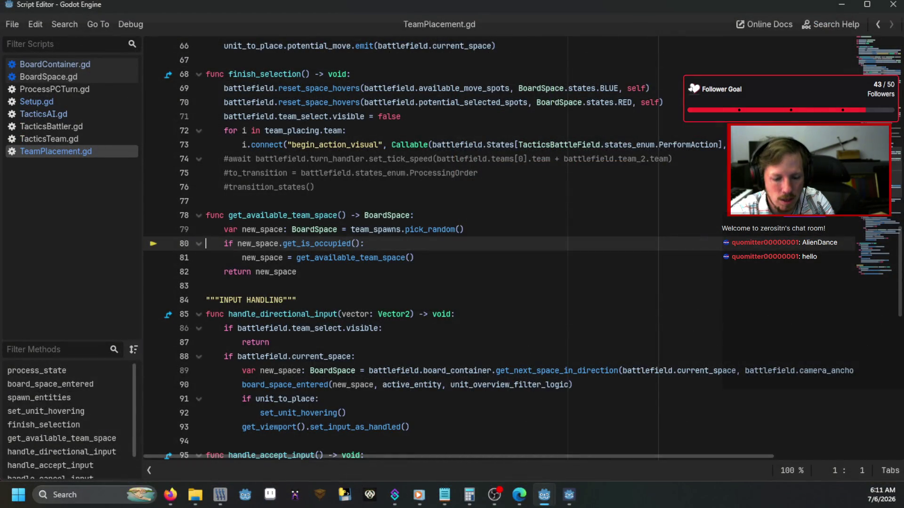
Resume past the breakpoint, load the debug map, place the fighter to start battle, then close the game
key(F5)
text(de)
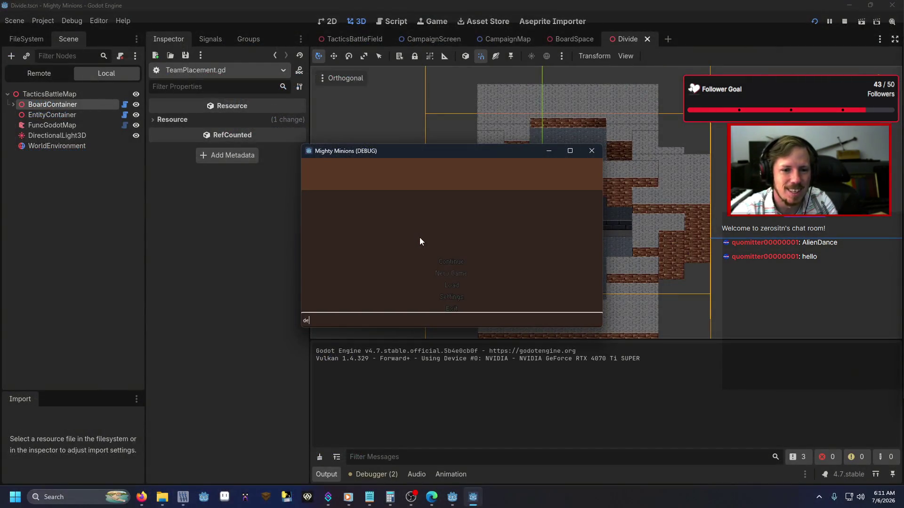
text(bug)
key(Return)
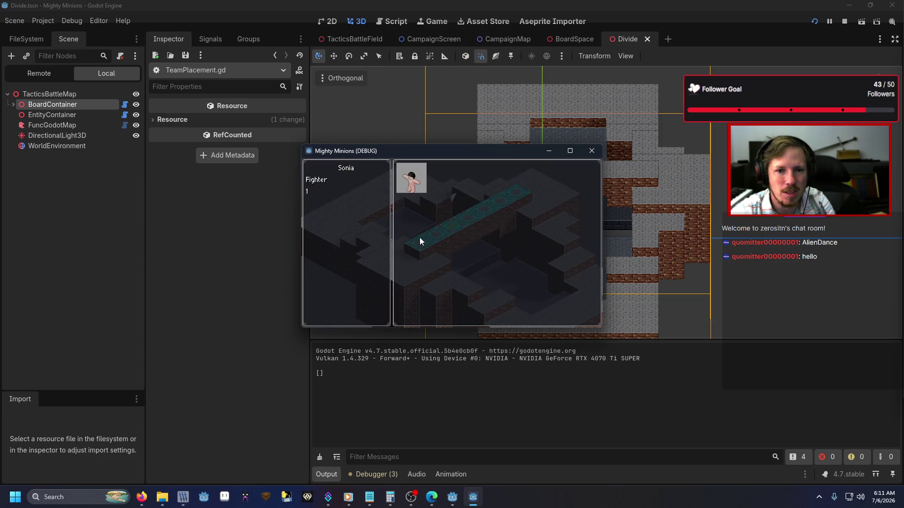
click(420, 241)
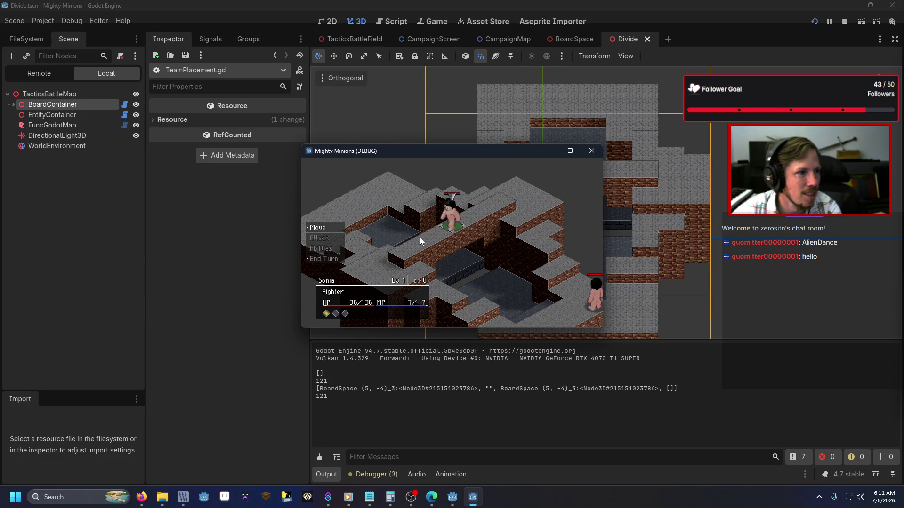
click(592, 150)
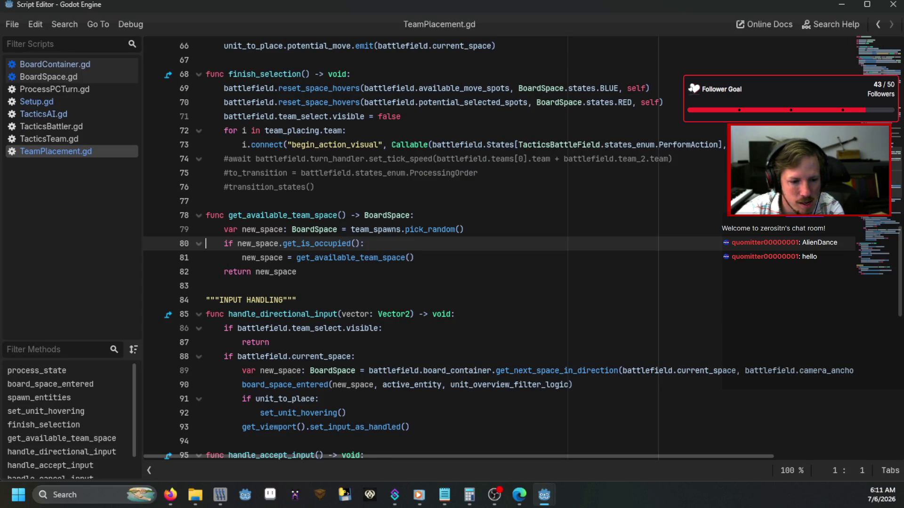
Switch to TacticsAI.gd and delete the print(temp.size()) line 119 after the search call
click(286, 215)
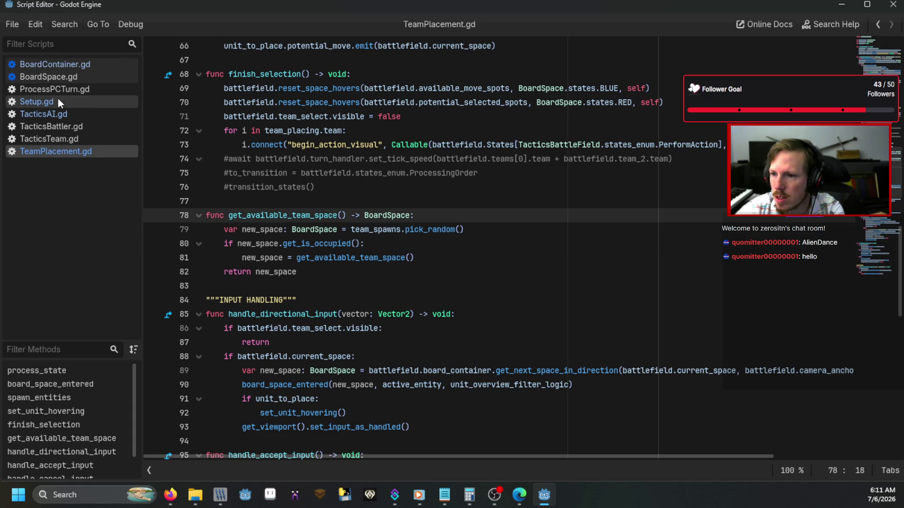
click(81, 111)
click(357, 325)
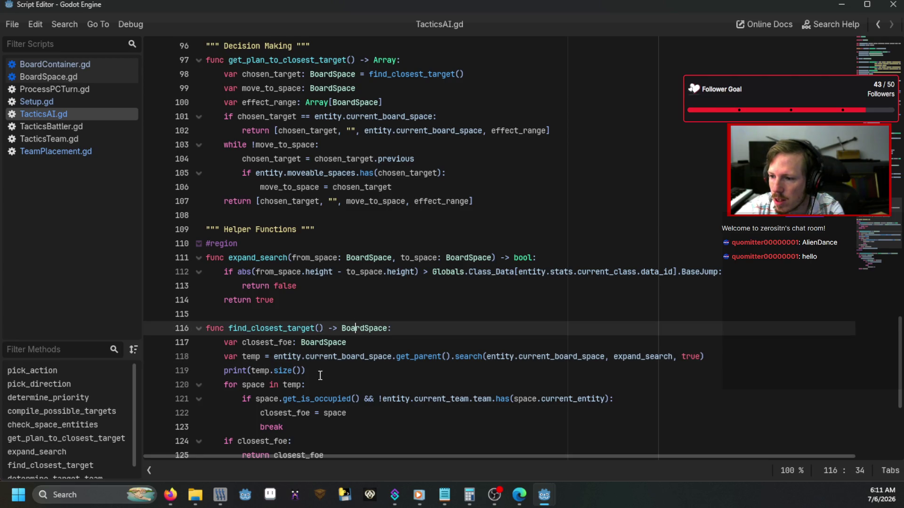
scroll(318, 324, down, 1)
click(319, 325)
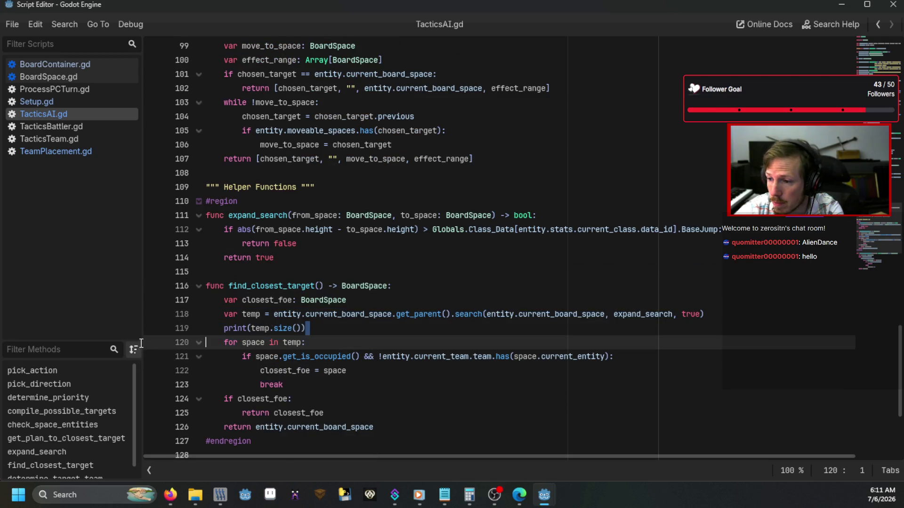
triple_click(253, 328)
key(BackSpace)
key(BackSpace)
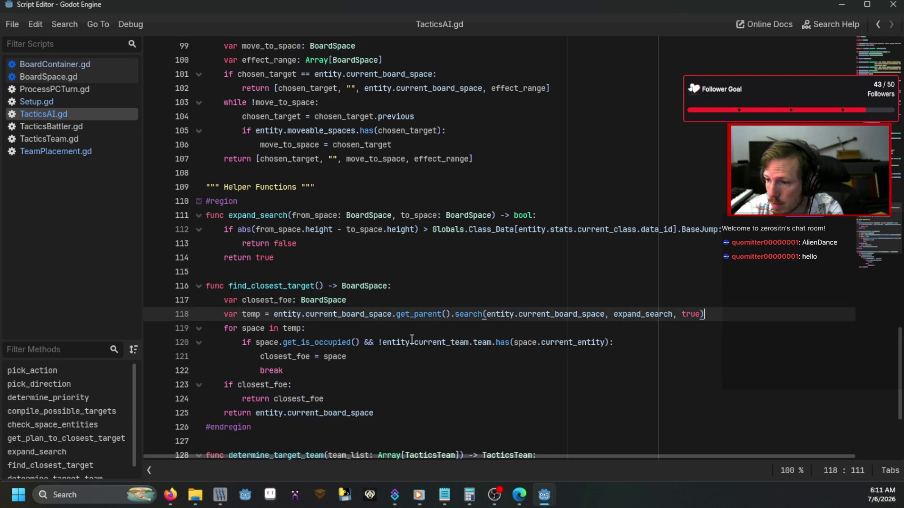
scroll(412, 340, down, 2)
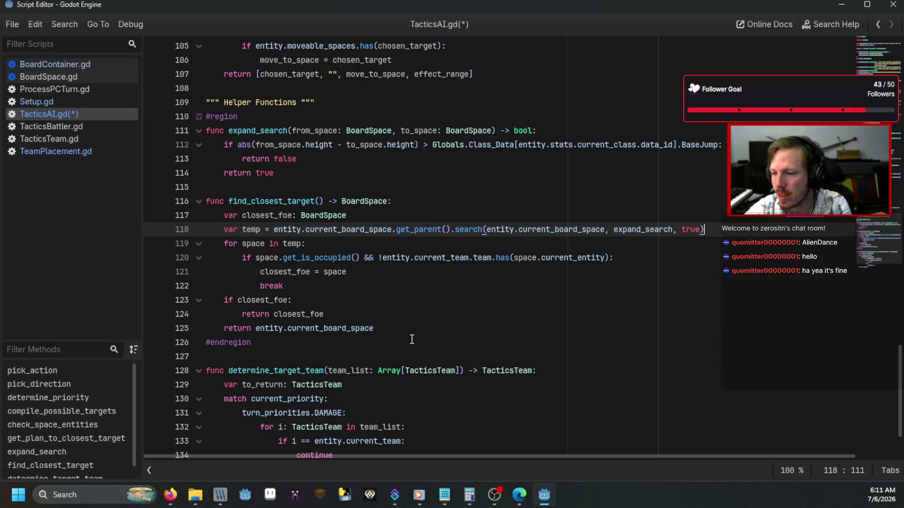
Glance at the Divide scene and running game output, then return to TacticsAI.gd line 122
key(alt+Tab)
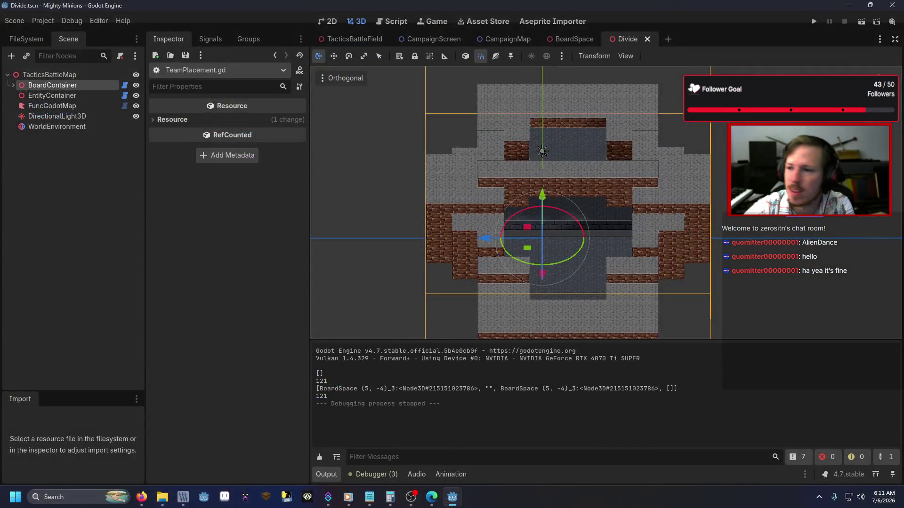
key(alt+Tab)
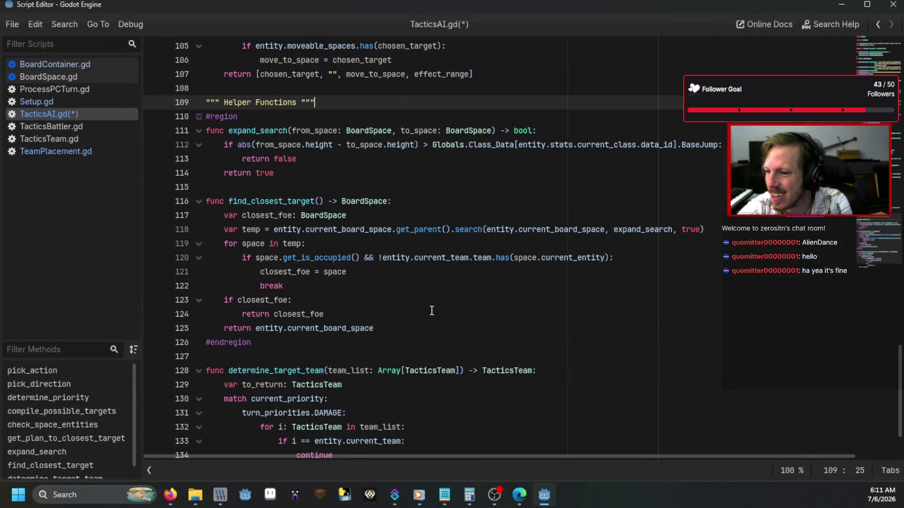
click(407, 288)
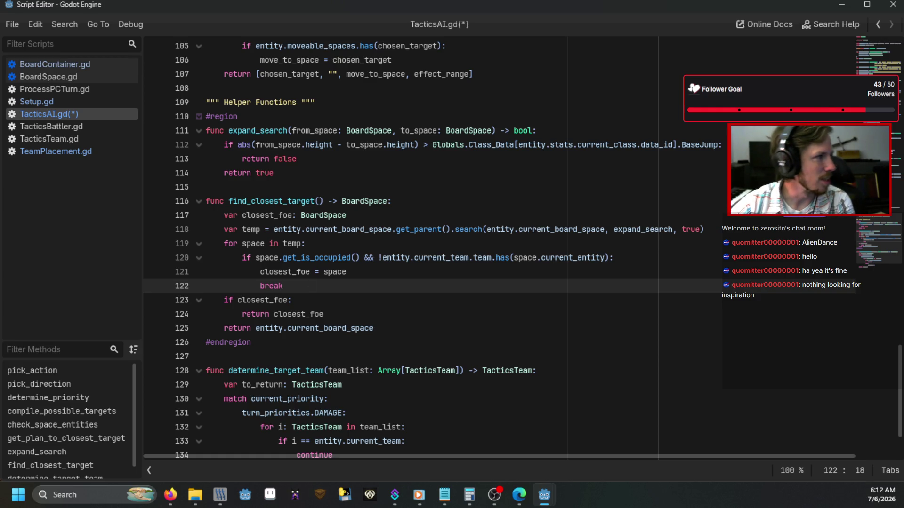
key(alt+Tab)
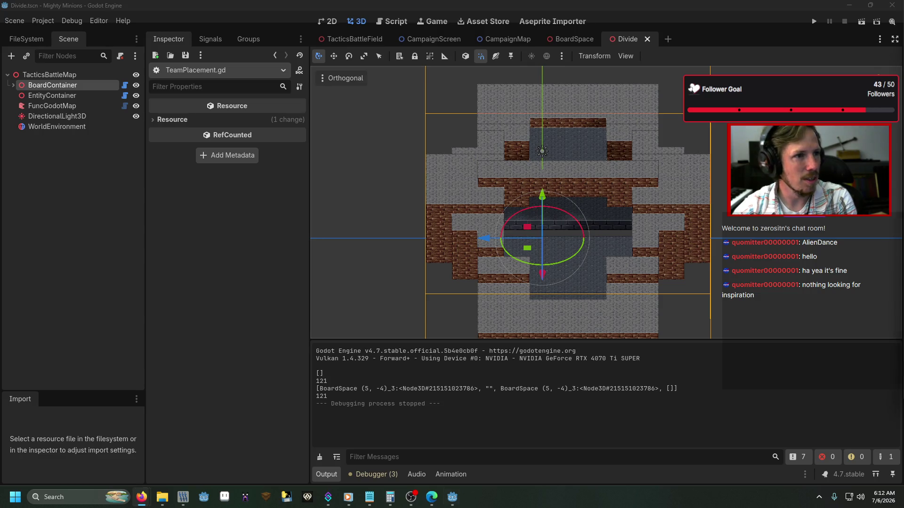
key(alt+Tab)
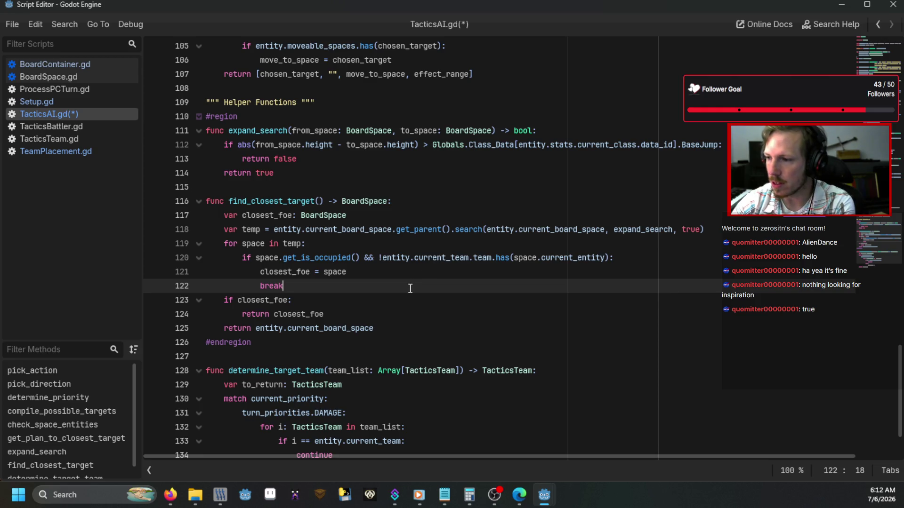
Review the search call on line 118 and the turn_priorities.DAMAGE branch of determine_target_team
click(708, 230)
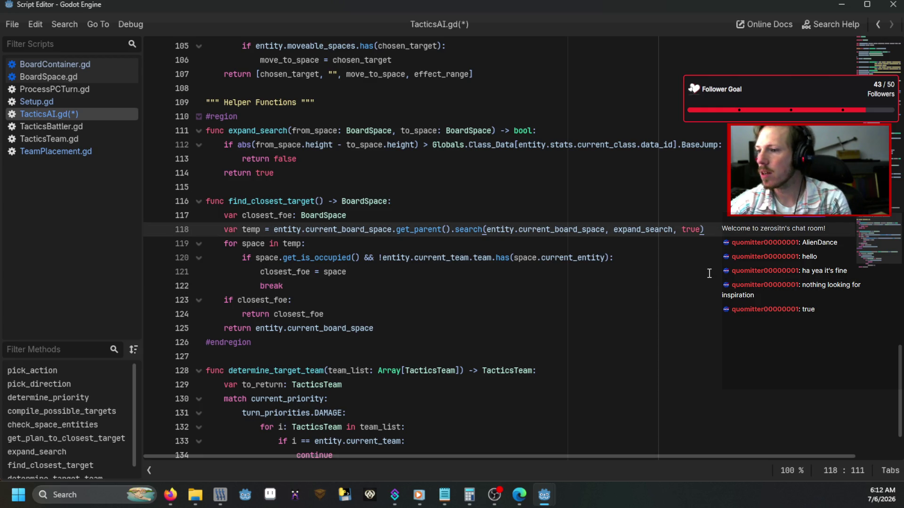
scroll(433, 378, down, 2)
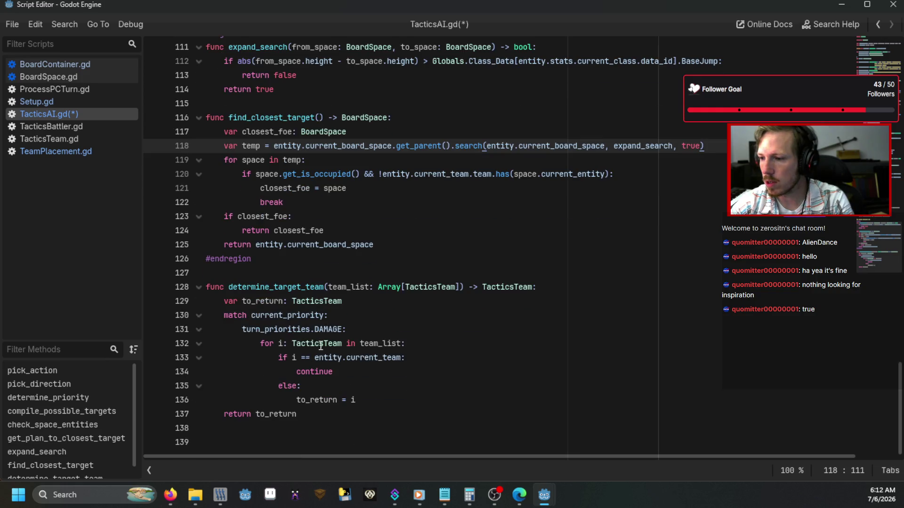
click(324, 344)
click(385, 328)
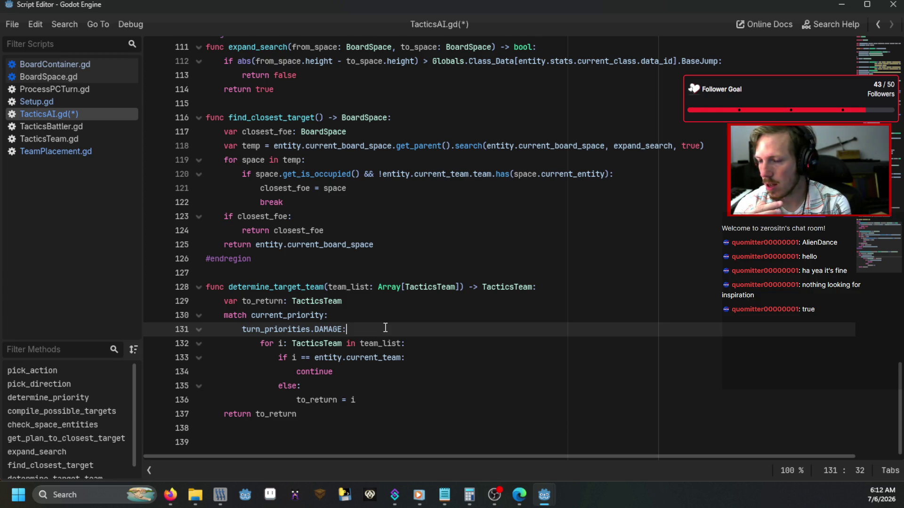
scroll(353, 216, up, 3)
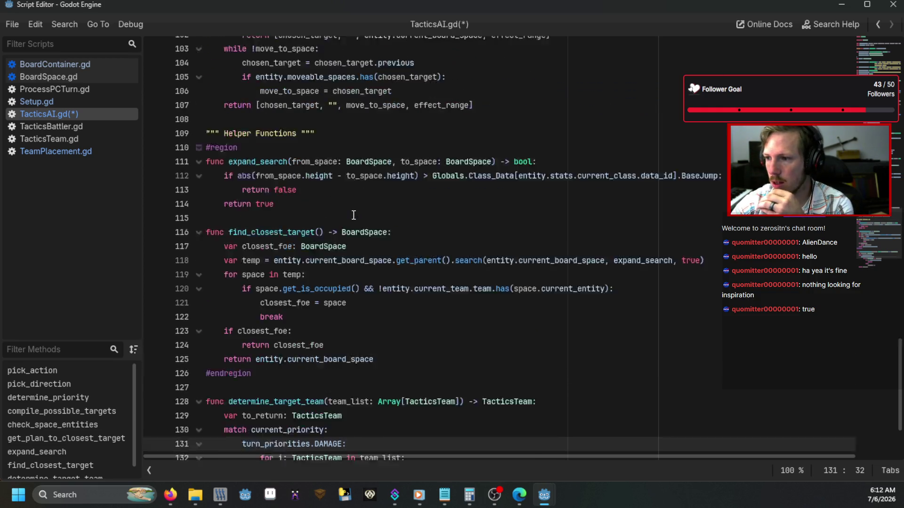
scroll(351, 234, down, 2)
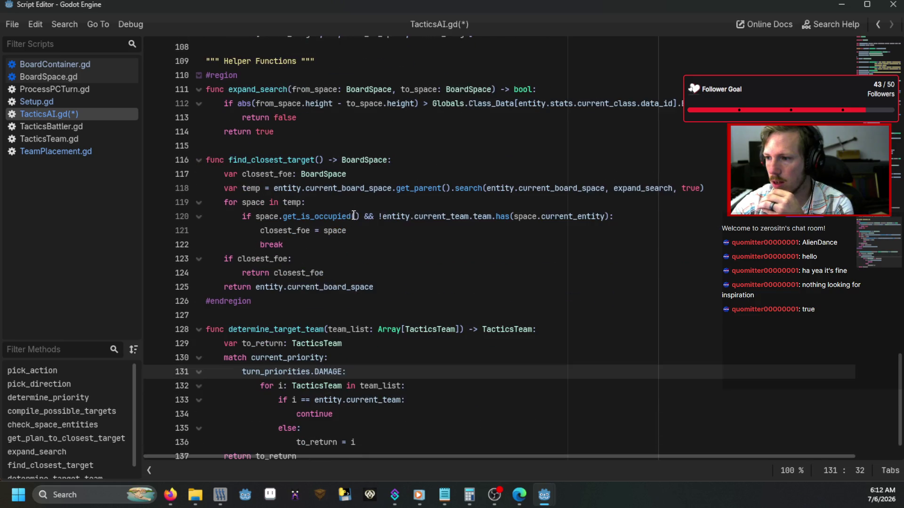
click(722, 191)
scroll(659, 208, up, 16)
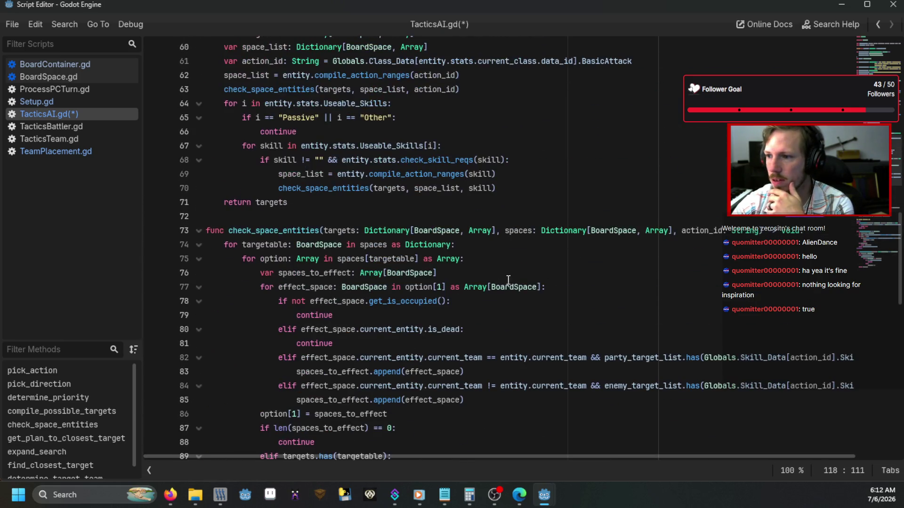
scroll(365, 311, up, 4)
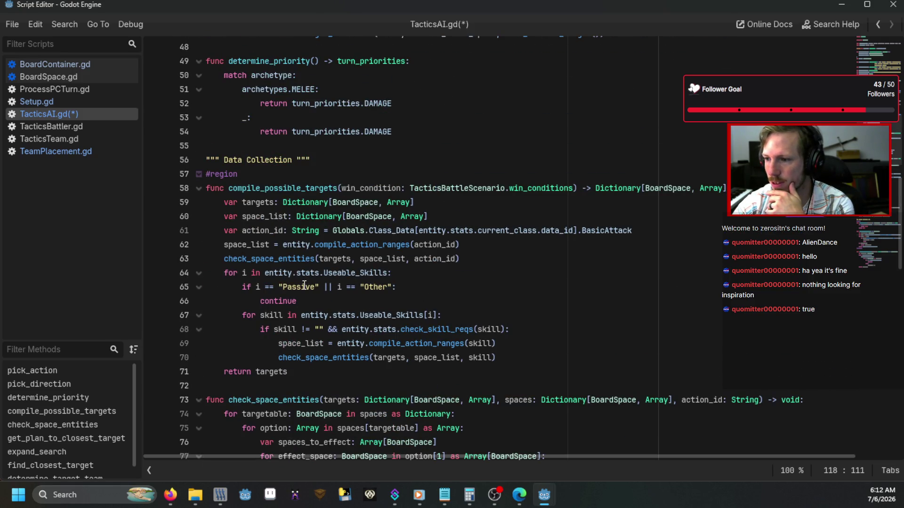
scroll(304, 286, up, 5)
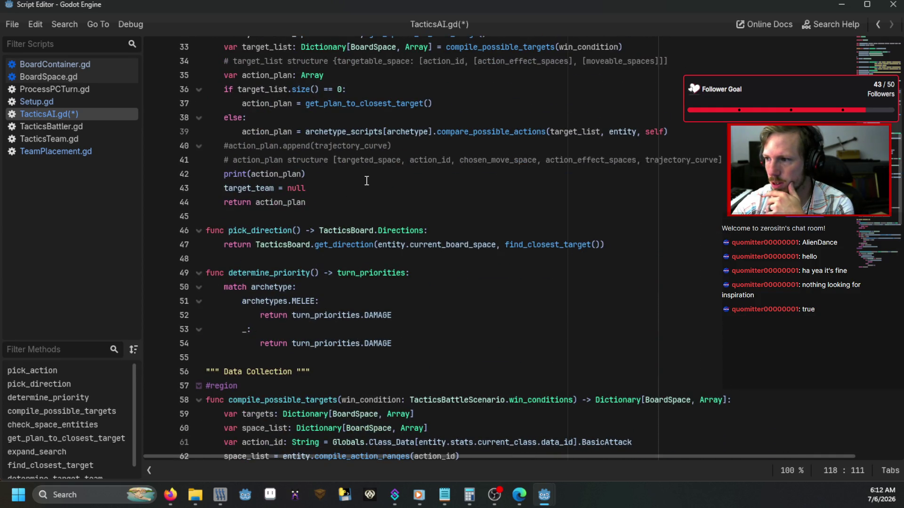
Inspect compare_possible_actions on line 39 and the get_plan_to_closest_target info popup
click(493, 132)
scroll(502, 248, down, 1)
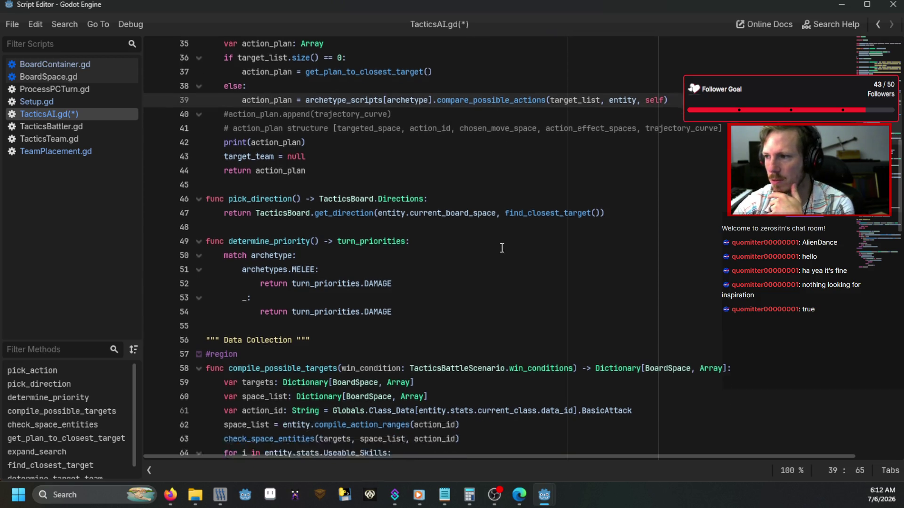
scroll(502, 248, down, 3)
mouse_move(339, 300)
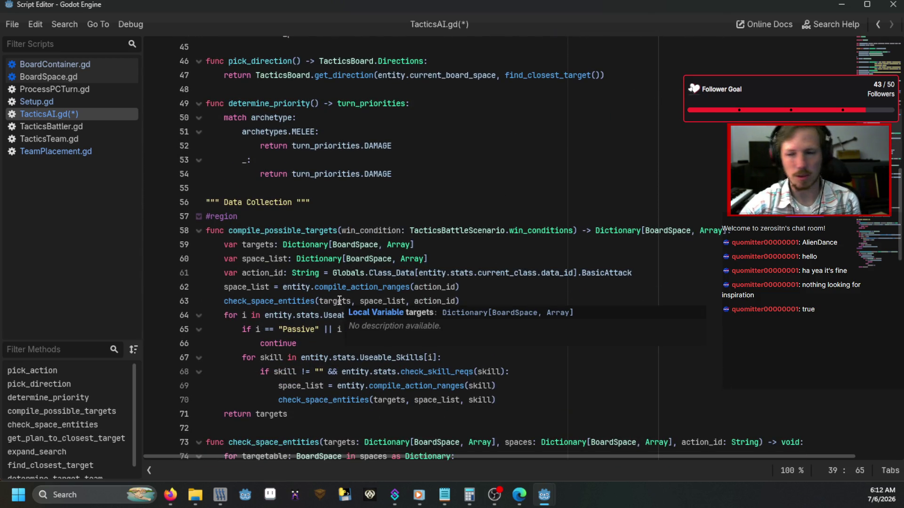
scroll(339, 300, down, 6)
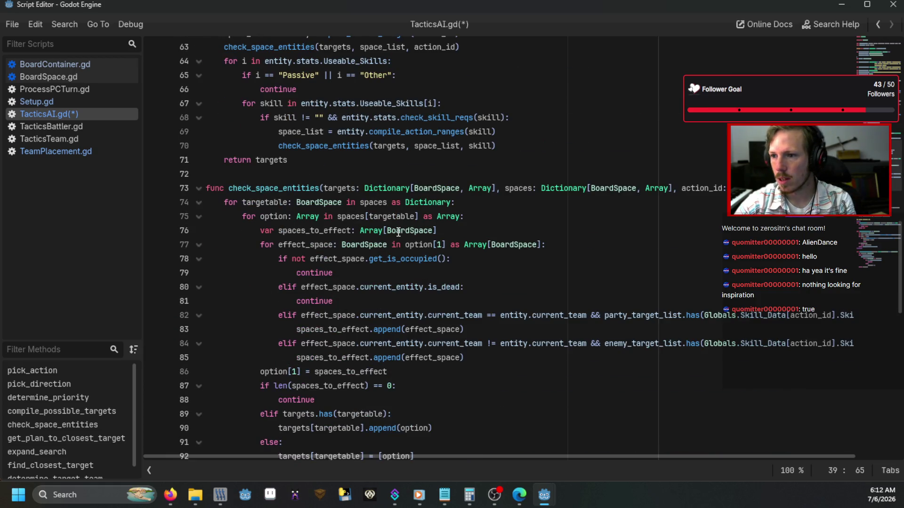
scroll(398, 232, up, 5)
scroll(398, 232, up, 8)
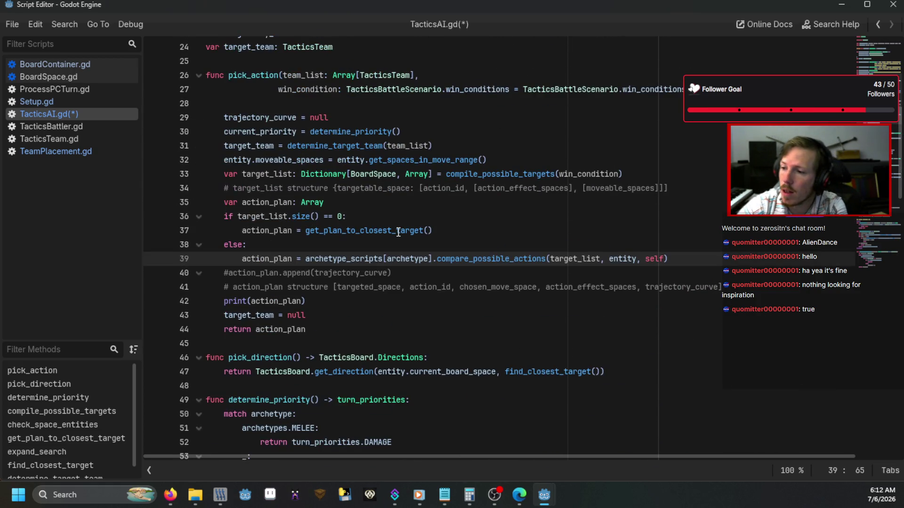
mouse_move(398, 232)
click(449, 187)
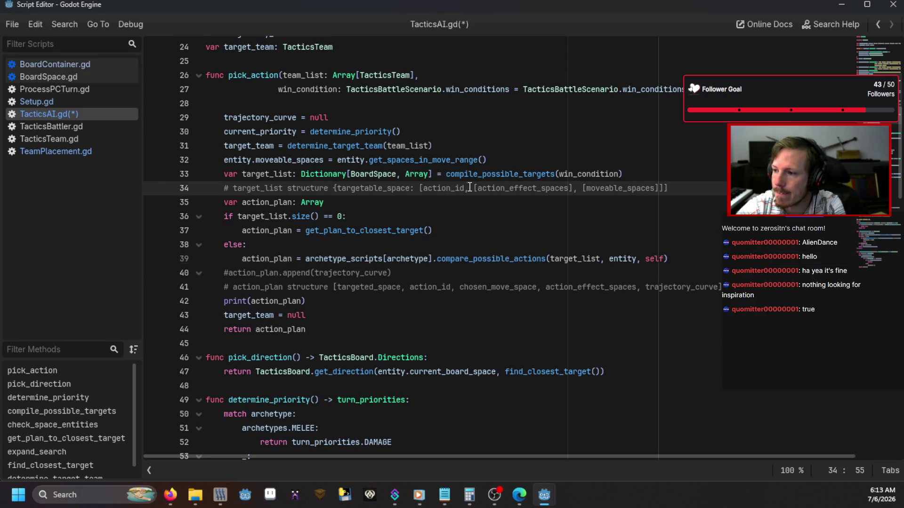
Follow the compile_possible_targets call to its definition and read it
click(470, 188)
click(480, 174)
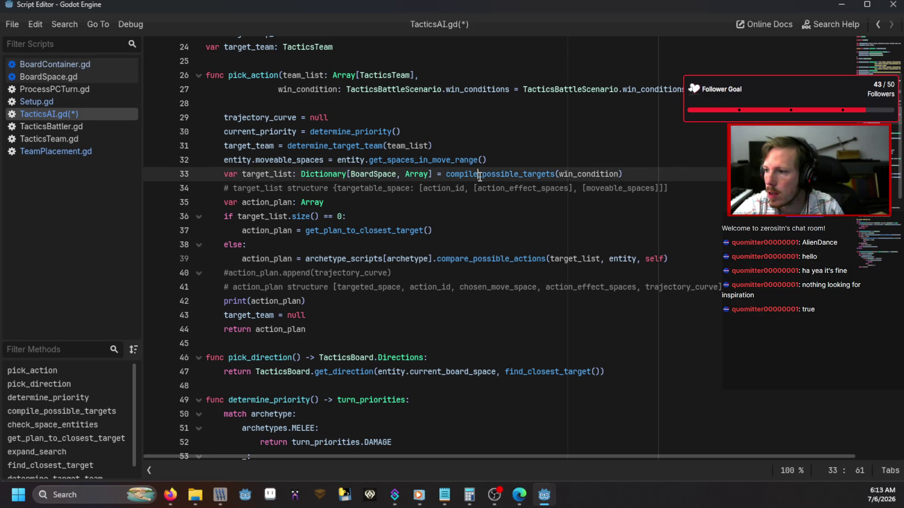
key(ctrl)
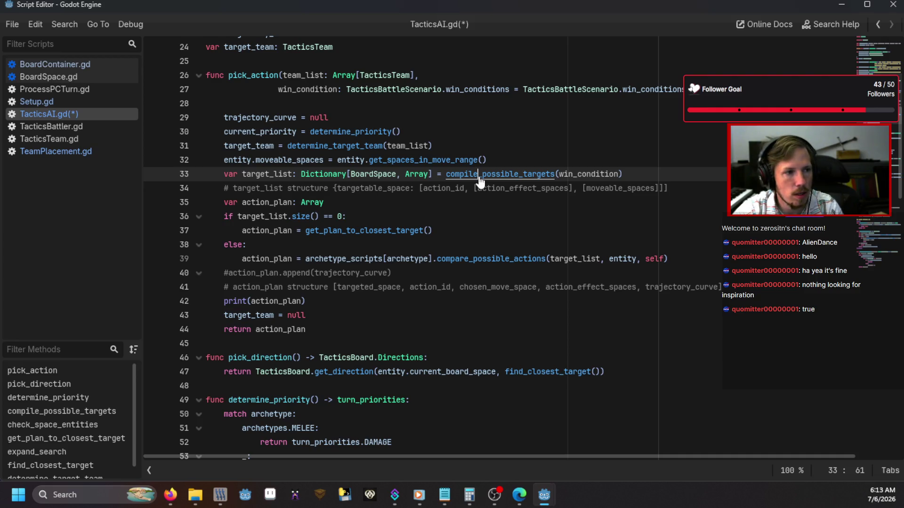
ctrl+click(480, 175)
scroll(397, 286, down, 2)
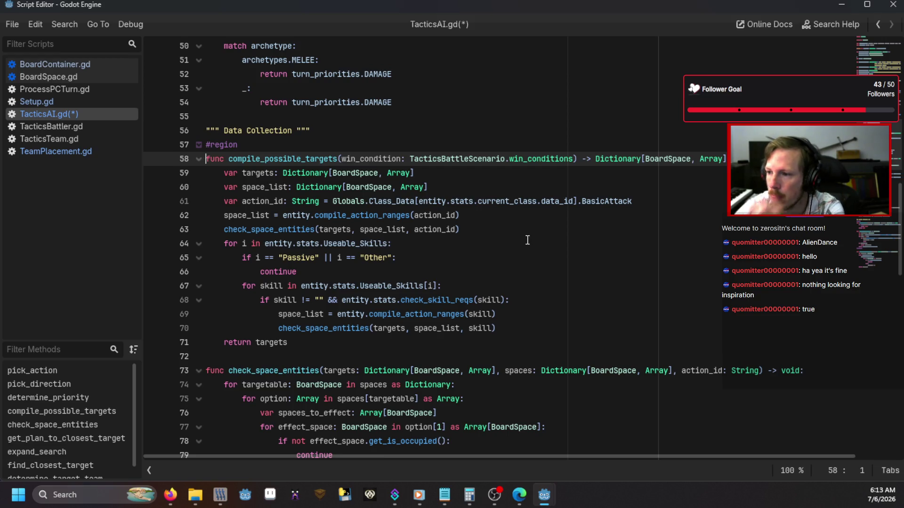
scroll(527, 240, up, 5)
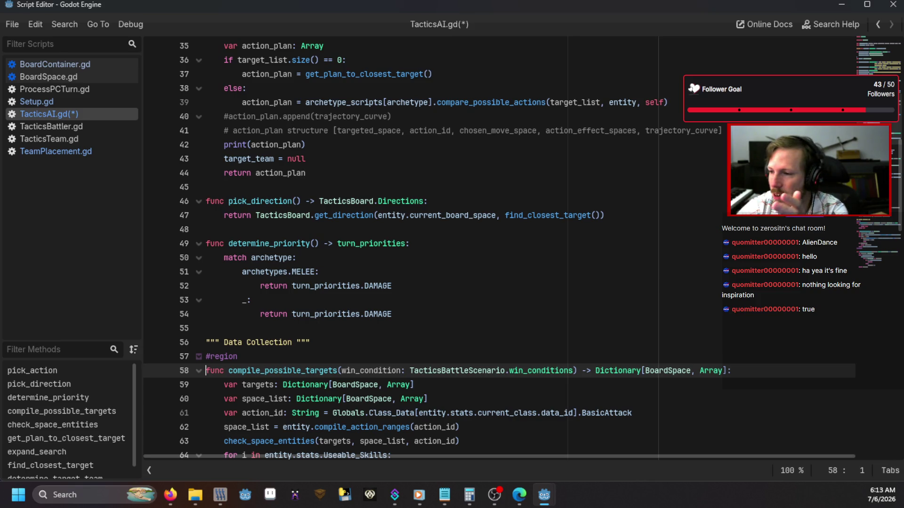
scroll(549, 195, up, 3)
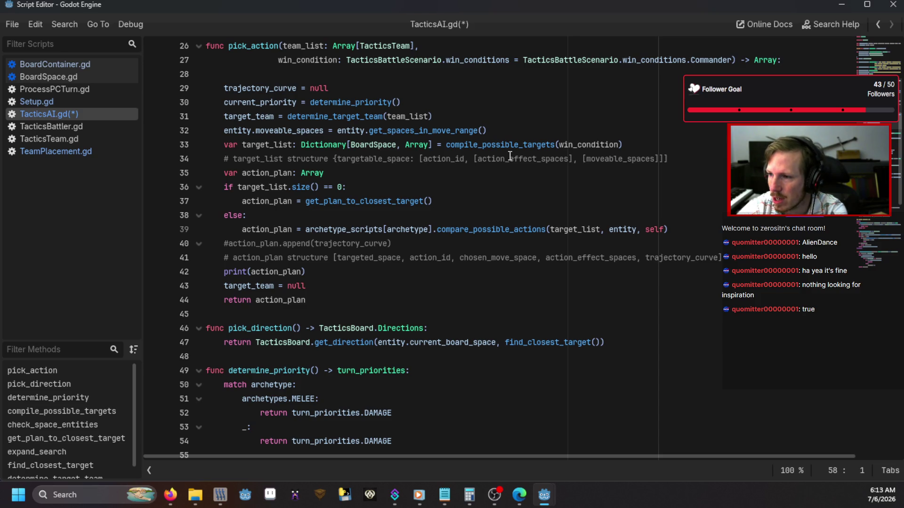
Jump from the check_space_entities call on line 63 to its definition and the party_target_list declaration
click(512, 145)
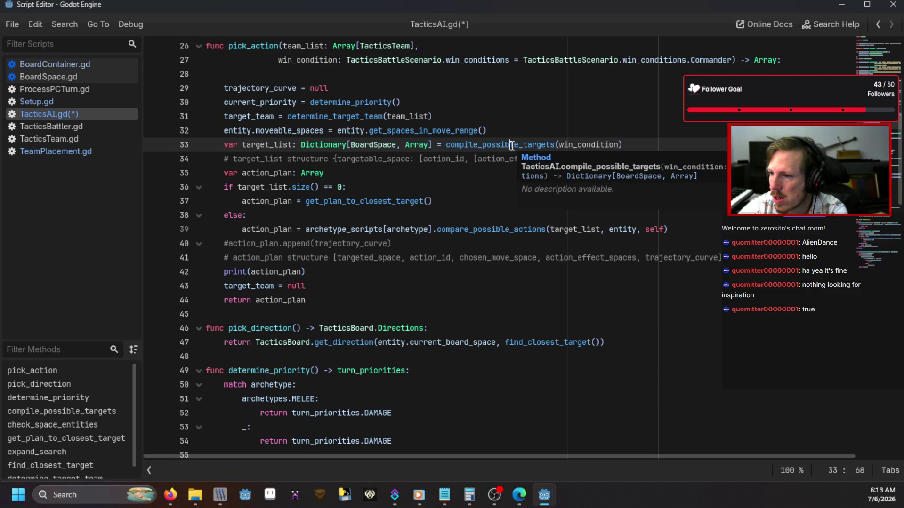
scroll(425, 198, down, 8)
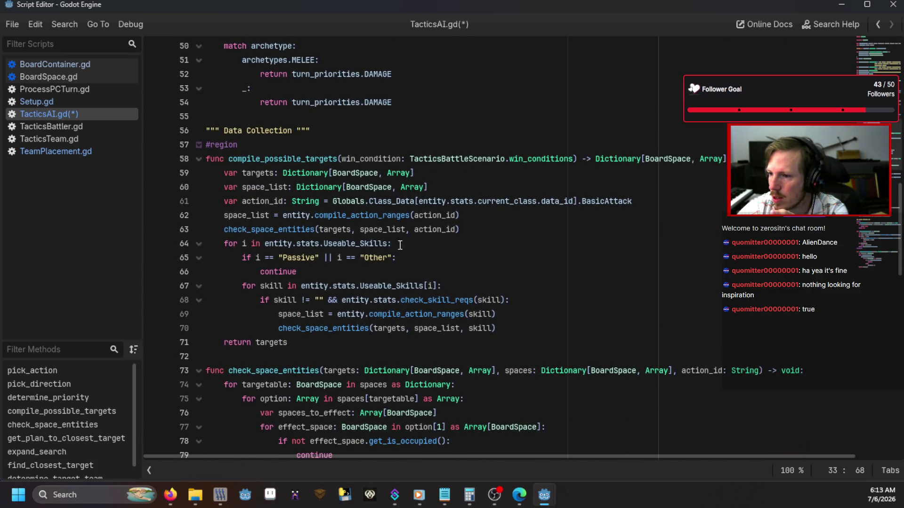
click(293, 230)
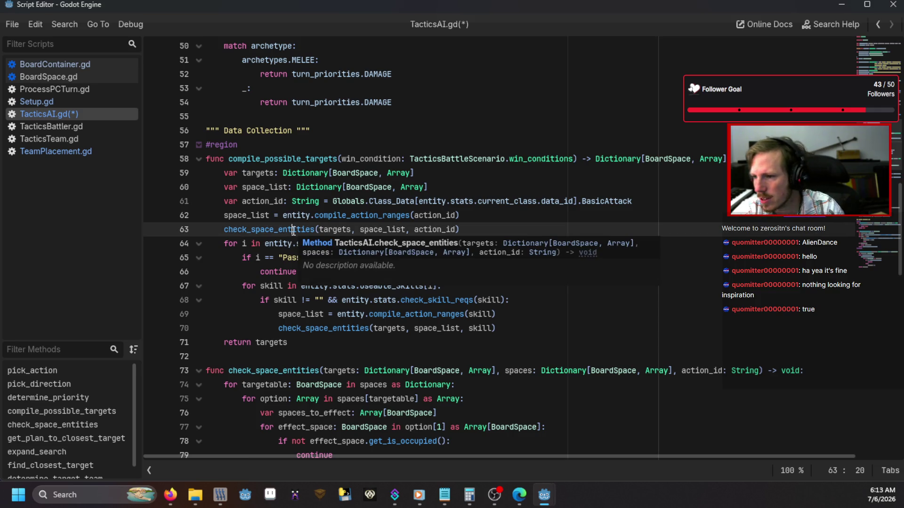
ctrl+click(293, 230)
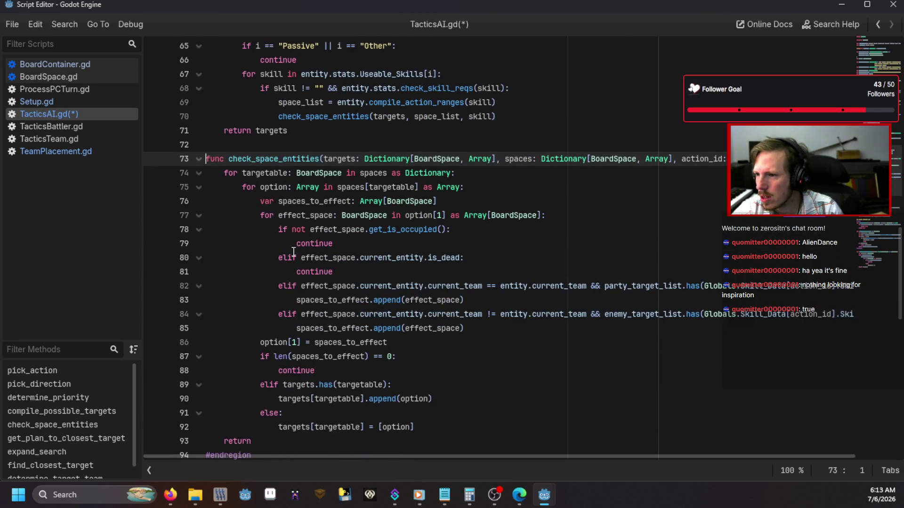
scroll(294, 252, down, 1)
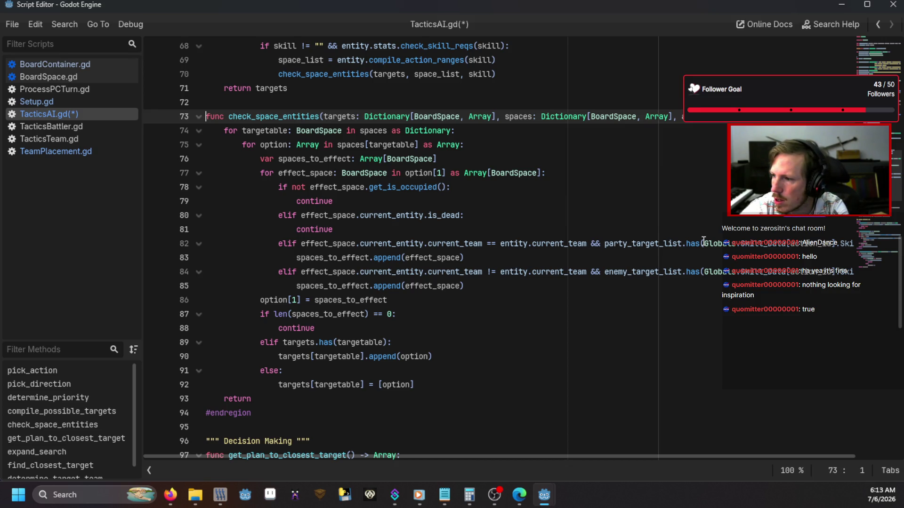
ctrl+click(645, 244)
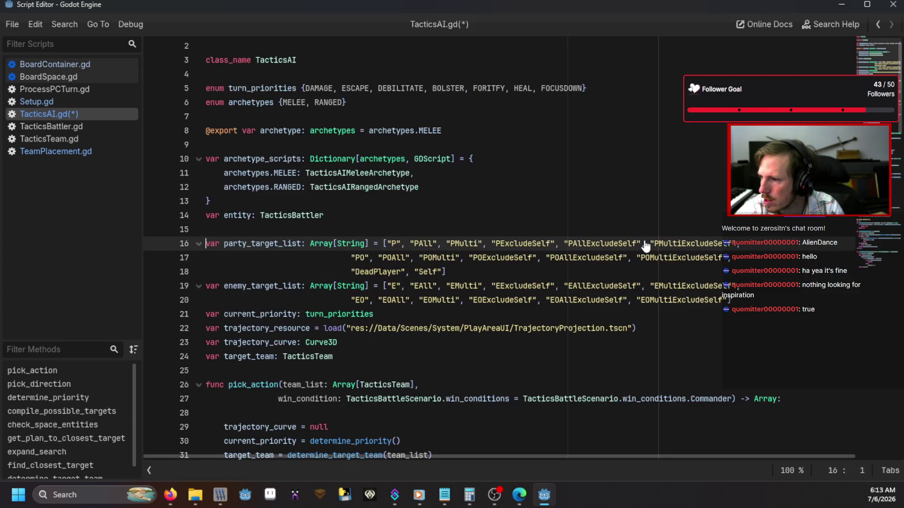
Add an empty line directly under the check_space_entities function header
scroll(553, 228, down, 15)
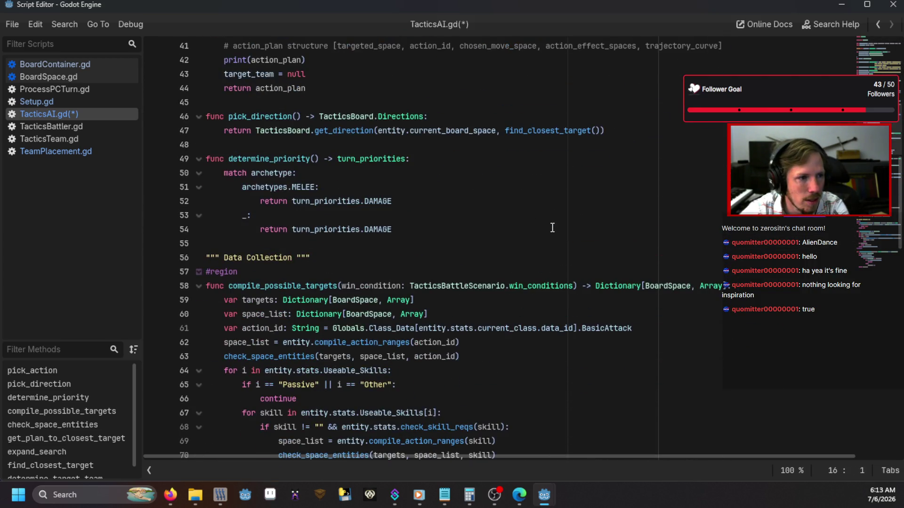
scroll(552, 228, down, 5)
scroll(552, 227, up, 5)
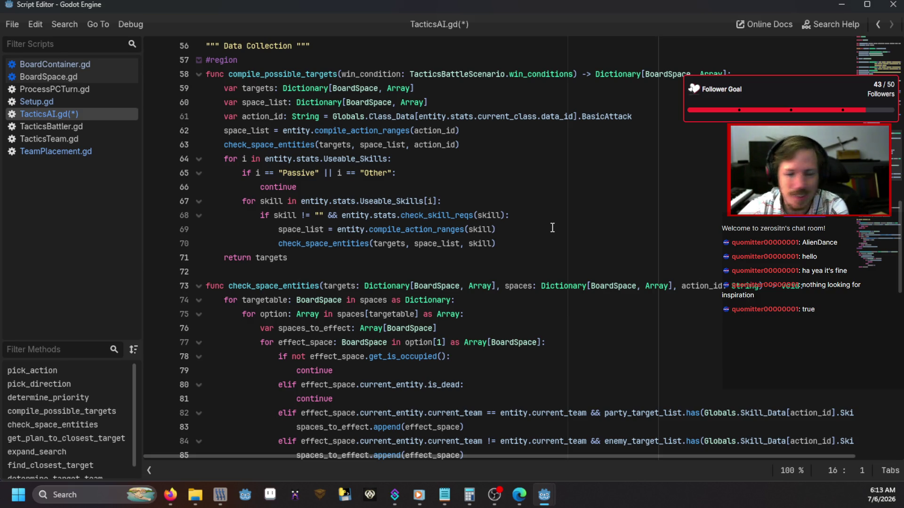
scroll(553, 228, down, 4)
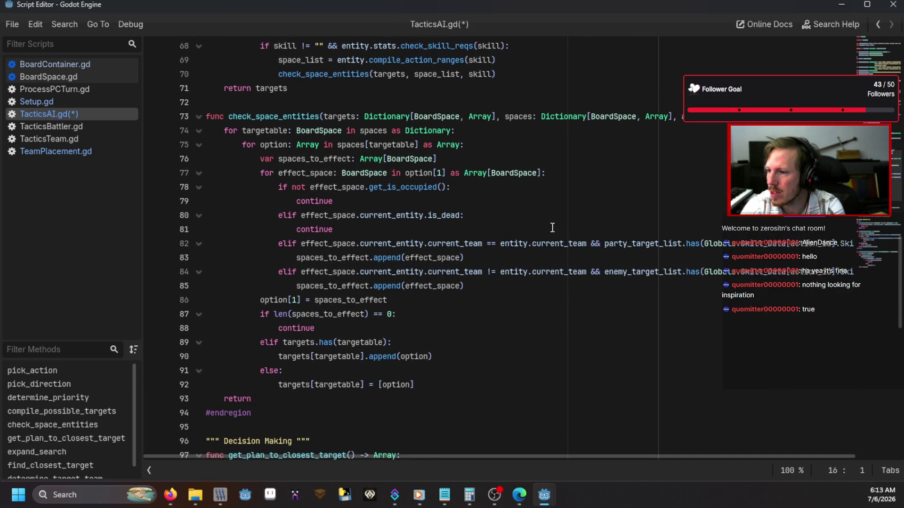
scroll(552, 227, up, 2)
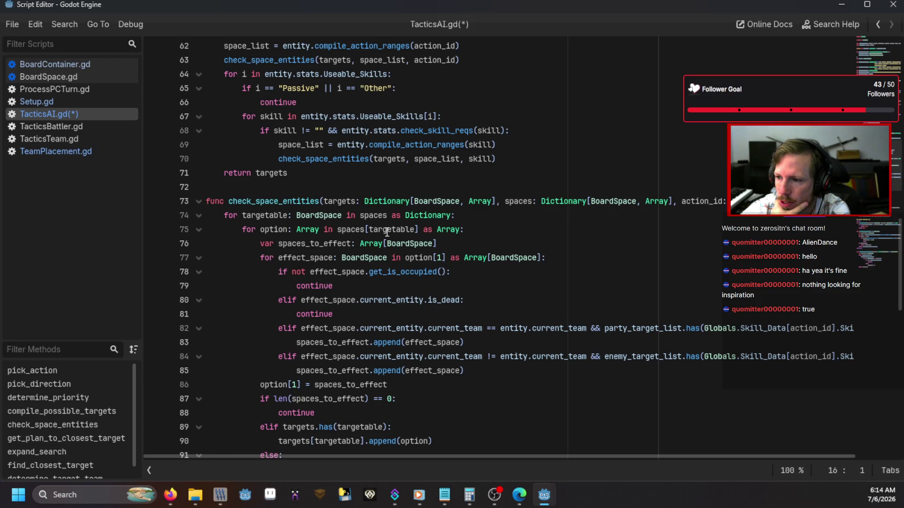
scroll(365, 236, down, 2)
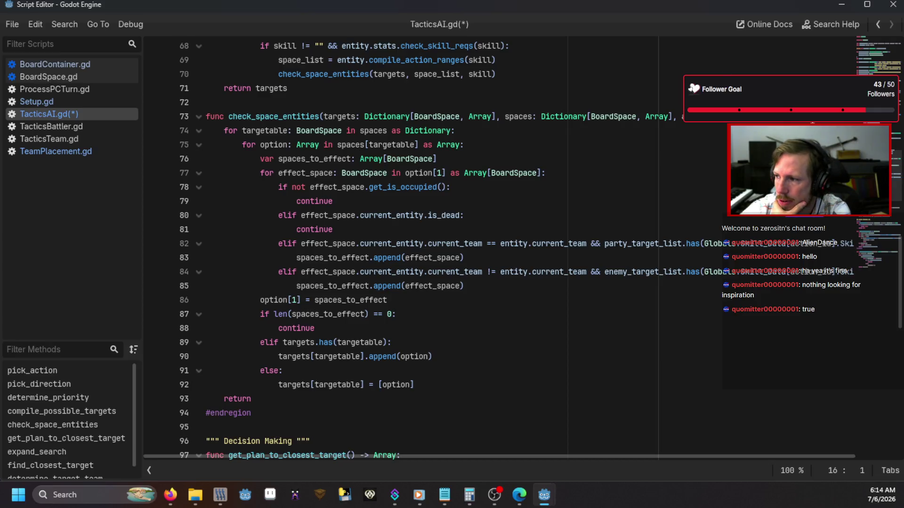
click(800, 116)
key(Return)
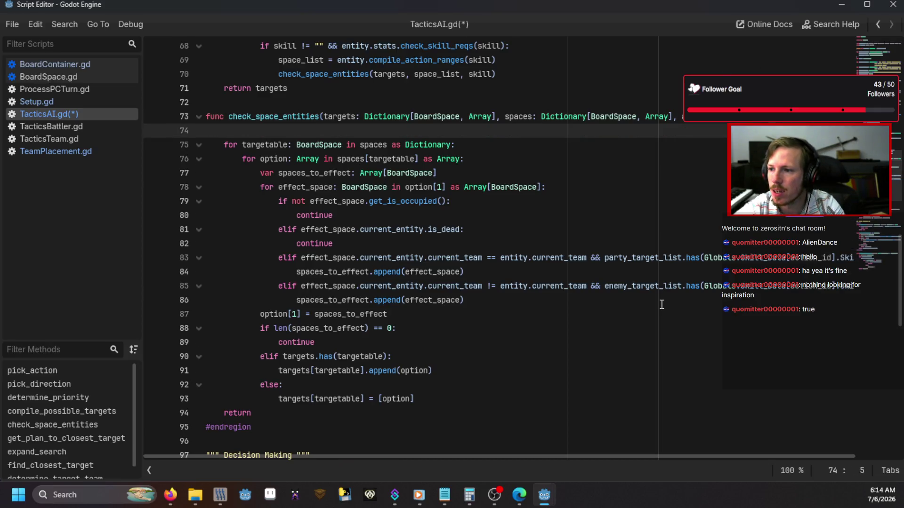
Write the first comment: it looks through all spaces the entity can affect with its actions
scroll(662, 305, up, 5)
scroll(661, 305, down, 1)
scroll(614, 302, down, 3)
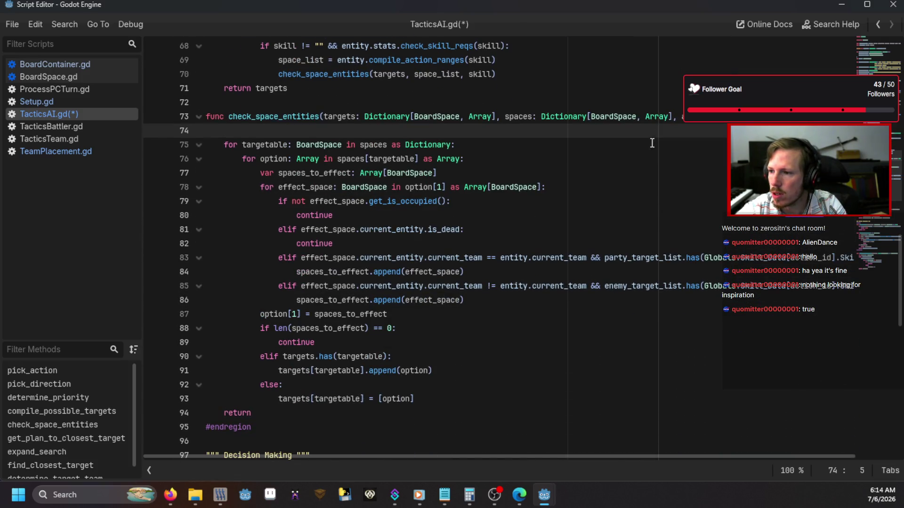
text(# Looks through all p)
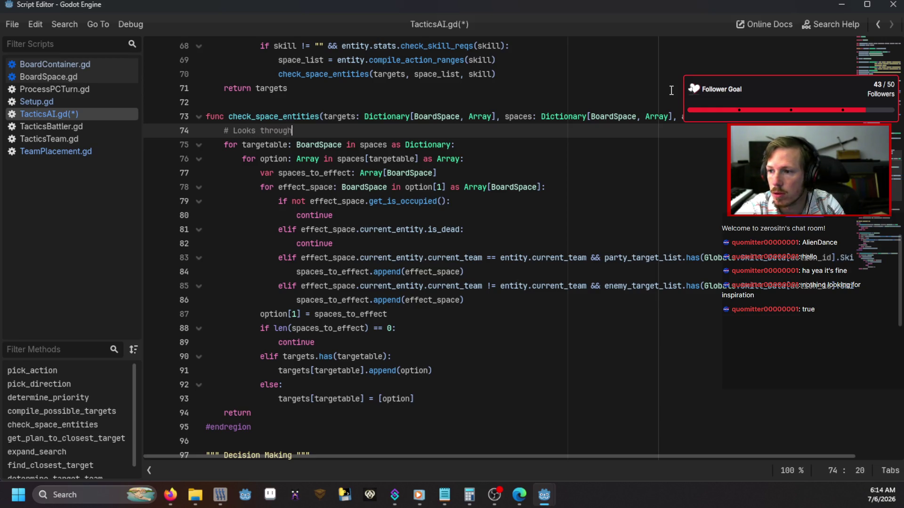
text(oss)
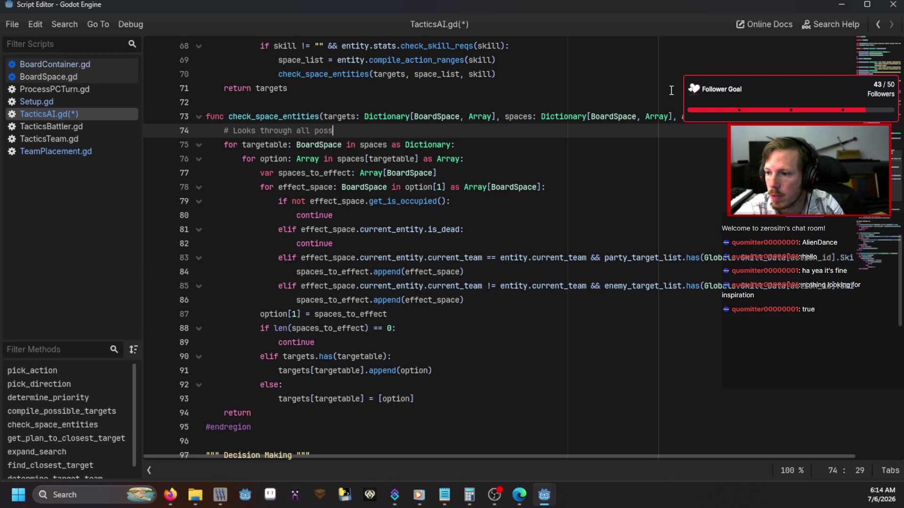
text(ible spac)
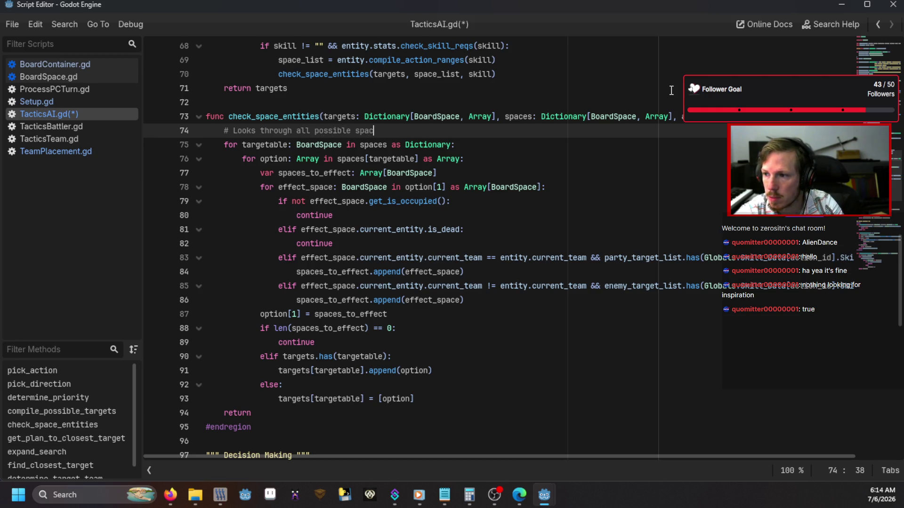
text(es the entity c)
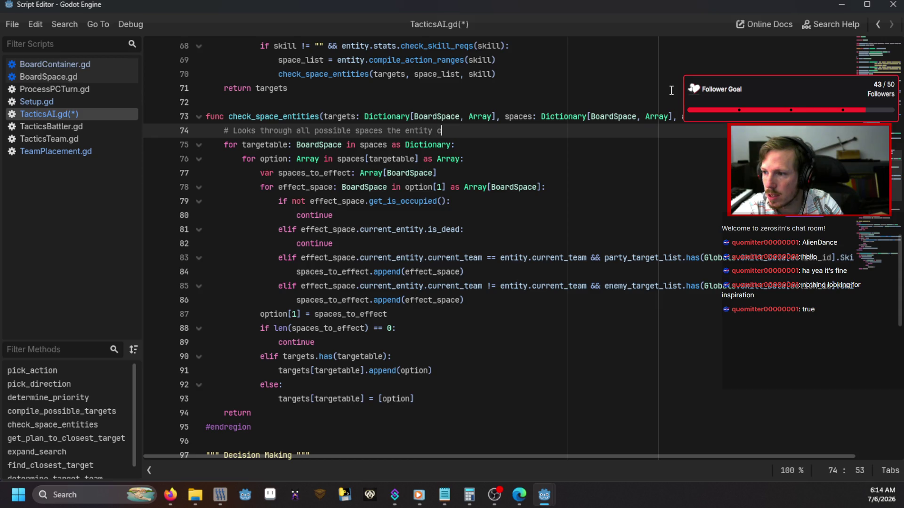
text(an affe)
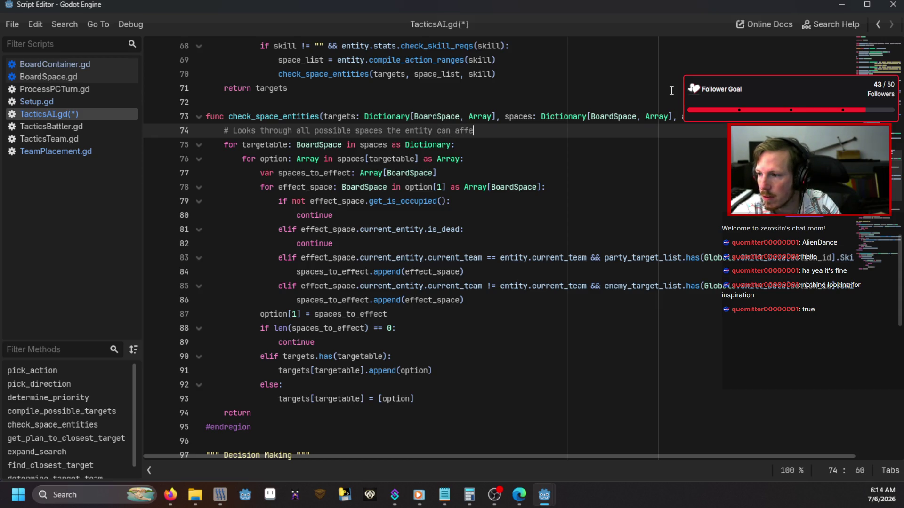
text(ct by using )
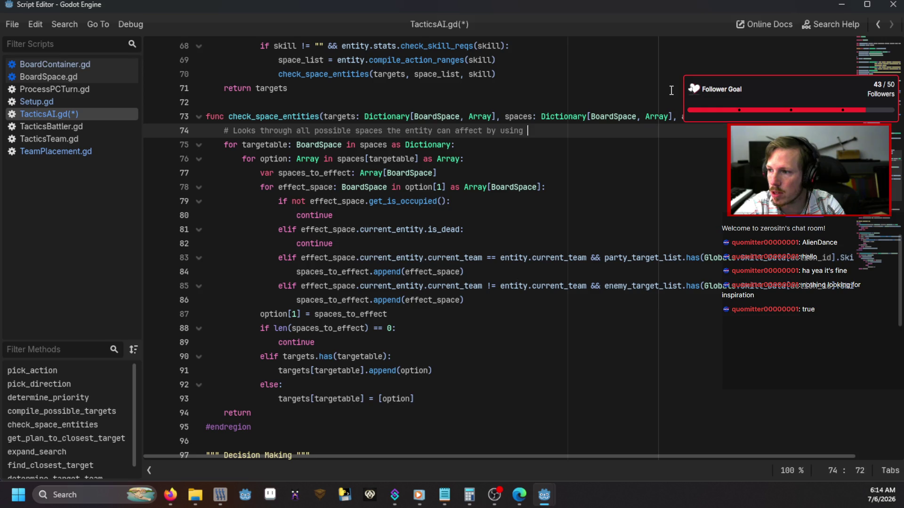
text(any of their actiosn)
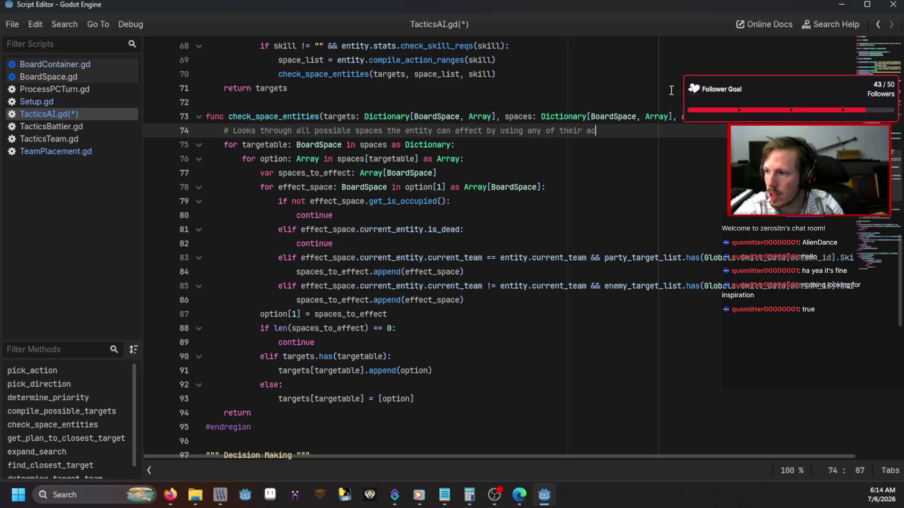
key(BackSpace)
key(BackSpace)
text(ns an)
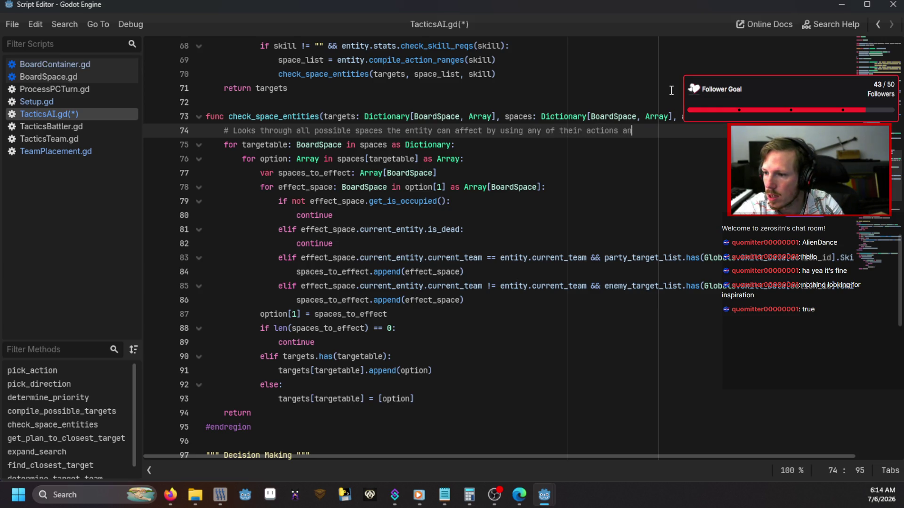
text(d put)
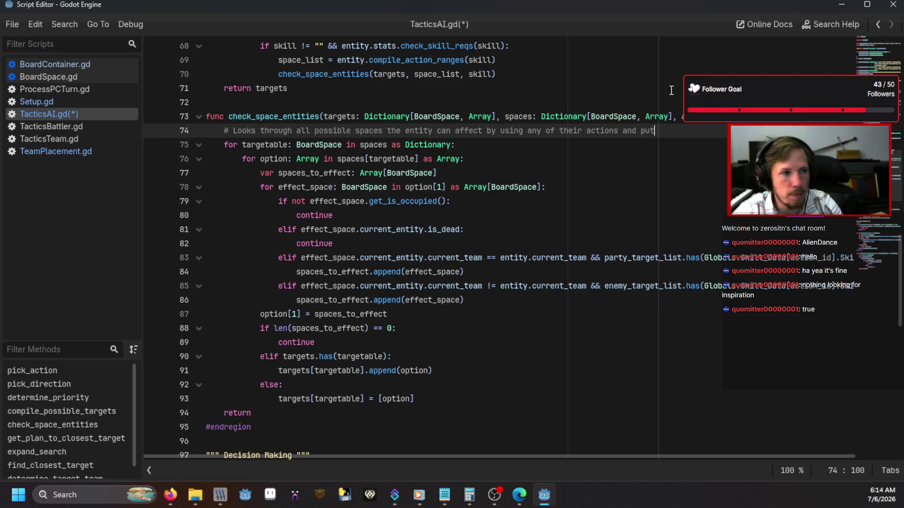
text(s that informati)
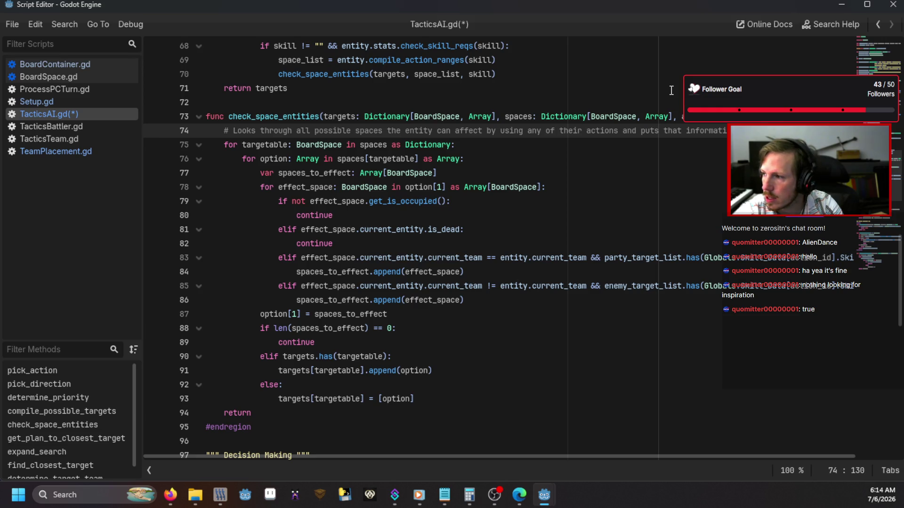
Add a second comment saying the list holds targets with possible actions and valid locations, then save
key(Return)
text(# )
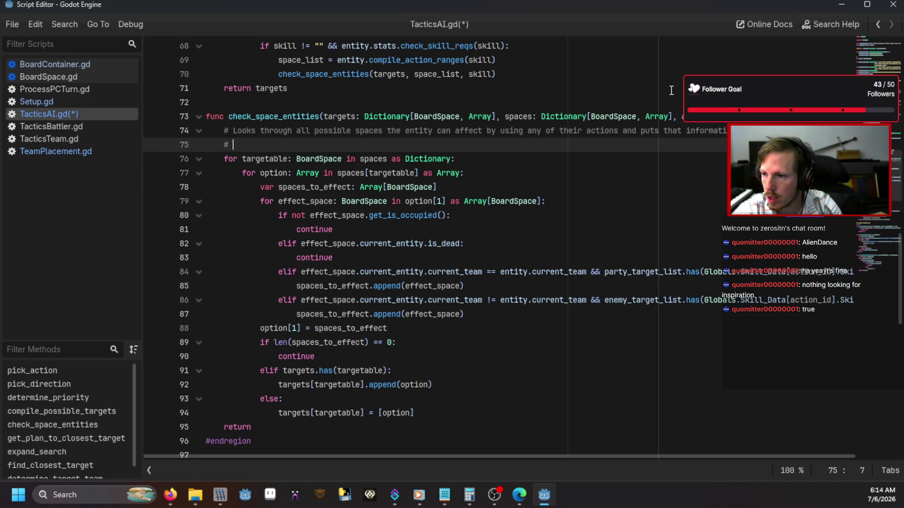
text(That list i)
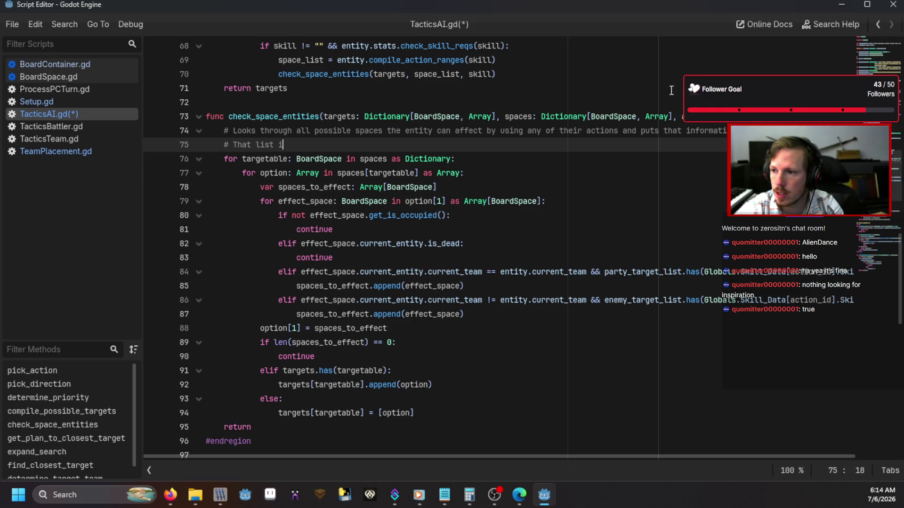
text(s structured to be )
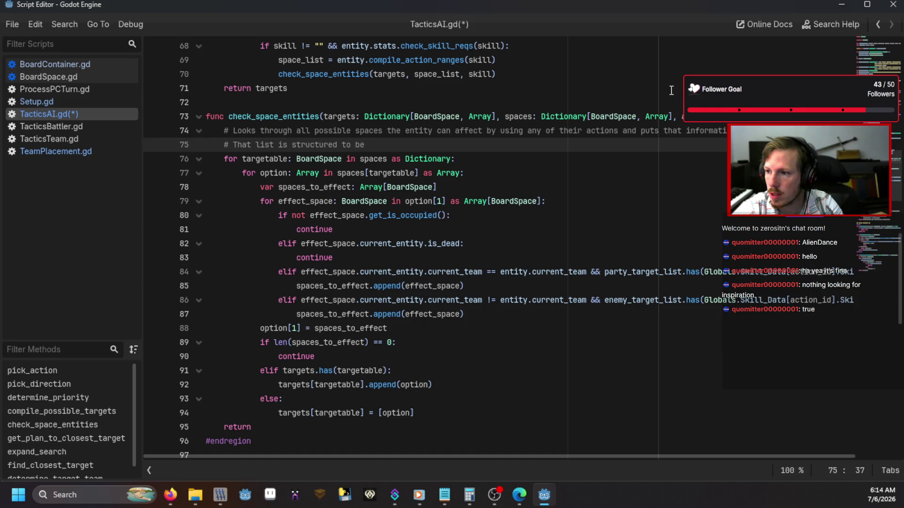
text(a list of)
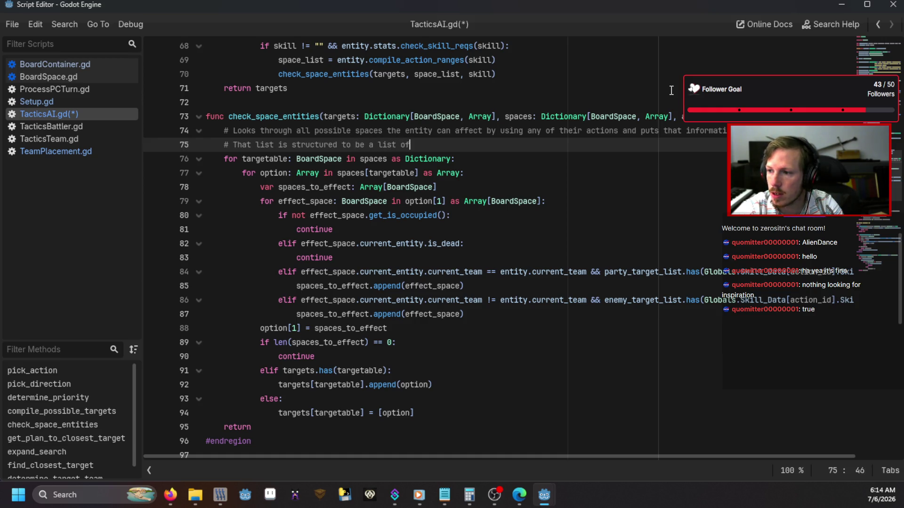
text( targets)
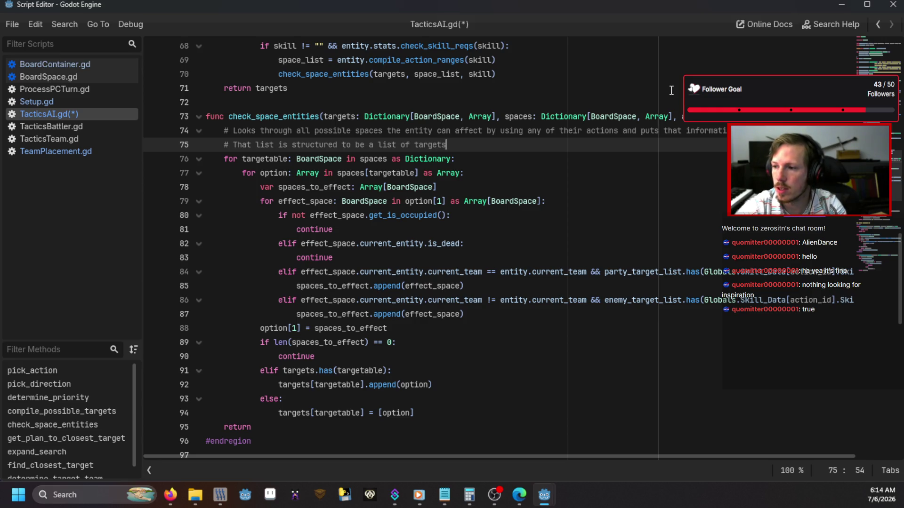
text( with all )
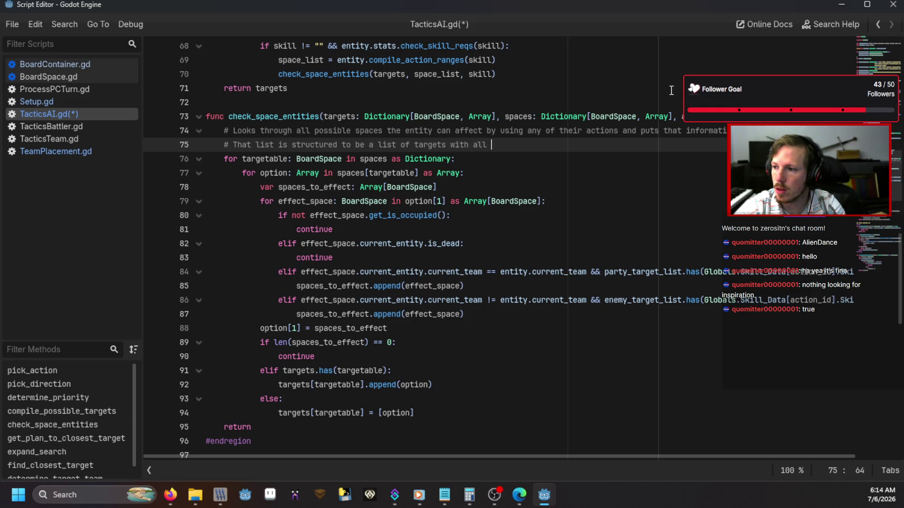
text(possible ac)
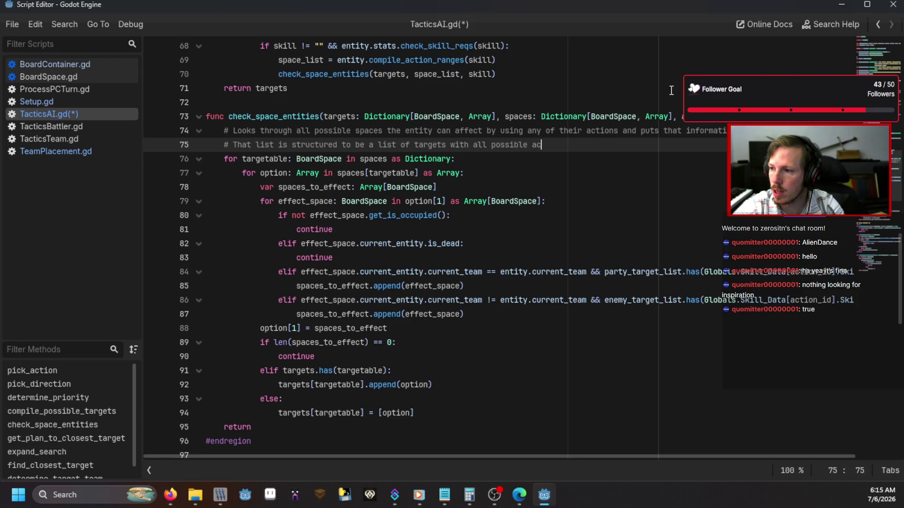
text(itons and vai)
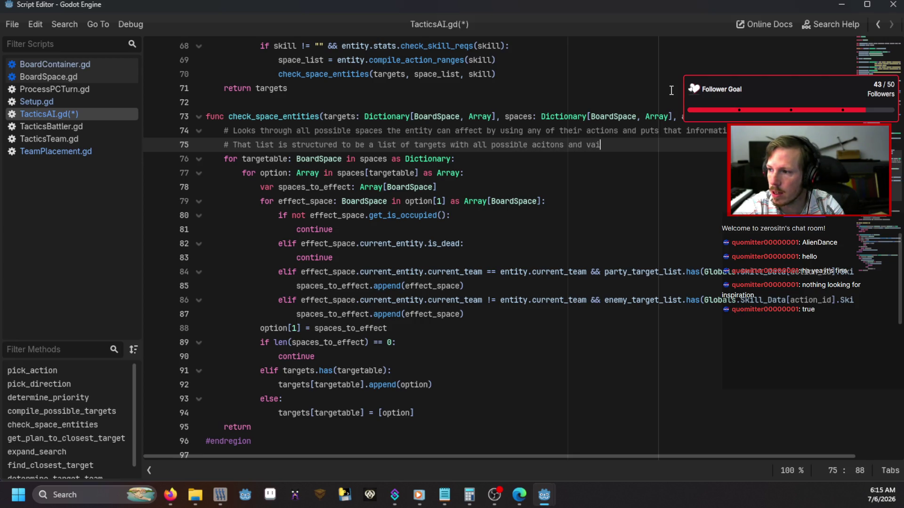
key(BackSpace)
text(lid locatio)
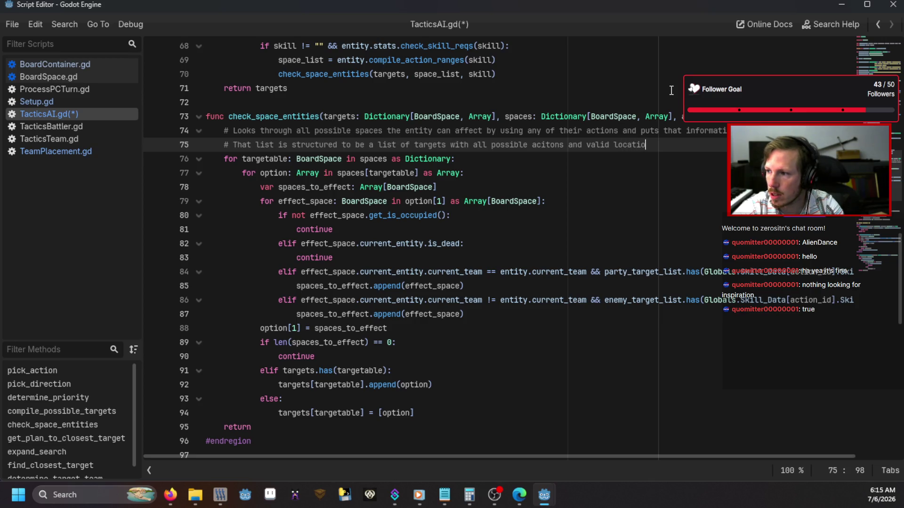
text(ns from which to p)
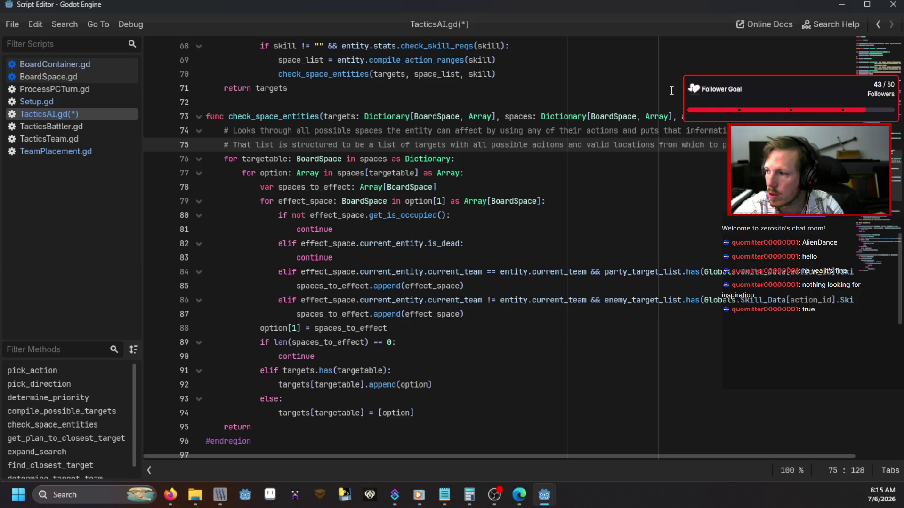
key(Return)
text(the)
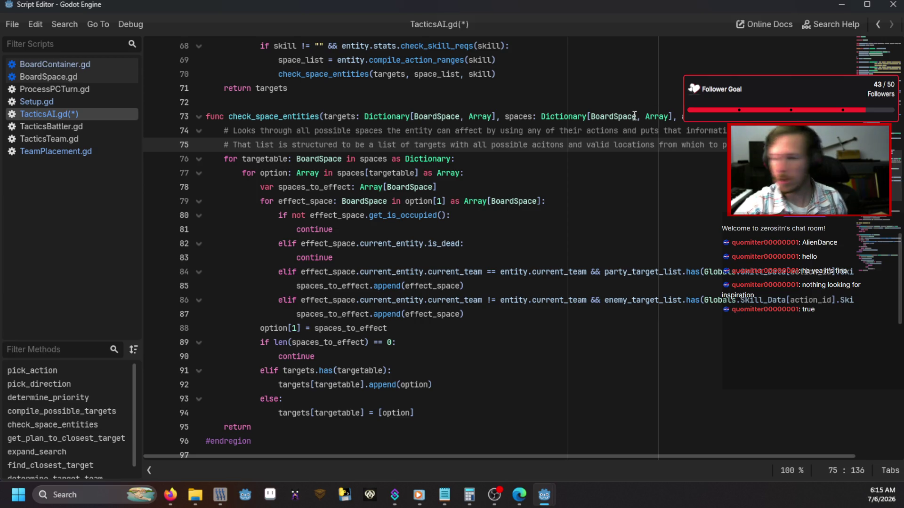
click(600, 145)
key(ctrl+s)
Review the basic-attack and skill check_space_entities calls and their arguments
scroll(607, 177, up, 3)
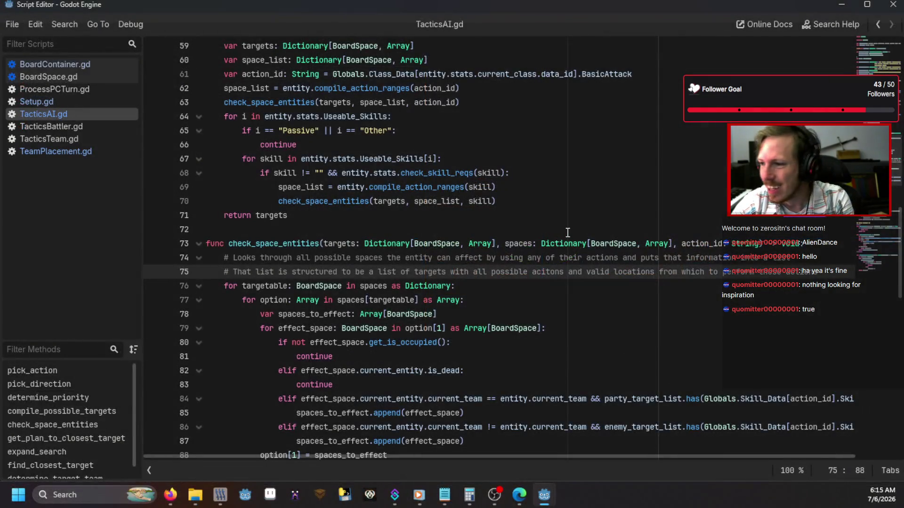
scroll(542, 273, up, 2)
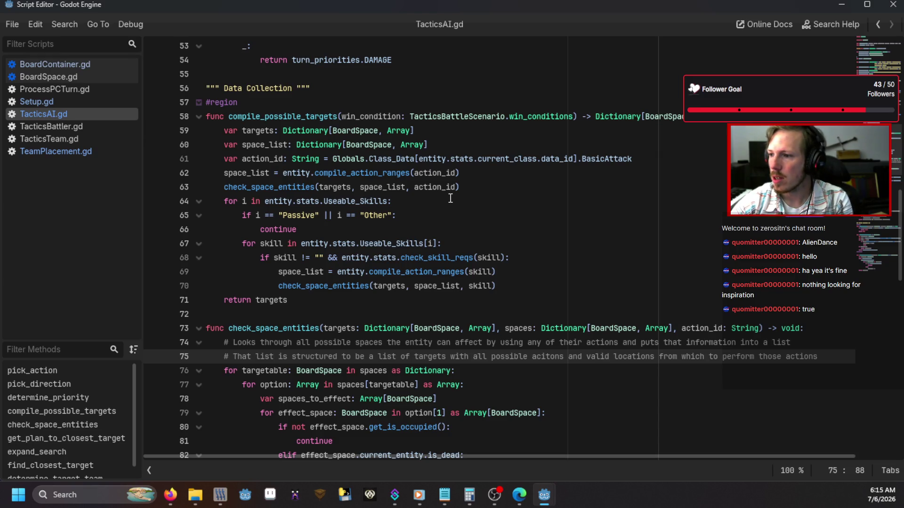
drag(467, 189, 215, 188)
mouse_move(220, 187)
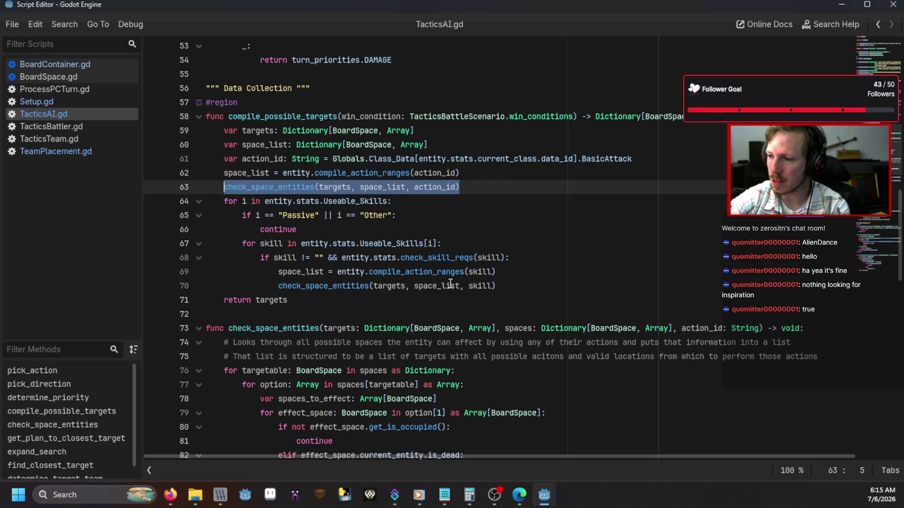
drag(487, 286, 408, 285)
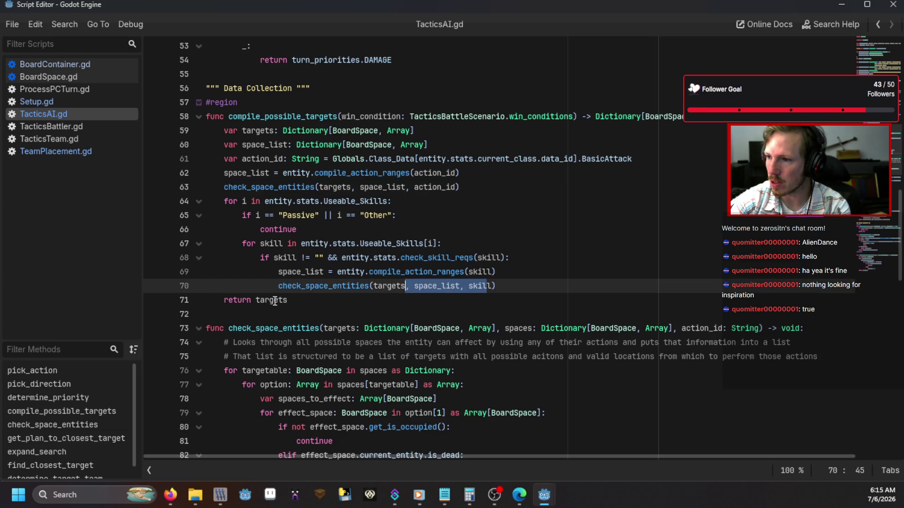
scroll(273, 302, up, 7)
scroll(301, 283, up, 2)
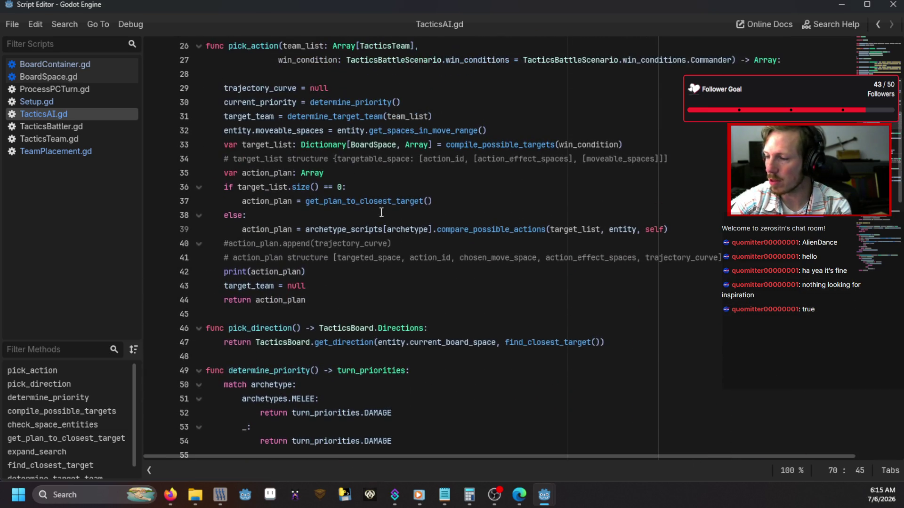
Jump from the compile_action_ranges call on line 62 to its definition in TacticsBattler.gd
click(472, 146)
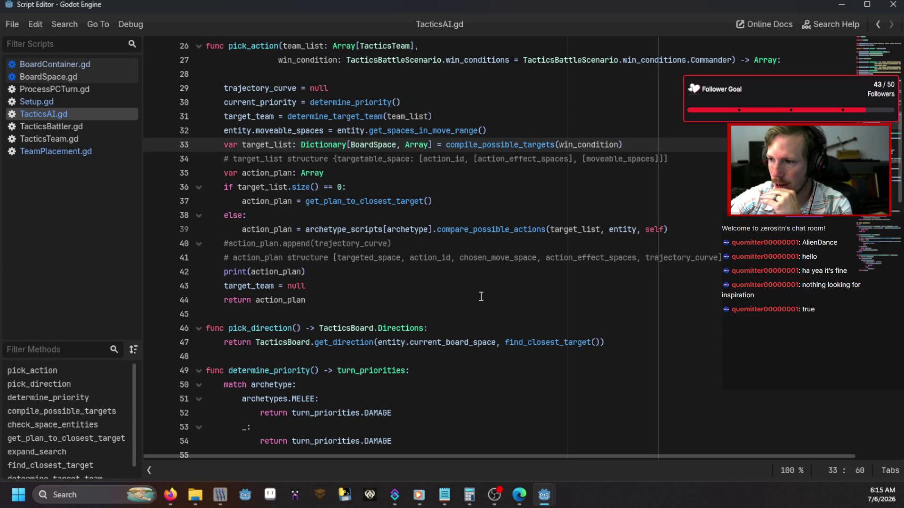
scroll(481, 296, down, 4)
scroll(481, 297, down, 1)
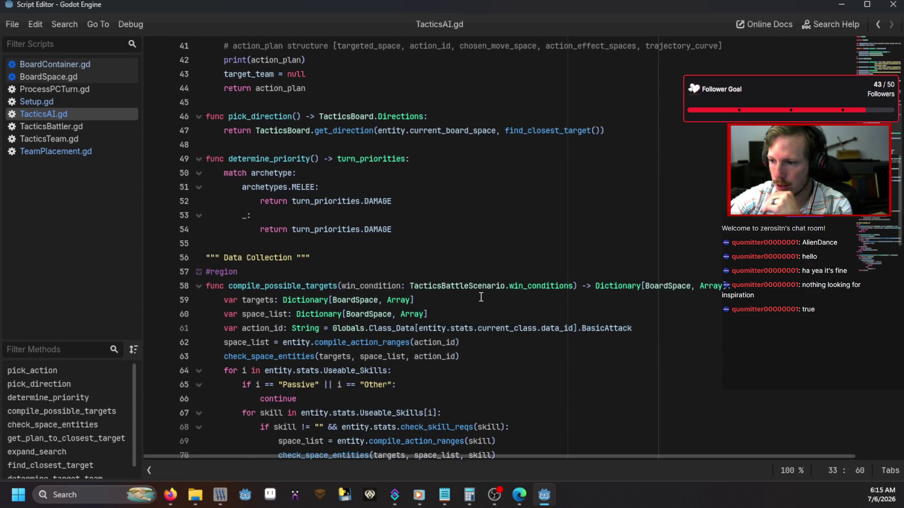
scroll(481, 296, down, 9)
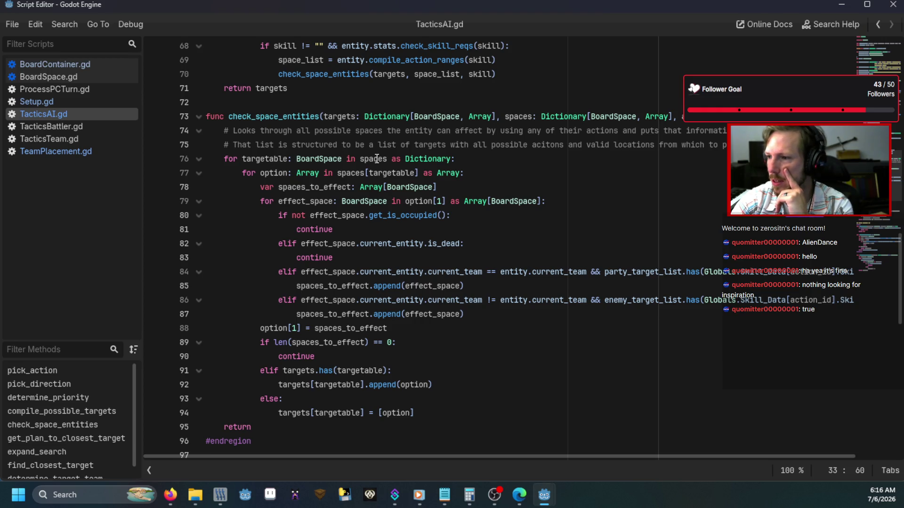
scroll(520, 135, up, 5)
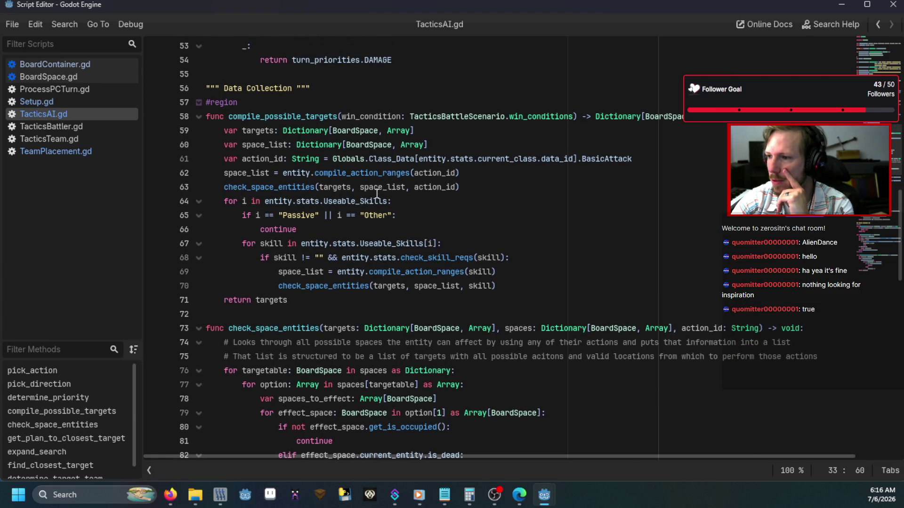
click(377, 188)
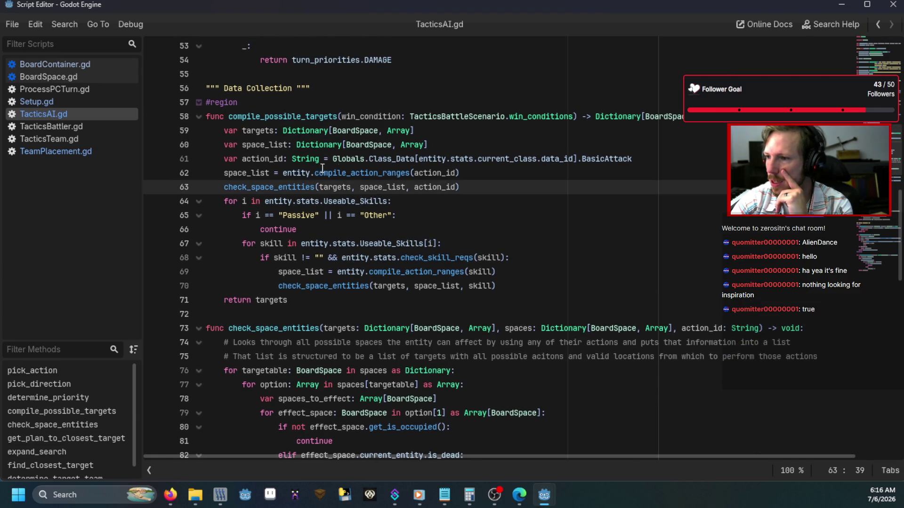
click(366, 173)
ctrl+click(366, 173)
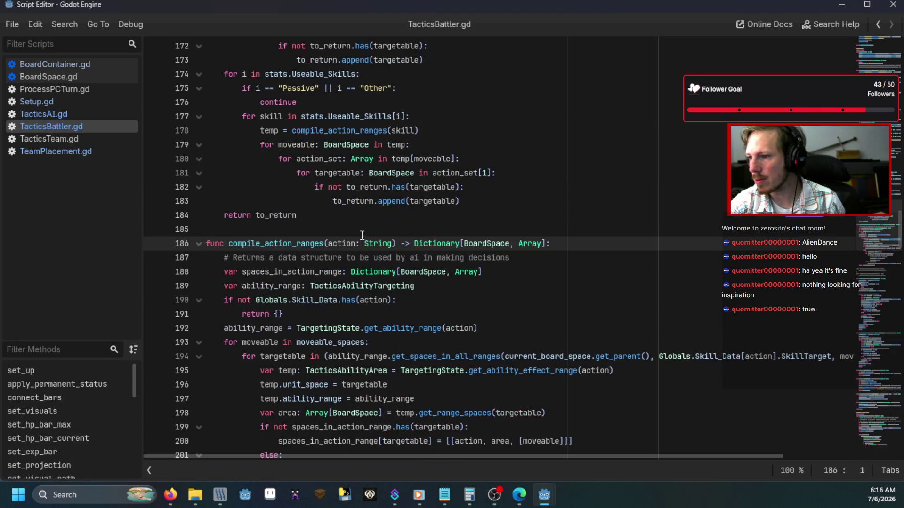
Below line 187, add '# Looks through moveable_spaces and then determines targettable spaces for each action at each space'
scroll(361, 245, down, 4)
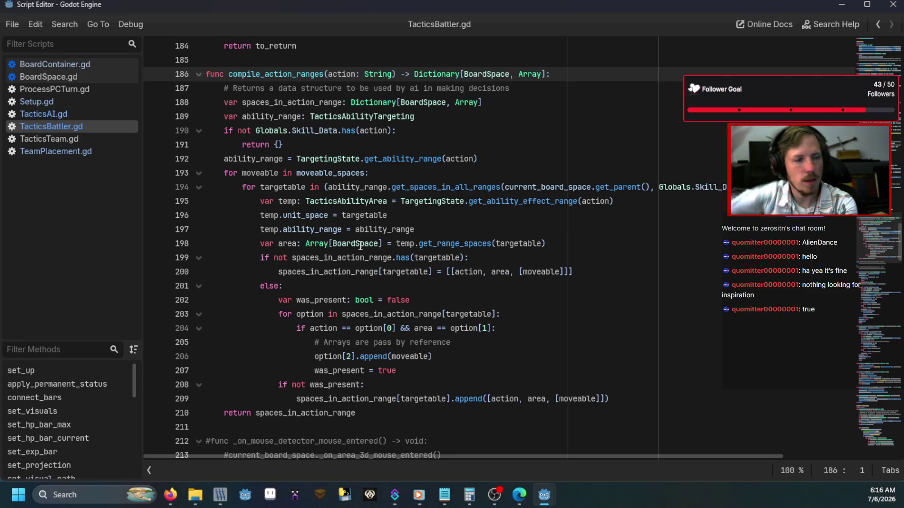
drag(541, 88, 242, 89)
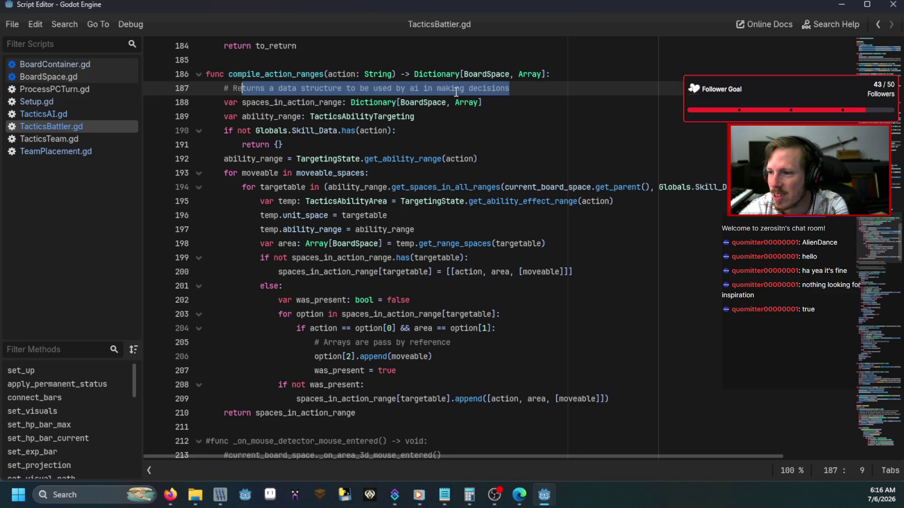
click(548, 94)
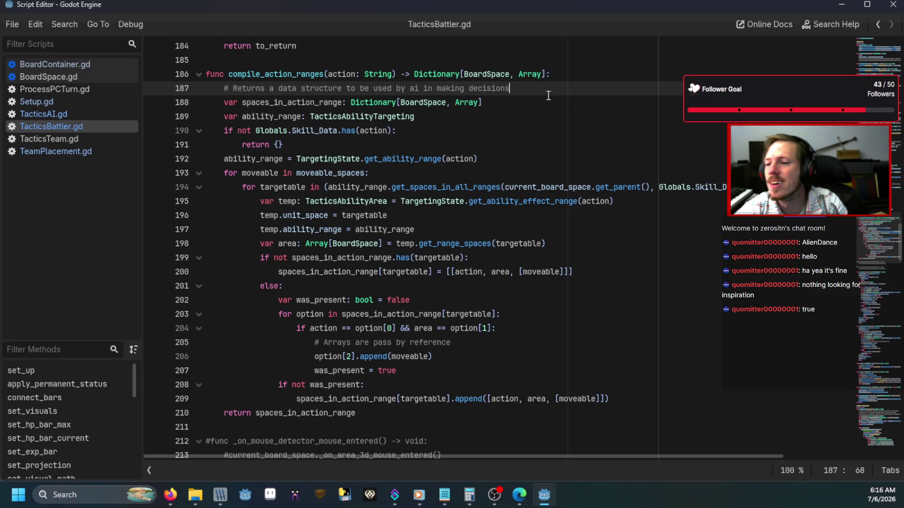
key(Return)
text(# Looks through m)
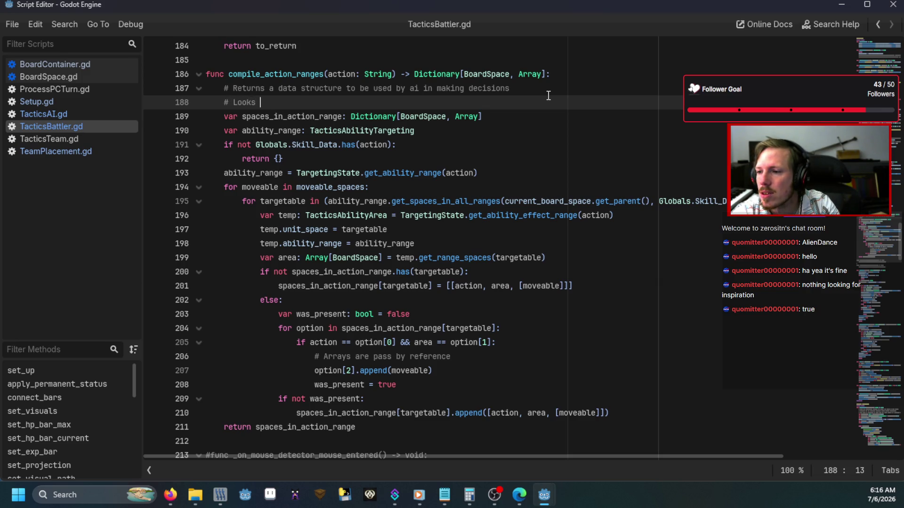
text(oveable)
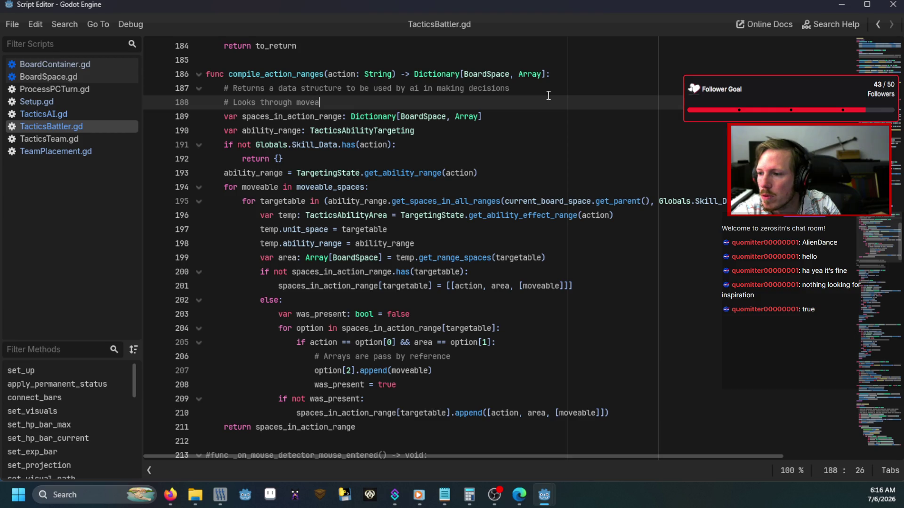
key(BackSpace)
text(_)
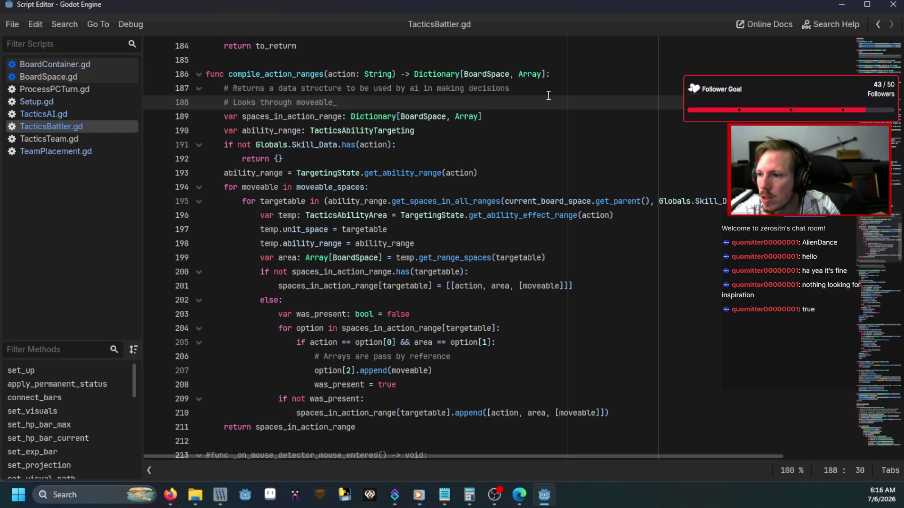
text(spaces)
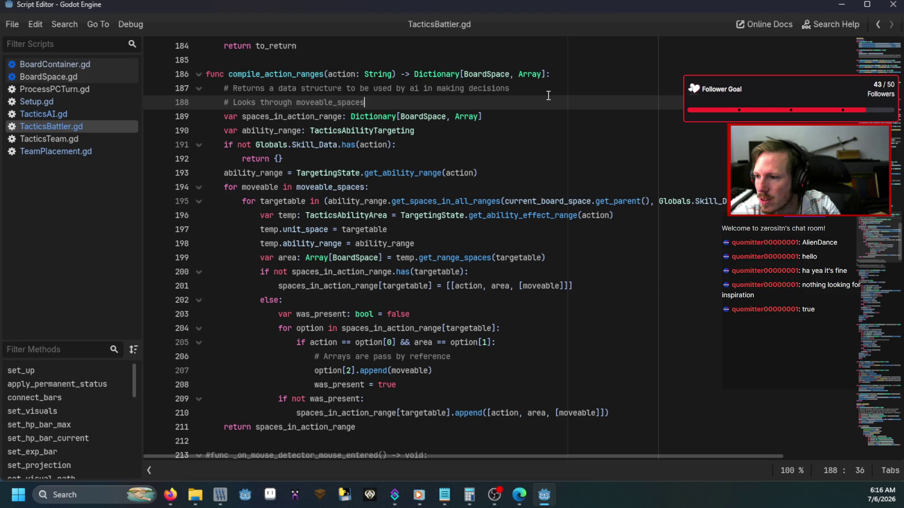
text( and then )
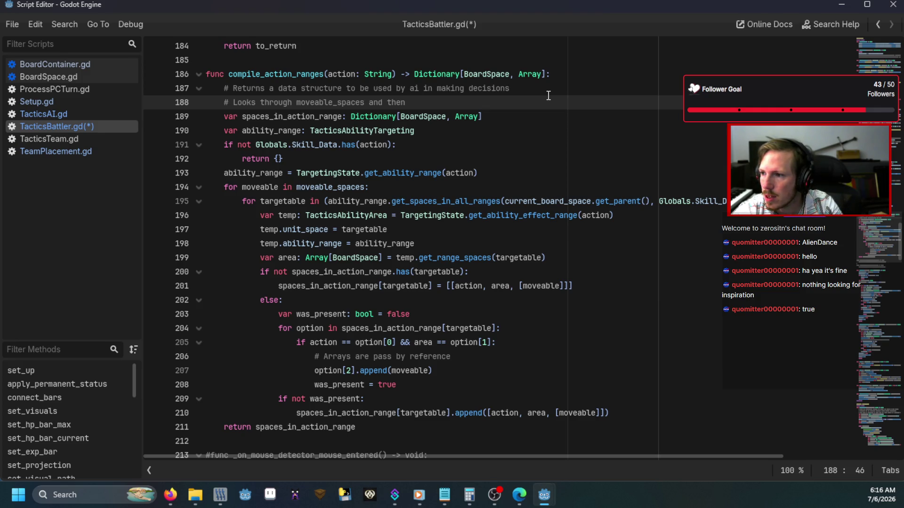
text(determine)
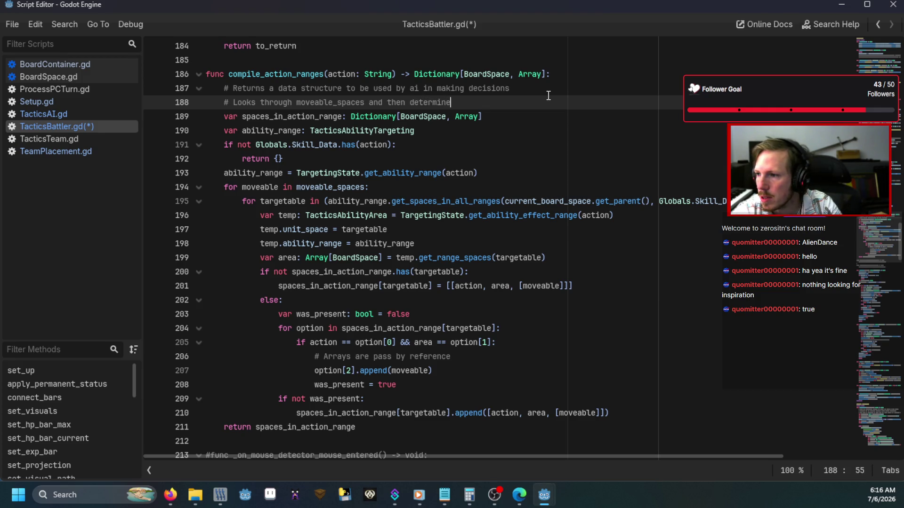
text(s targettab)
text(le spaces )
text(for each act)
text(ion at each)
text( space i)
text(the)
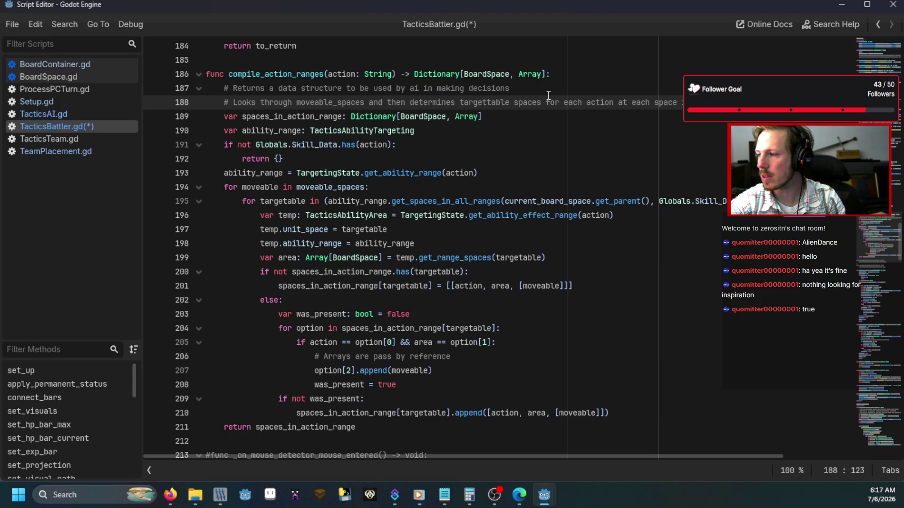
click(549, 94)
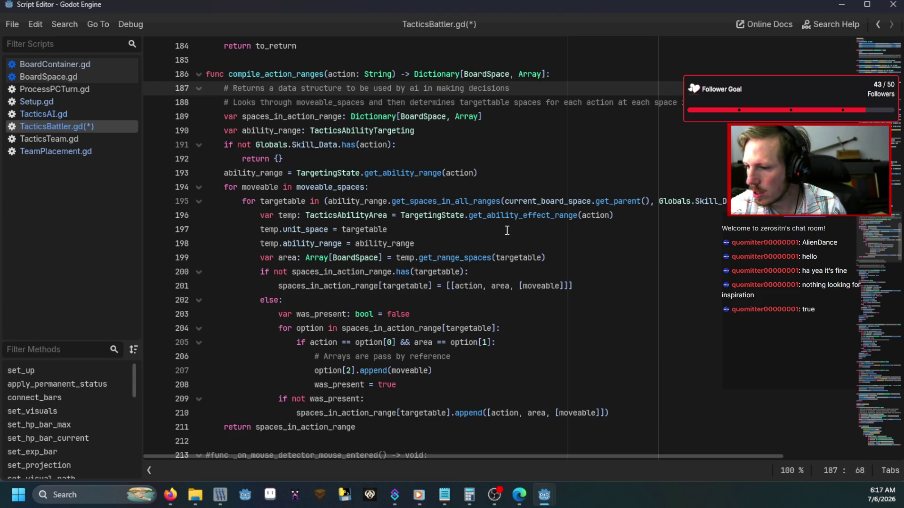
Save TacticsBattler.gd with the new comment
click(489, 242)
click(358, 385)
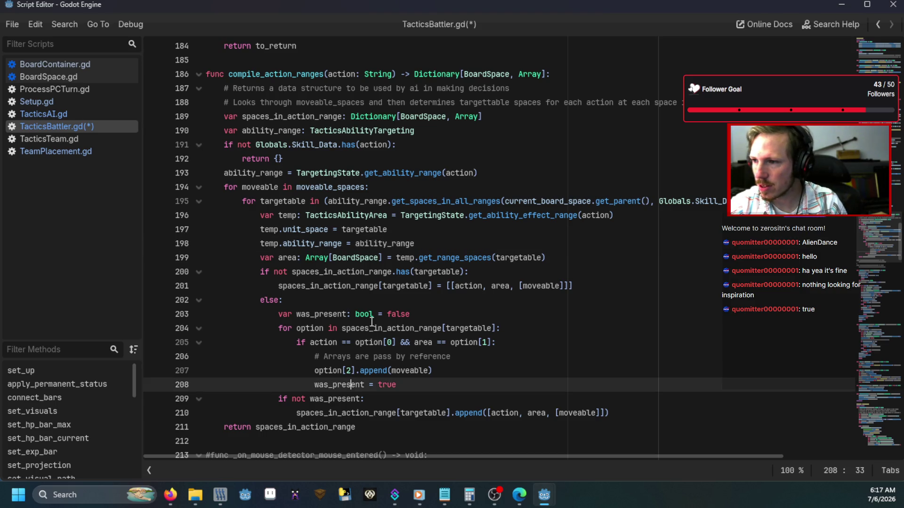
key(ctrl+s)
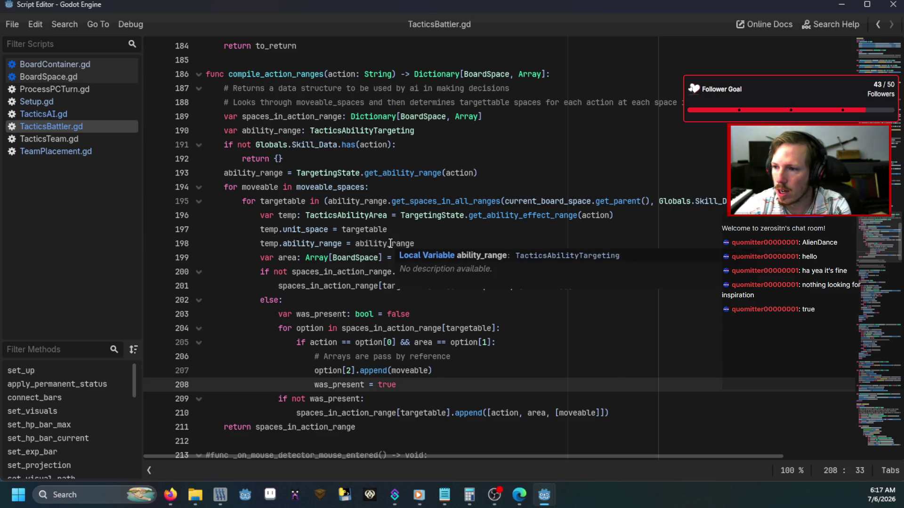
Scroll back through TacticsBattler.gd, then return to compile_possible_targets in TacticsAI.gd
scroll(390, 243, up, 11)
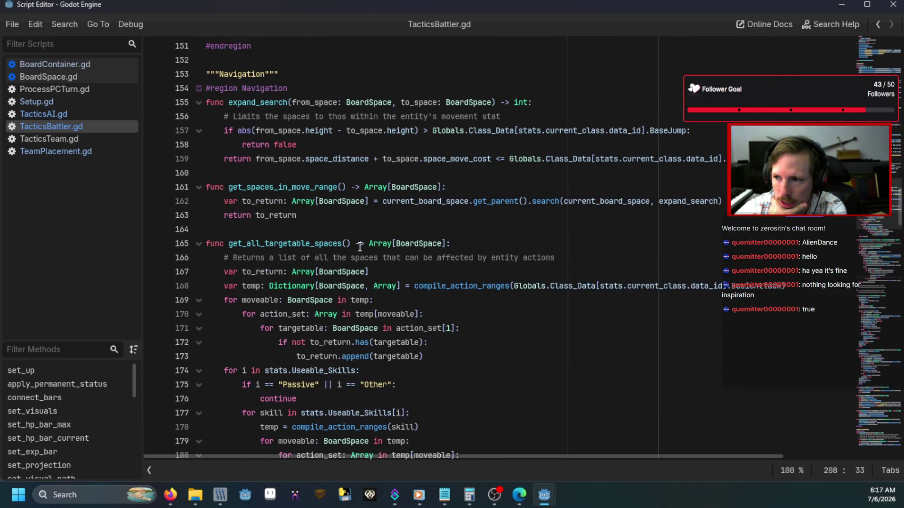
scroll(360, 247, up, 16)
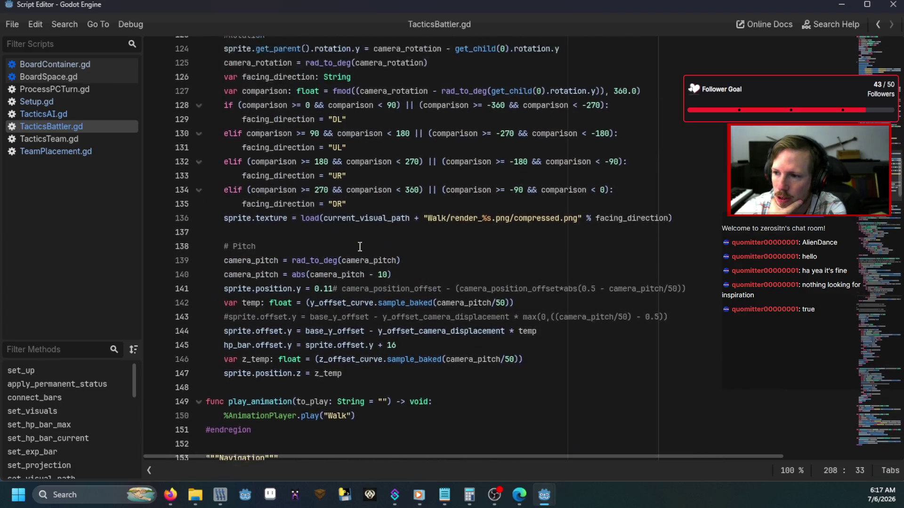
scroll(360, 247, up, 2)
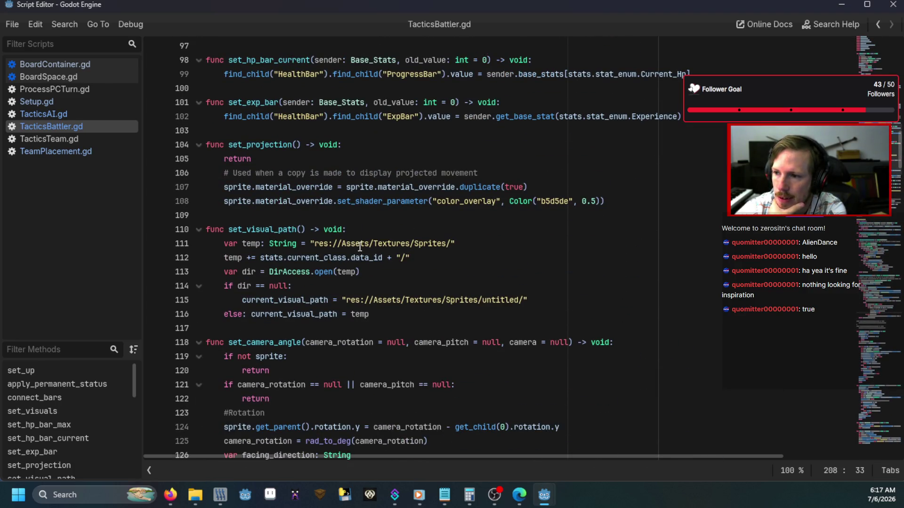
scroll(360, 246, up, 3)
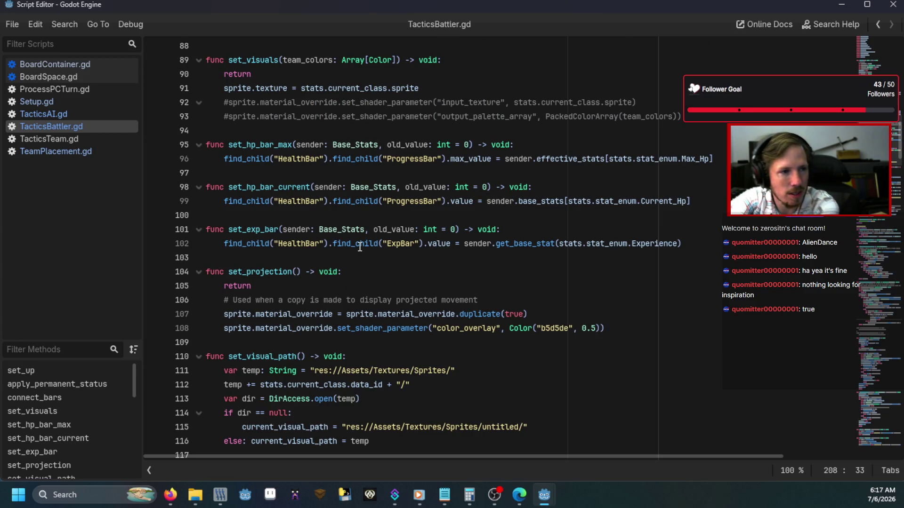
scroll(360, 247, up, 9)
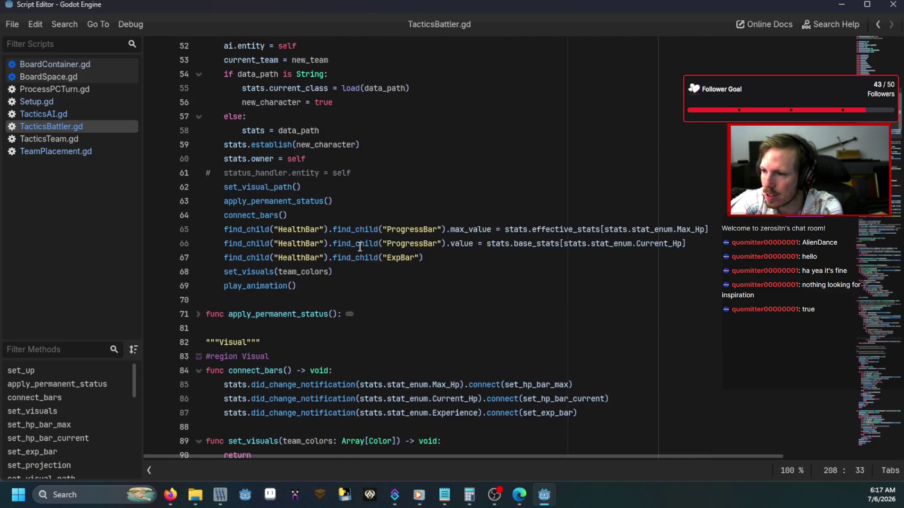
scroll(360, 247, up, 4)
scroll(359, 247, down, 13)
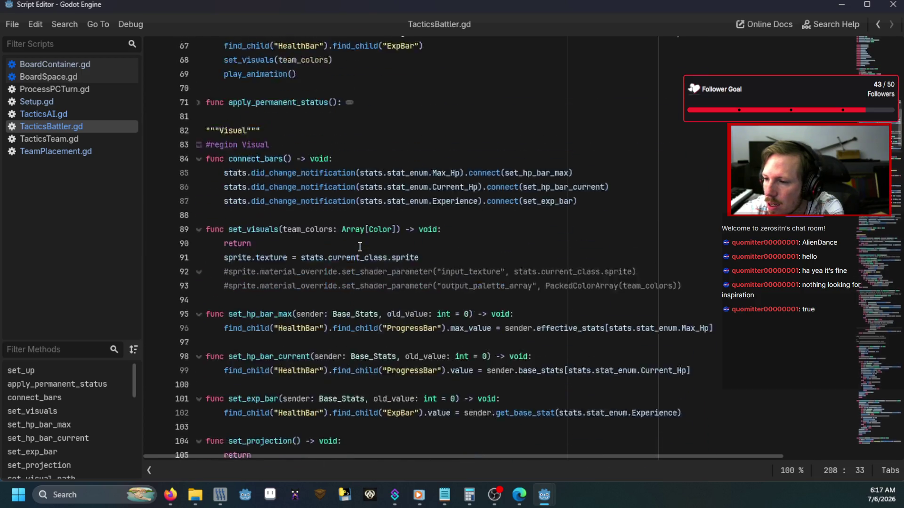
scroll(359, 247, down, 7)
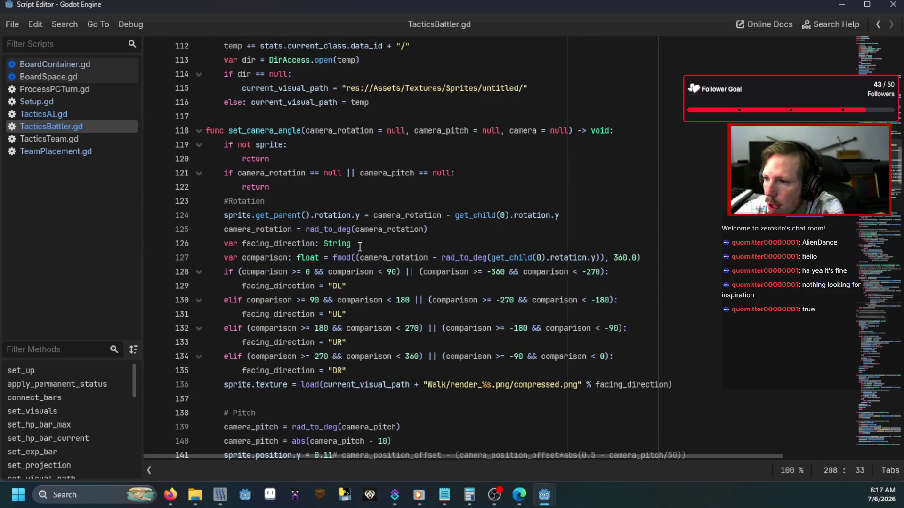
click(86, 115)
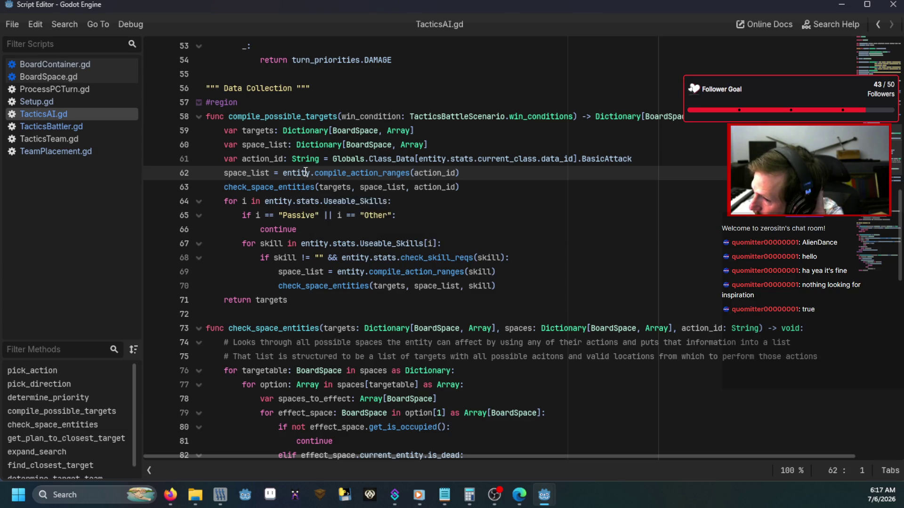
Jump to the compile_possible_targets definition, then go back to the pick_action code
scroll(415, 188, up, 8)
scroll(419, 183, up, 2)
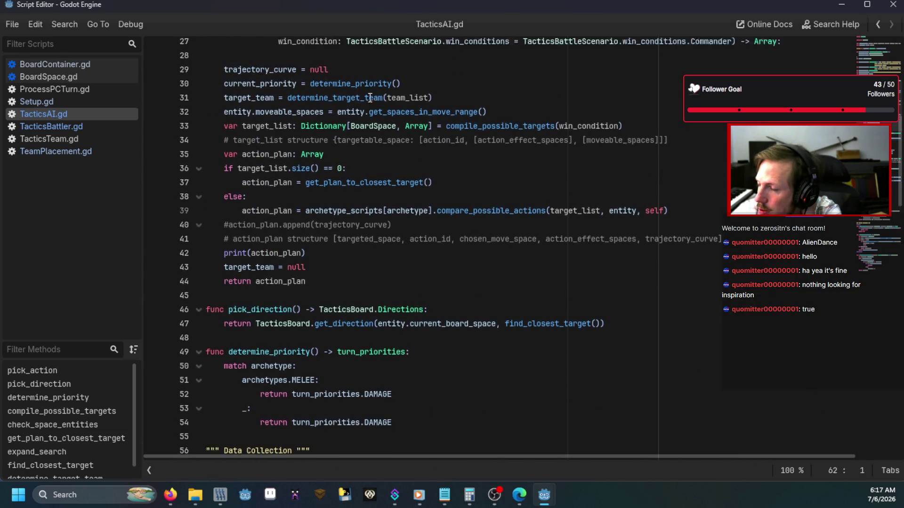
mouse_move(464, 187)
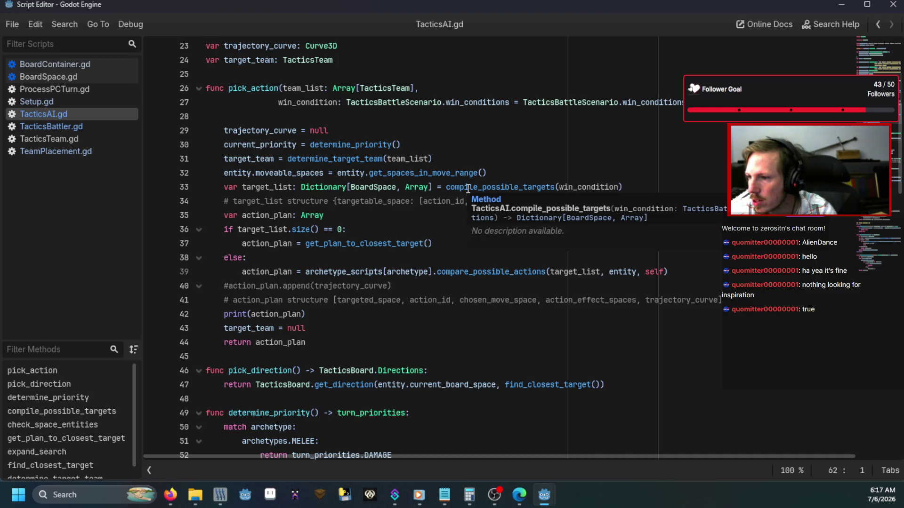
ctrl+click(468, 188)
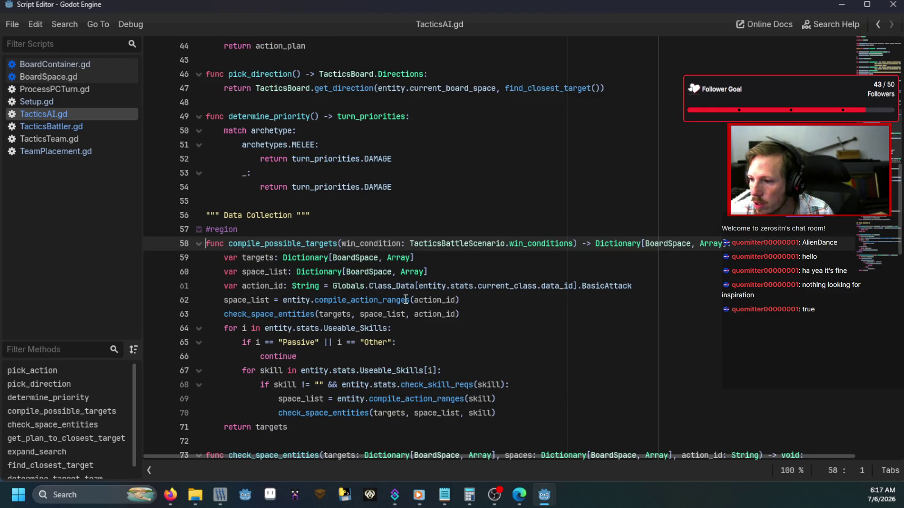
mouse_move(406, 300)
key(alt+Left)
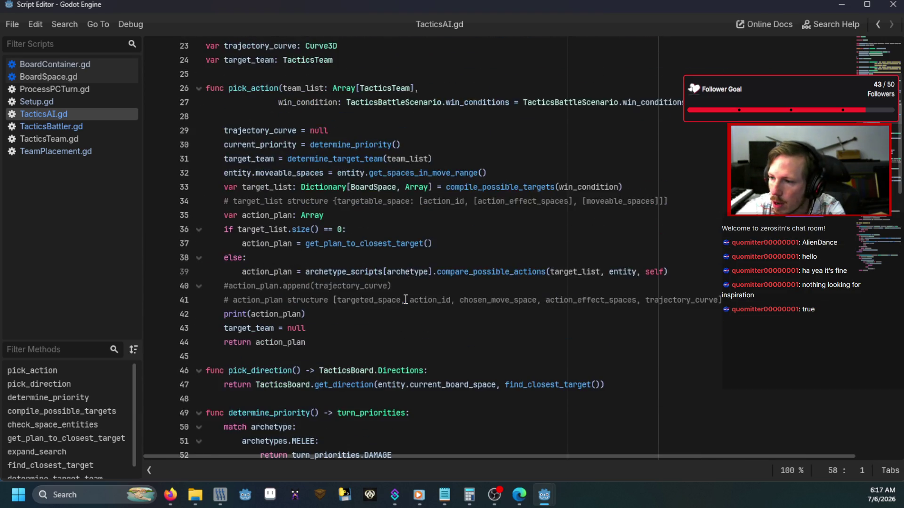
Read check_space_entities past the dead-entity continue and the determine_target_team function
click(492, 182)
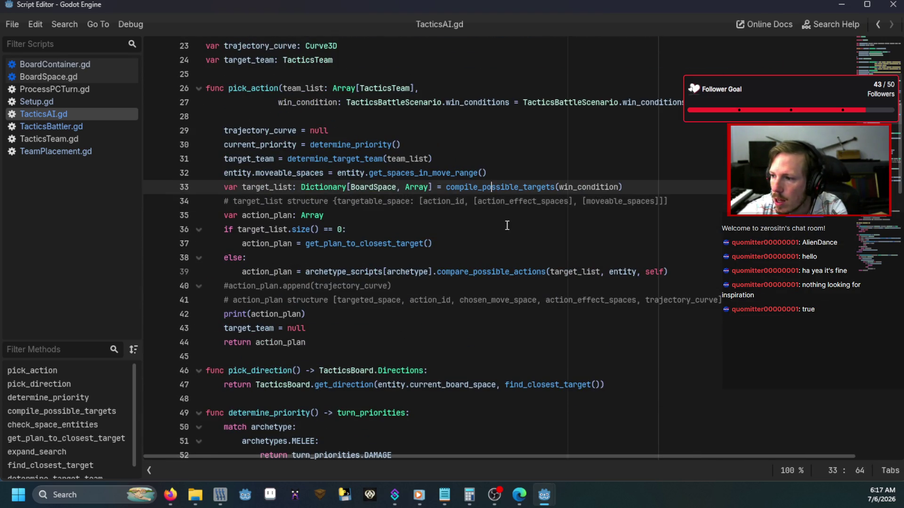
scroll(526, 219, down, 9)
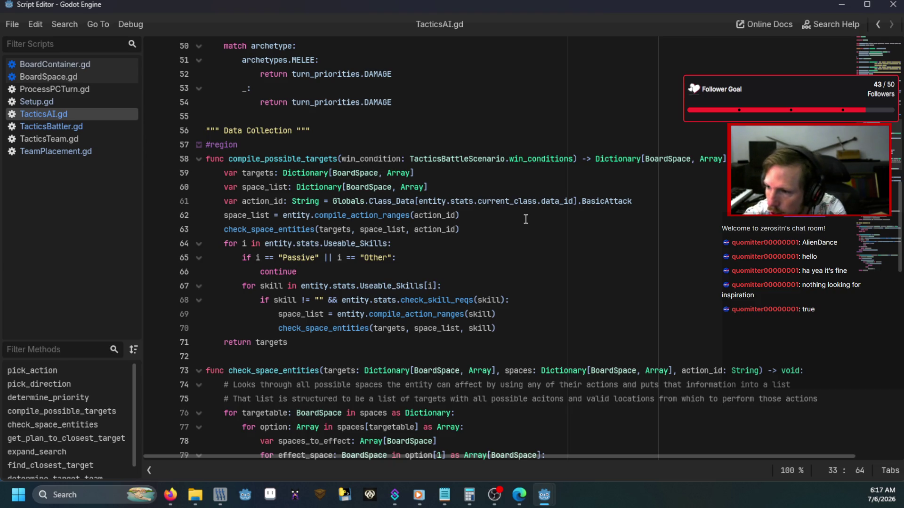
scroll(504, 225, down, 7)
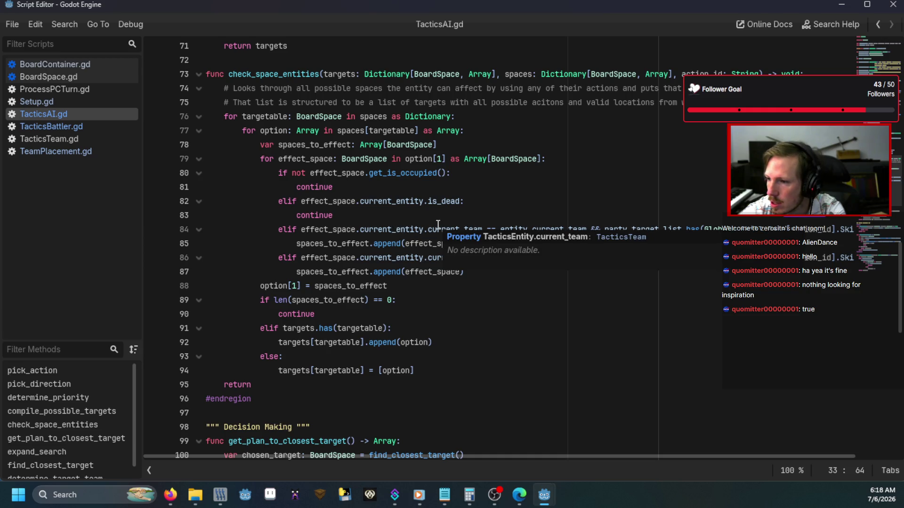
click(461, 216)
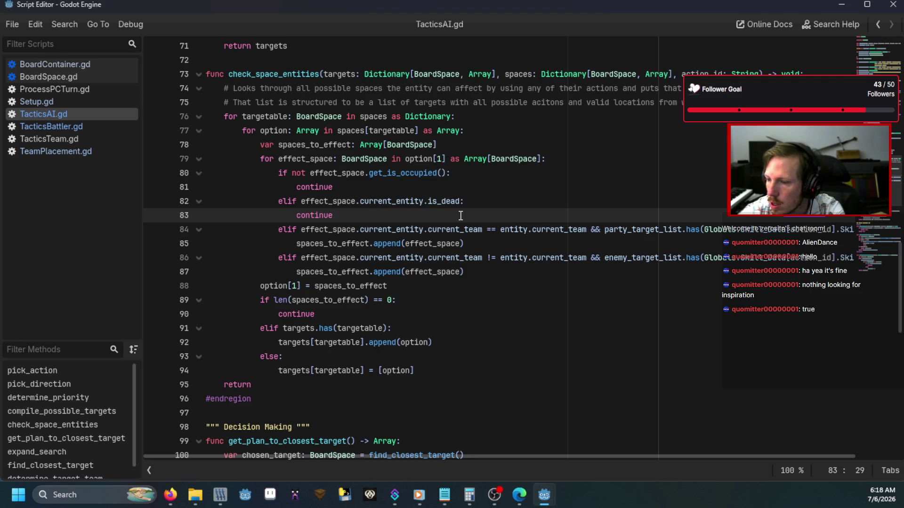
scroll(460, 215, down, 11)
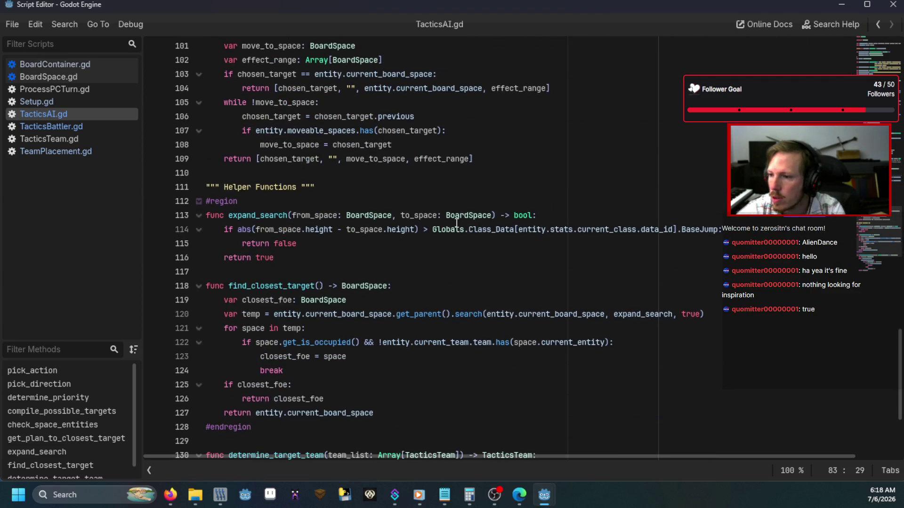
scroll(452, 235, down, 3)
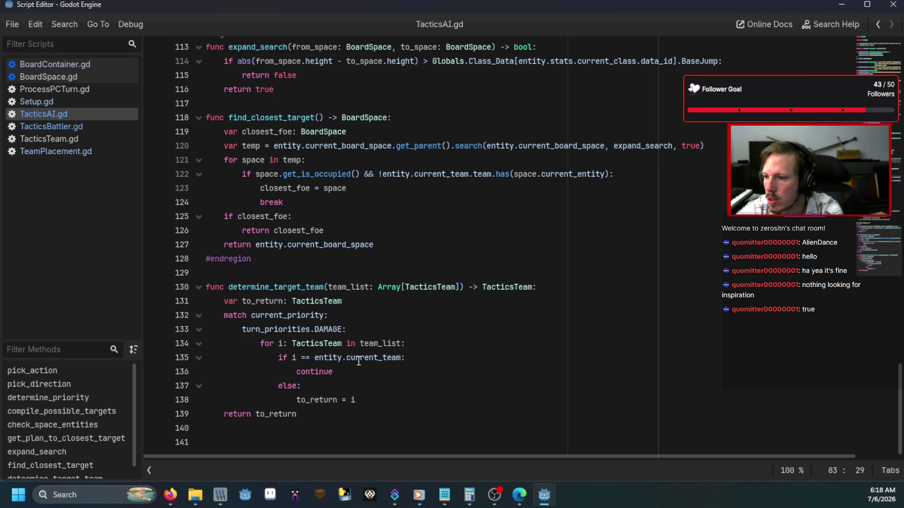
mouse_move(389, 417)
mouse_down()
mouse_move(208, 329)
mouse_move(176, 288)
mouse_up()
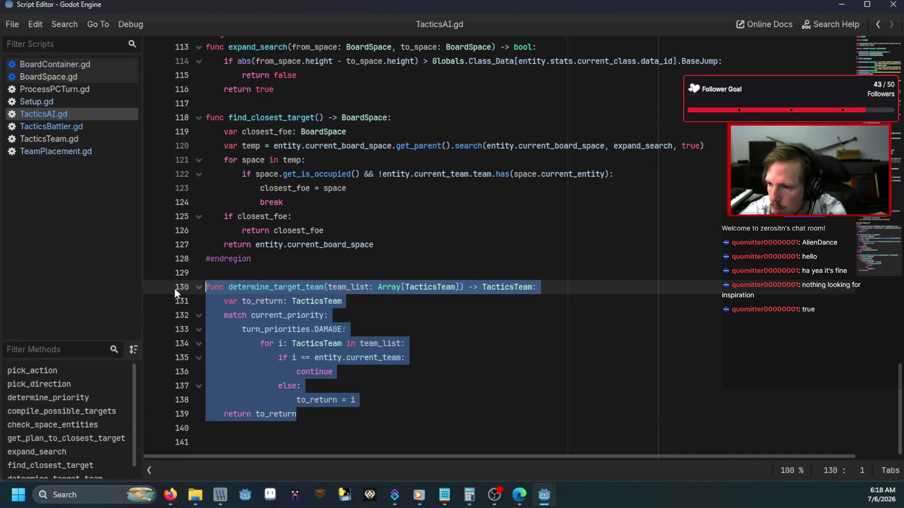
click(379, 230)
scroll(384, 254, up, 6)
scroll(385, 273, up, 10)
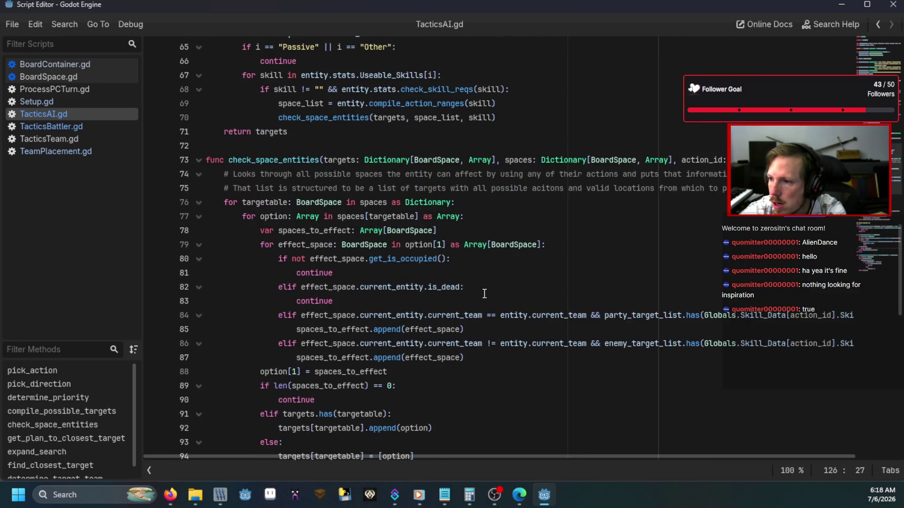
scroll(487, 295, up, 18)
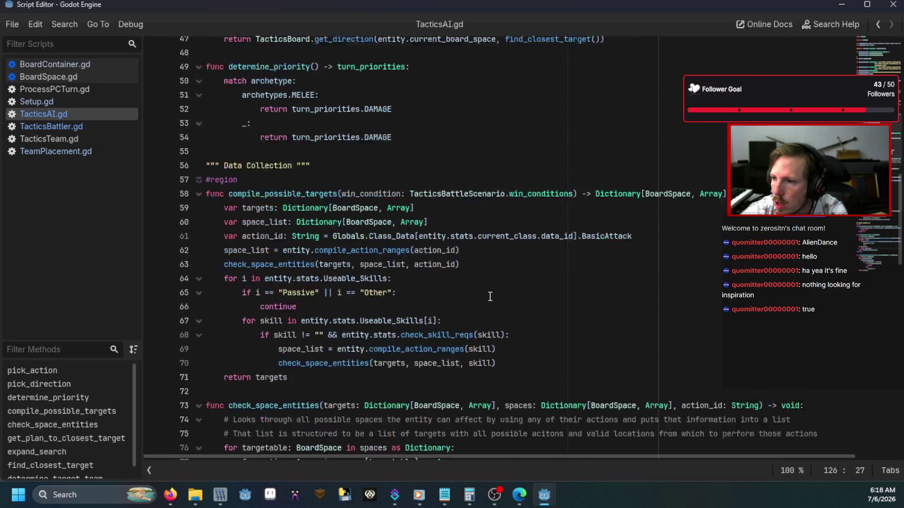
scroll(490, 297, down, 15)
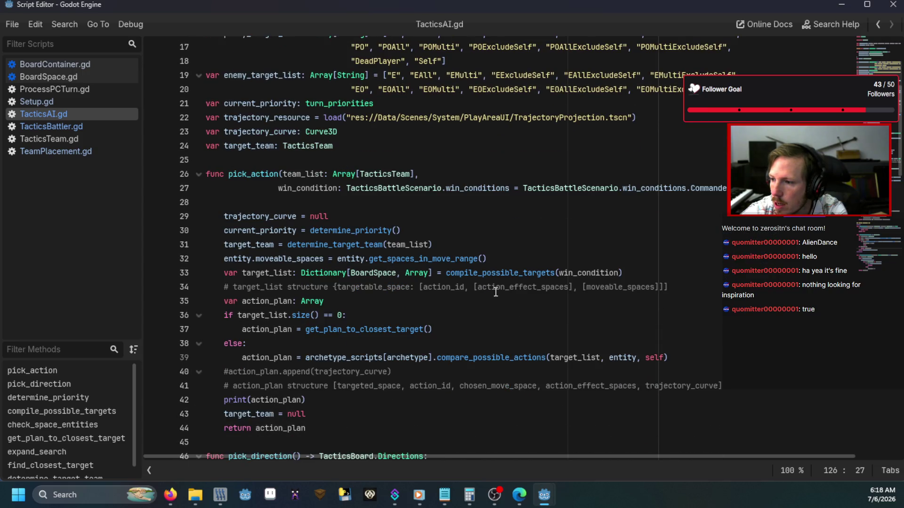
scroll(494, 289, down, 6)
scroll(404, 288, up, 3)
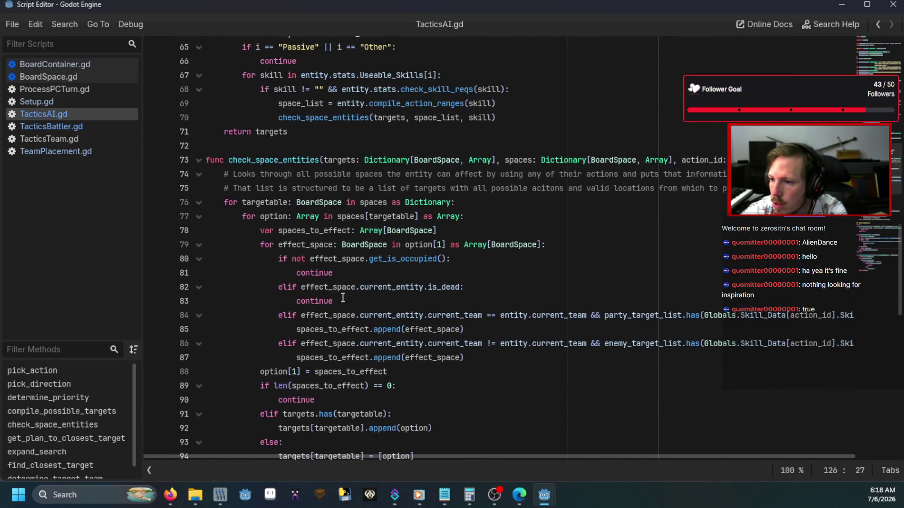
Review the unoccupied-space continue, the occupancy check, the effect_space loop header and the is_dead check
click(382, 280)
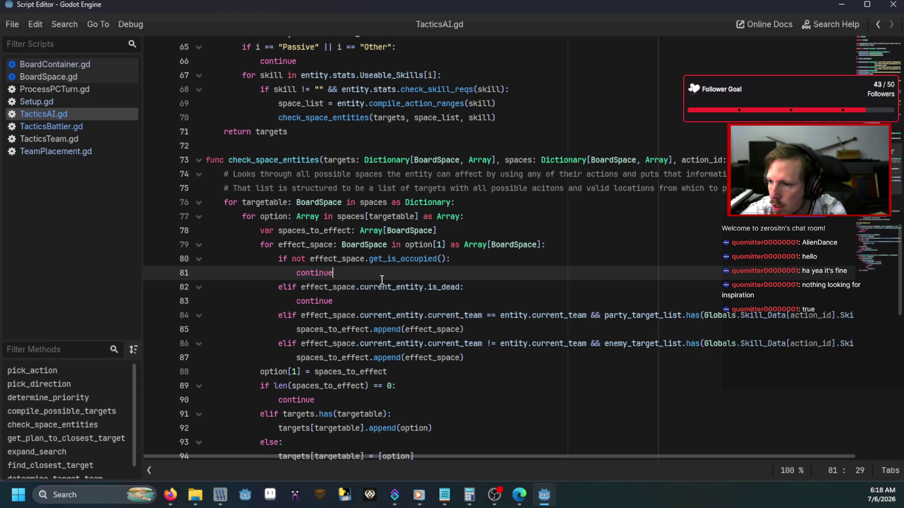
click(508, 264)
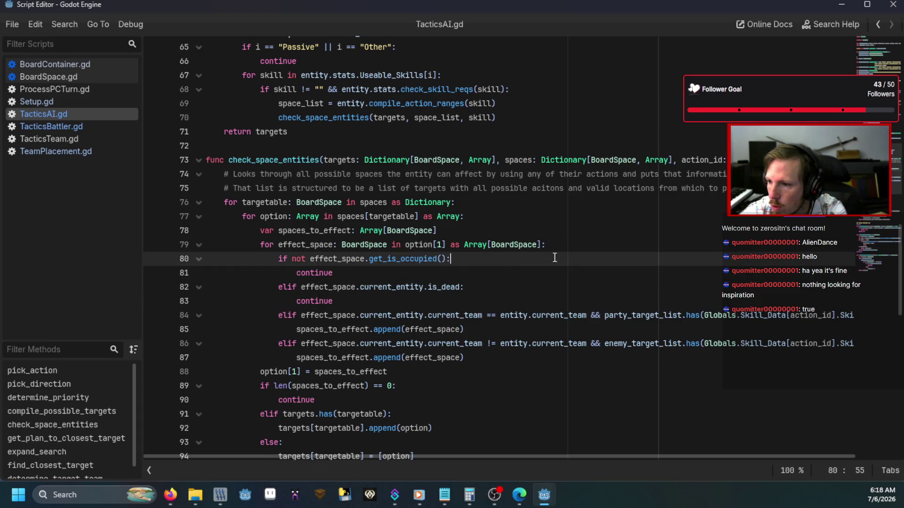
drag(305, 244, 561, 250)
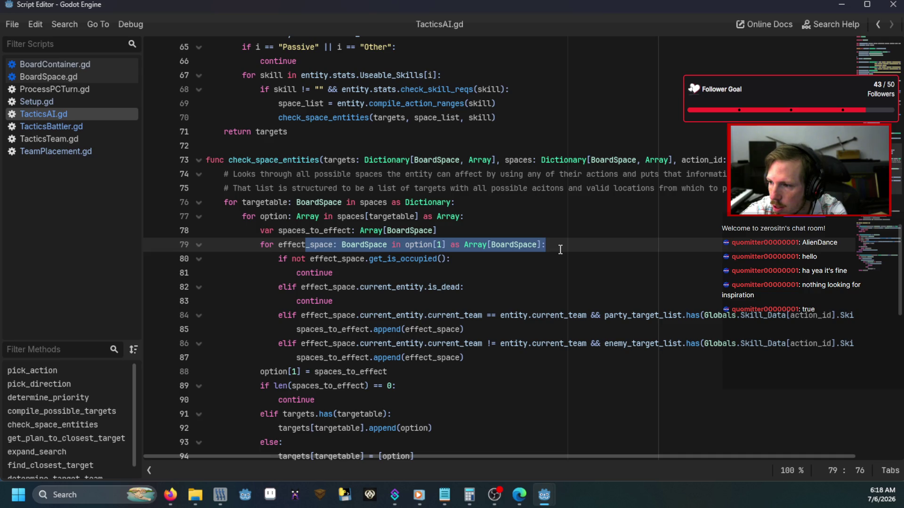
scroll(524, 299, down, 1)
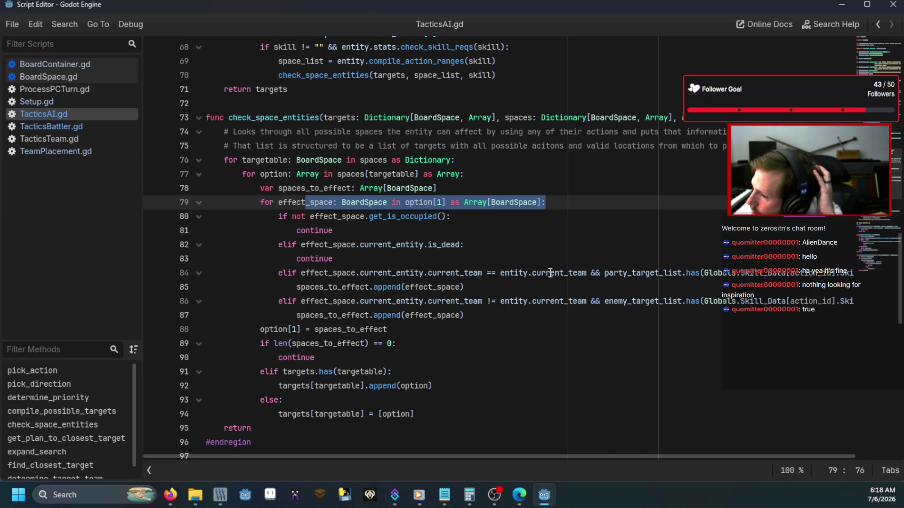
mouse_move(560, 274)
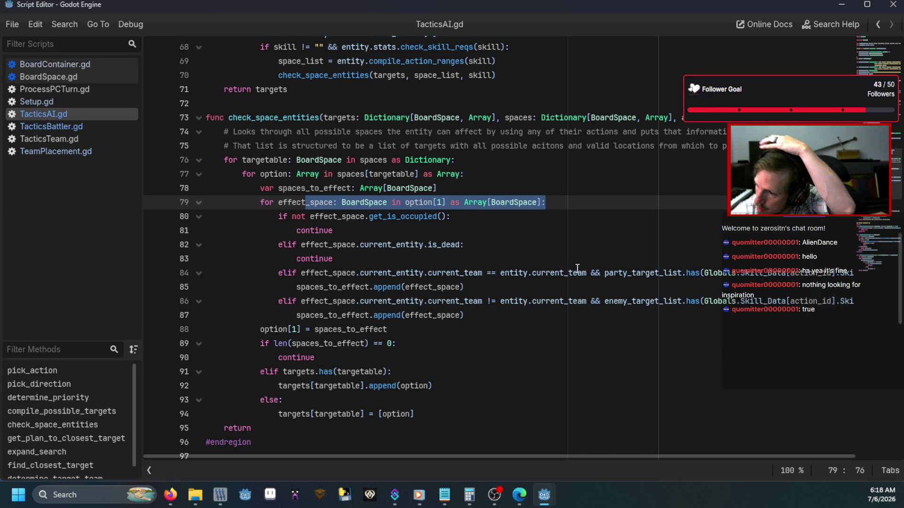
mouse_move(597, 453)
mouse_down()
mouse_move(741, 445)
mouse_move(453, 426)
mouse_up()
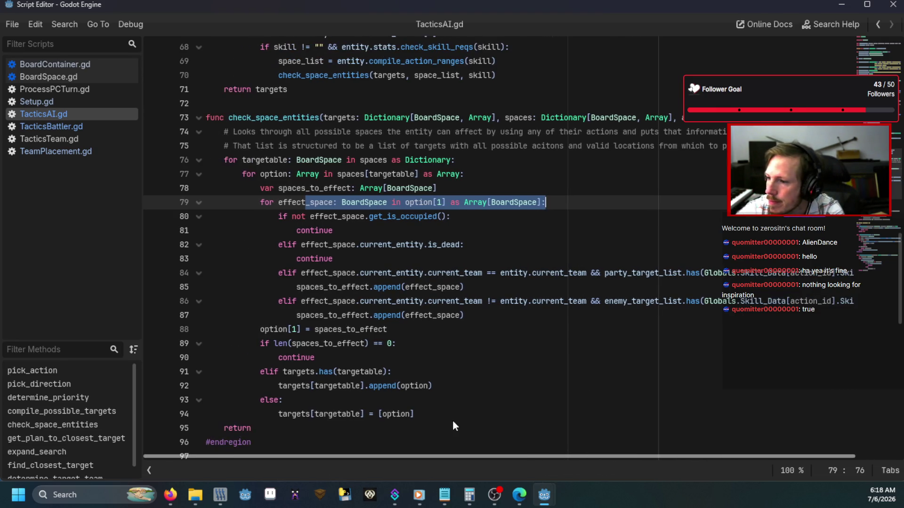
scroll(536, 367, up, 4)
click(536, 367)
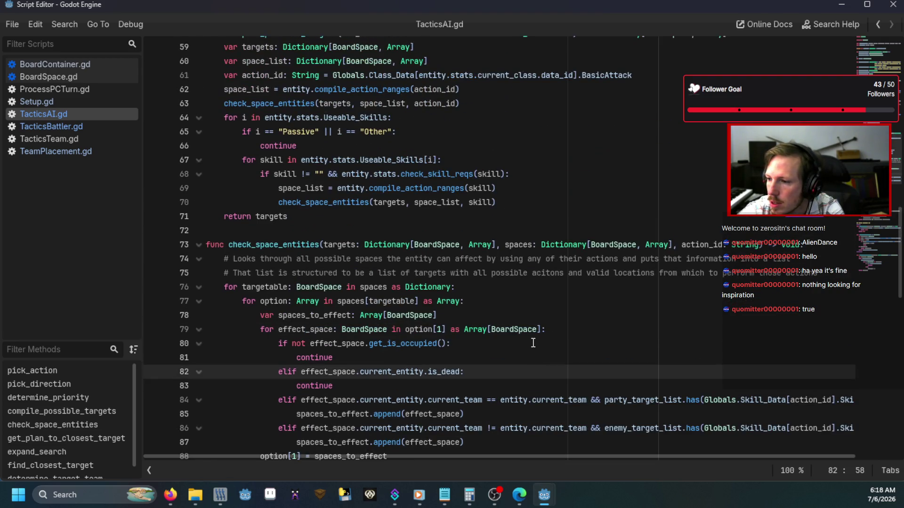
scroll(534, 353, up, 2)
scroll(534, 343, down, 6)
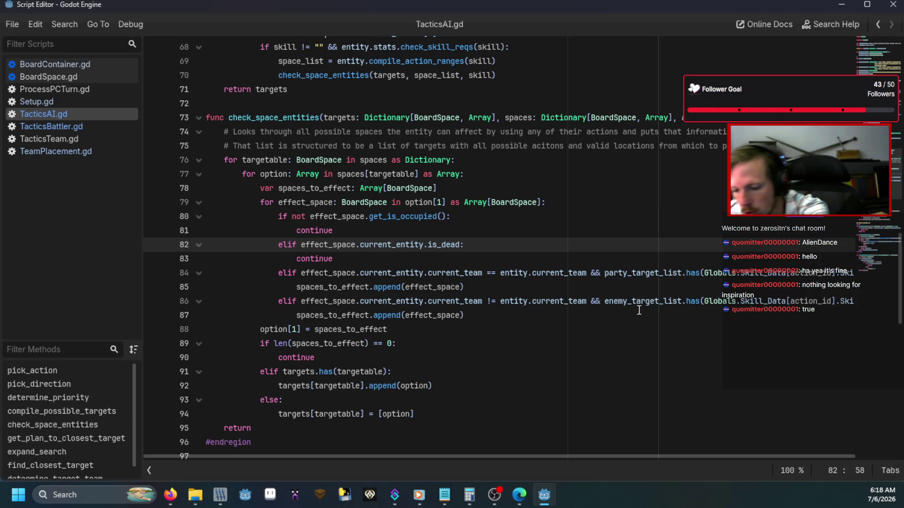
Inspect the enemy-team condition on line 86, then jump to compile_action_ranges' definition
click(410, 312)
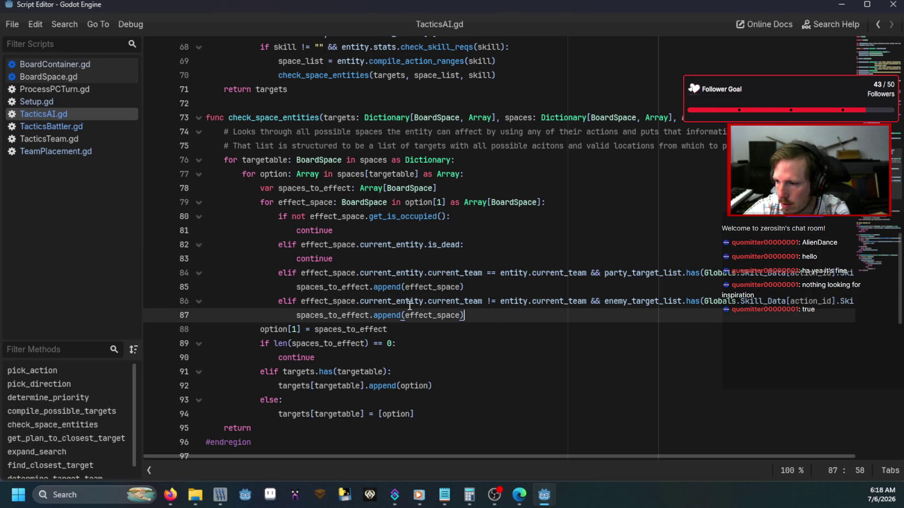
click(410, 304)
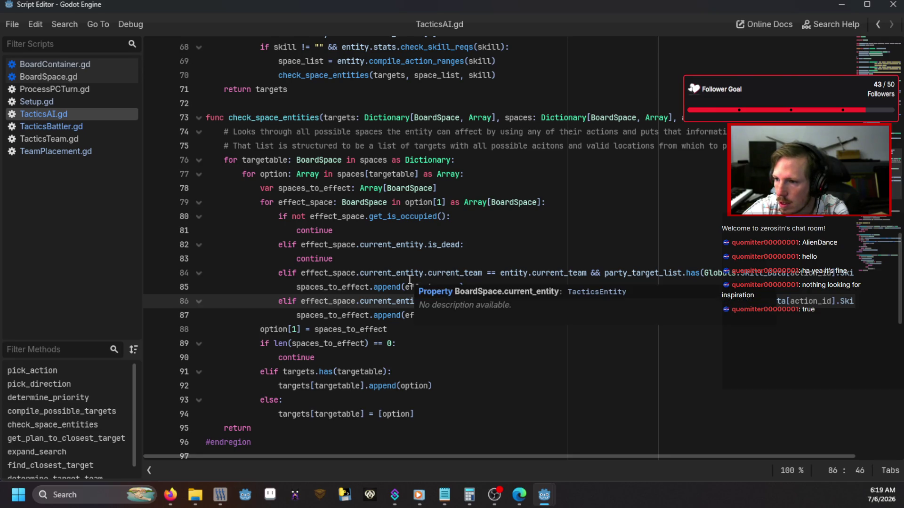
mouse_move(392, 274)
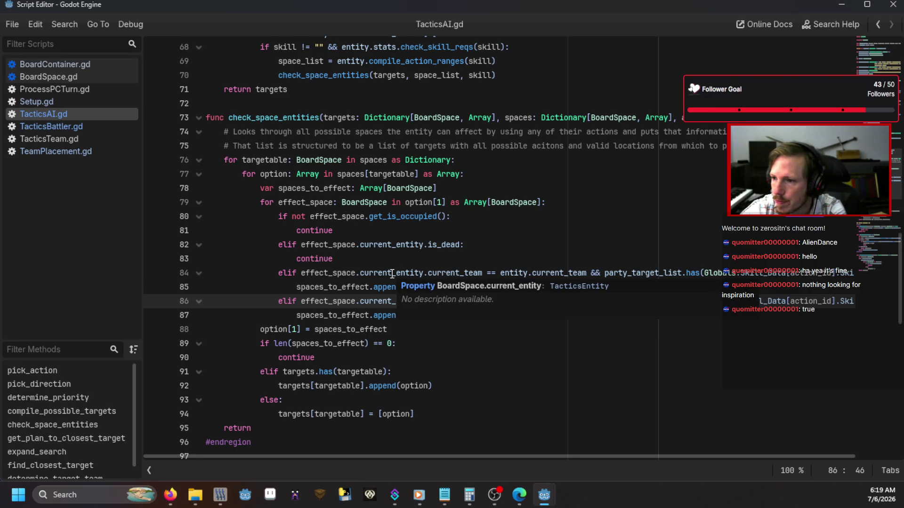
scroll(393, 274, up, 2)
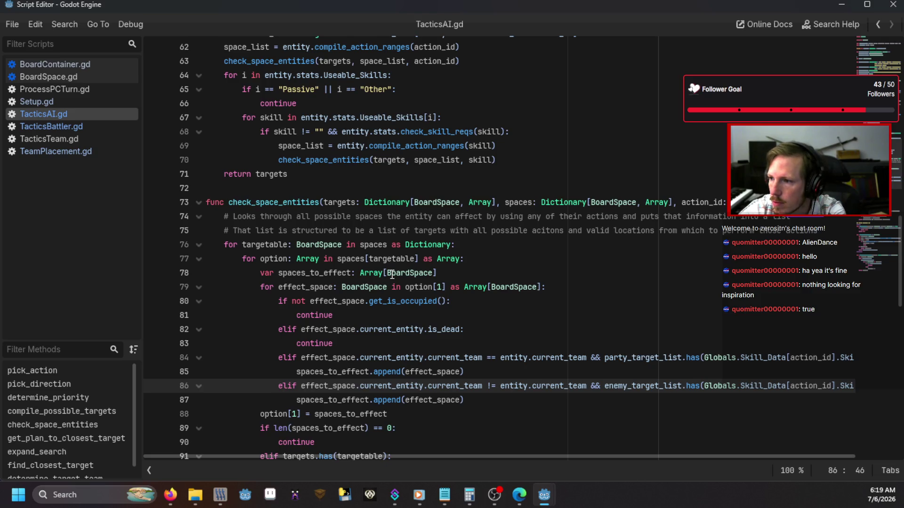
scroll(522, 184, up, 1)
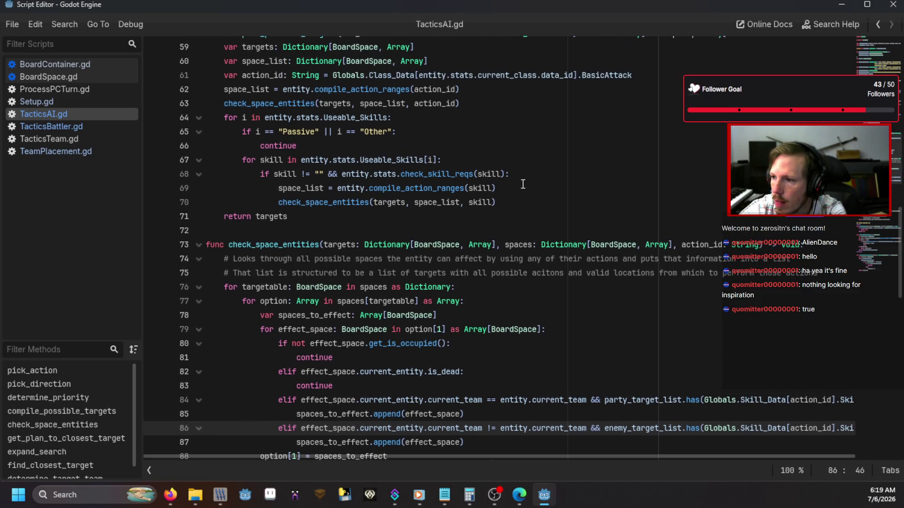
scroll(523, 183, up, 1)
ctrl+click(440, 229)
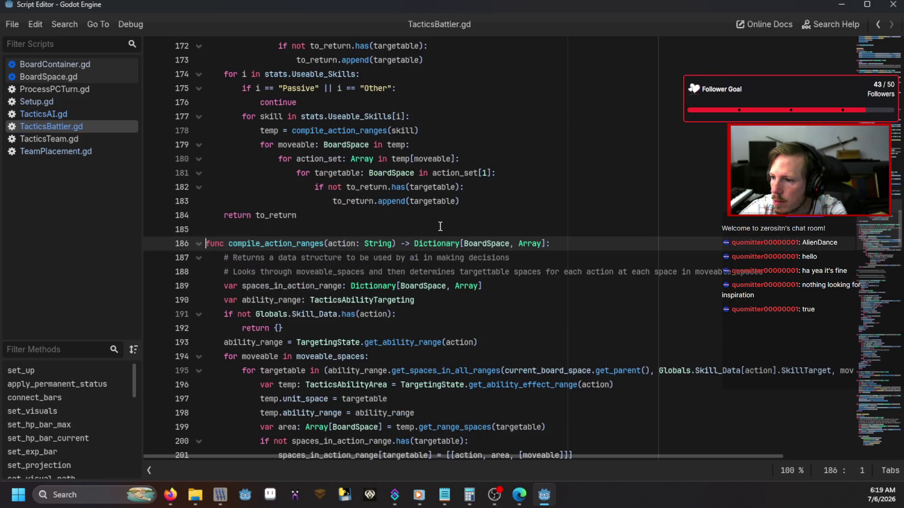
Look over TacticsBattler.gd's pass-by-reference comment and jump to the get_spaces_in_all_ranges definition
scroll(440, 227, down, 5)
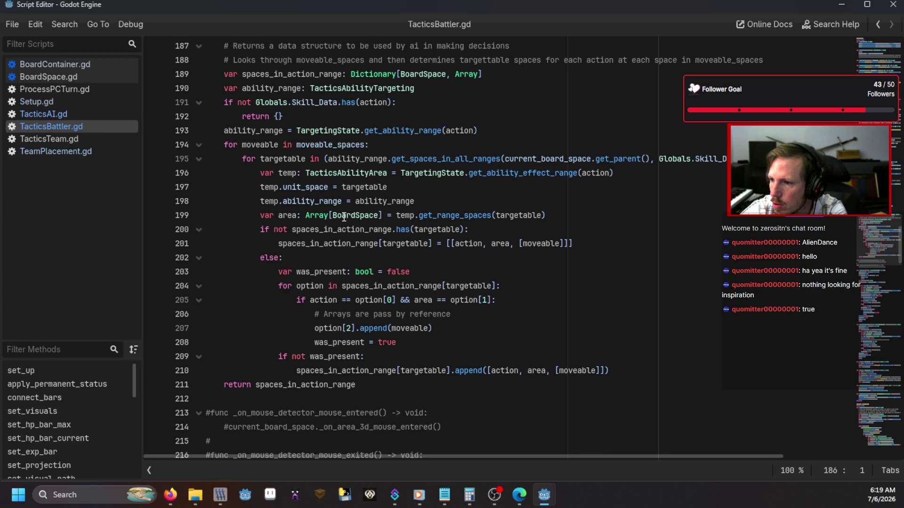
click(336, 314)
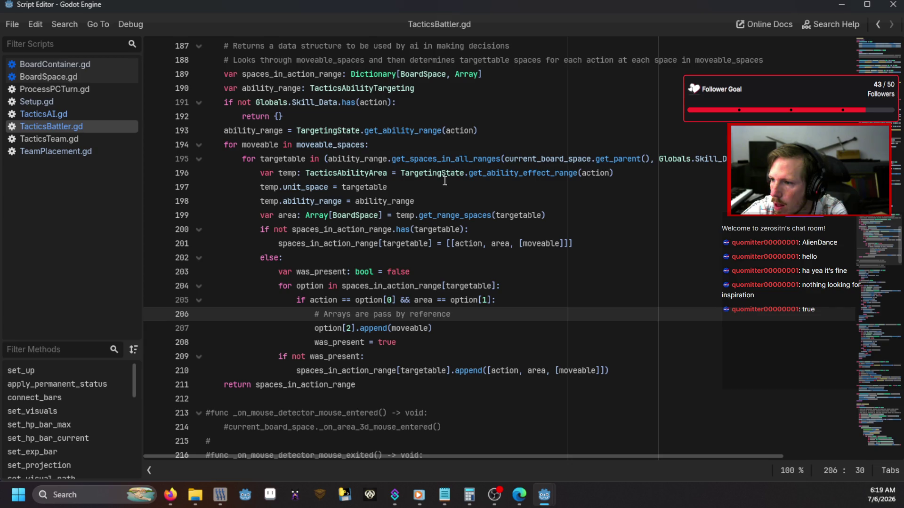
ctrl+click(451, 160)
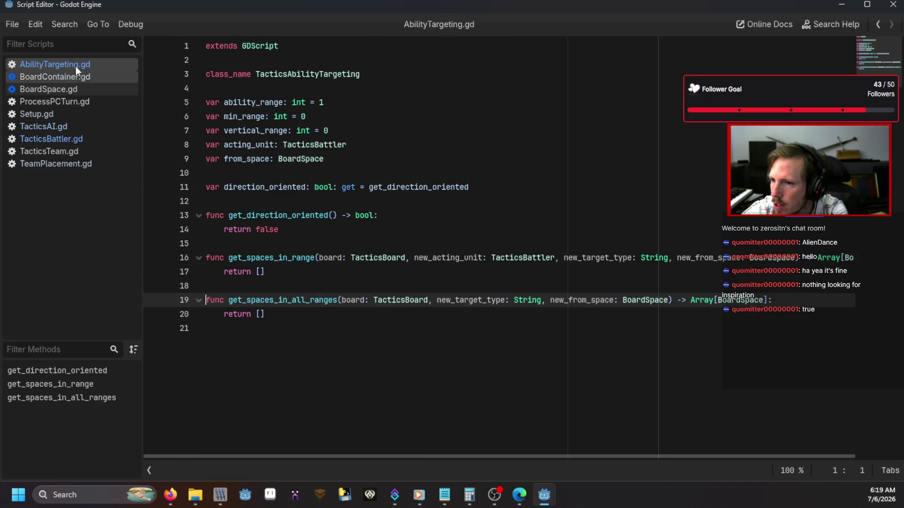
Review TacticsBattler.gd again, then return to the TacticsAI.gd script
click(94, 138)
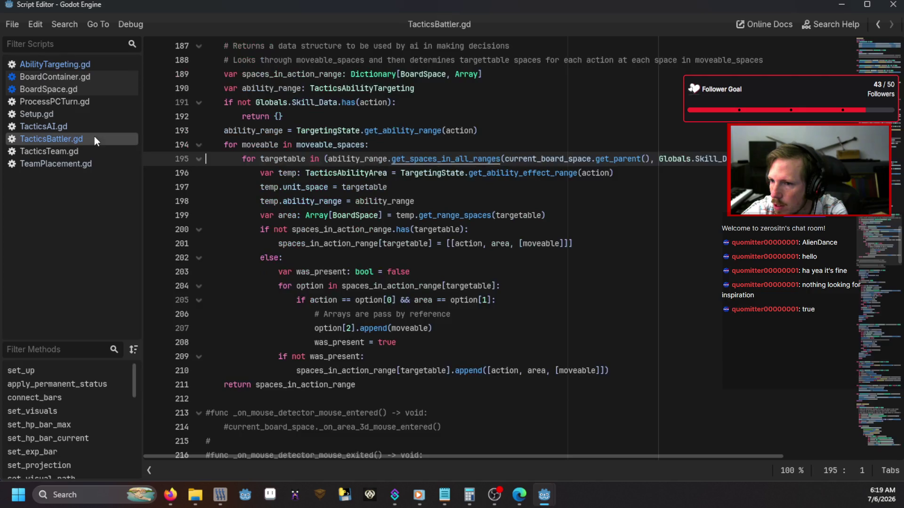
scroll(337, 223, down, 20)
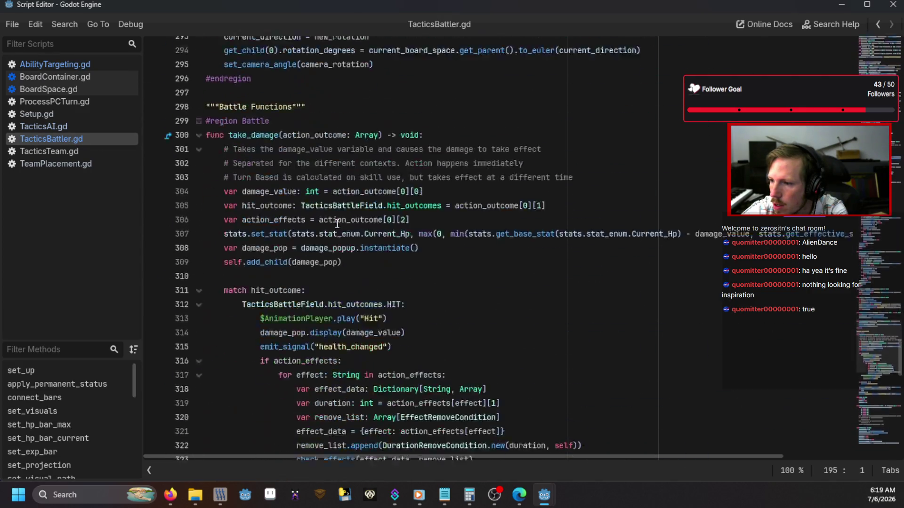
scroll(337, 224, down, 10)
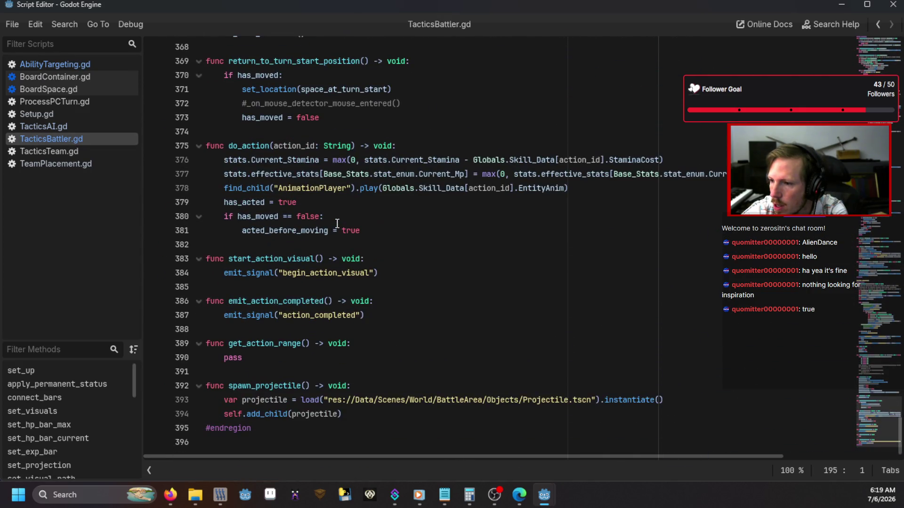
scroll(337, 224, up, 20)
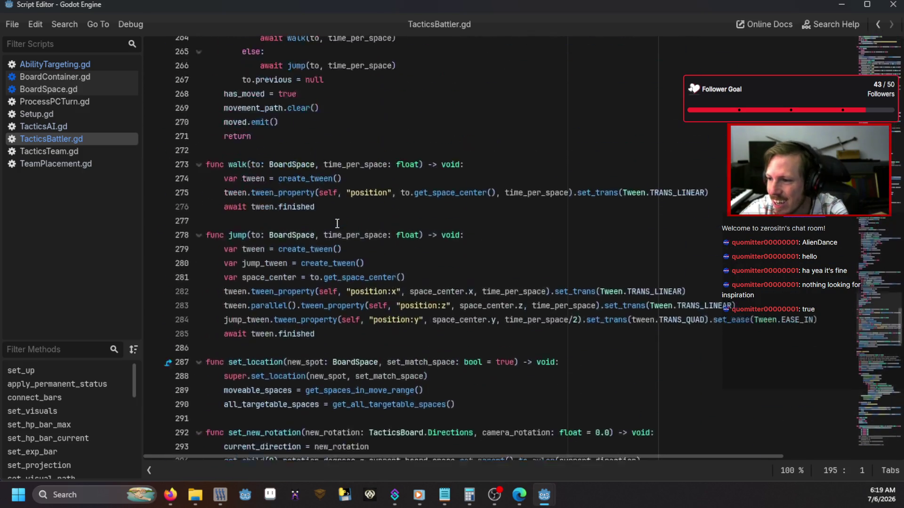
scroll(337, 224, up, 20)
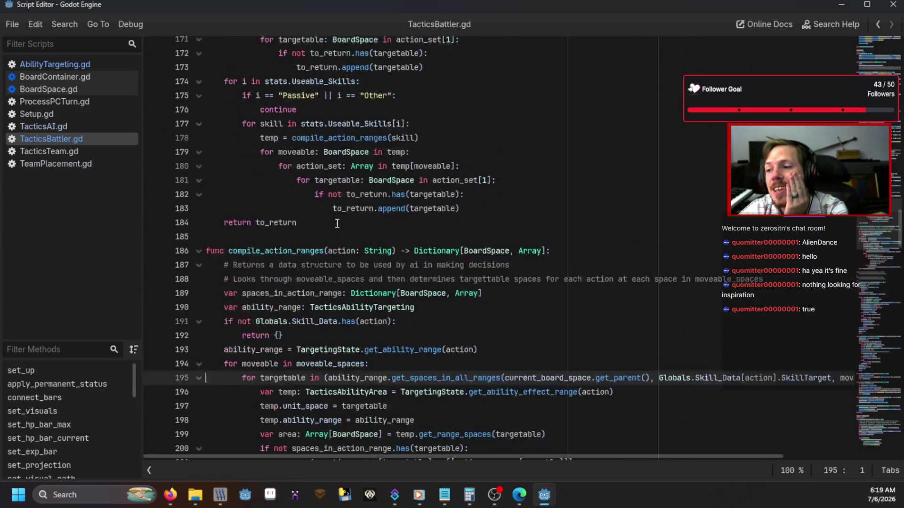
click(63, 130)
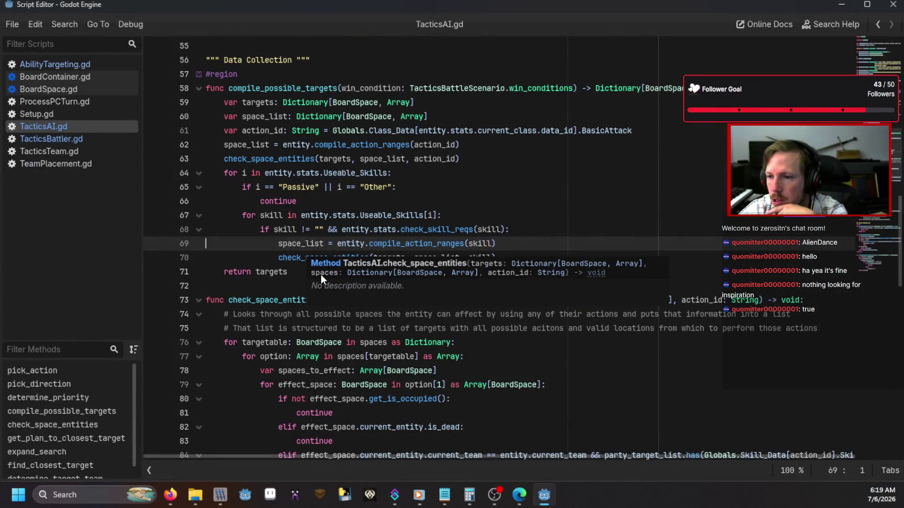
Follow the compile_action_ranges call on TacticsAI.gd line 62 to its definition in TacticsBattler.gd
scroll(318, 251, up, 3)
scroll(318, 251, up, 6)
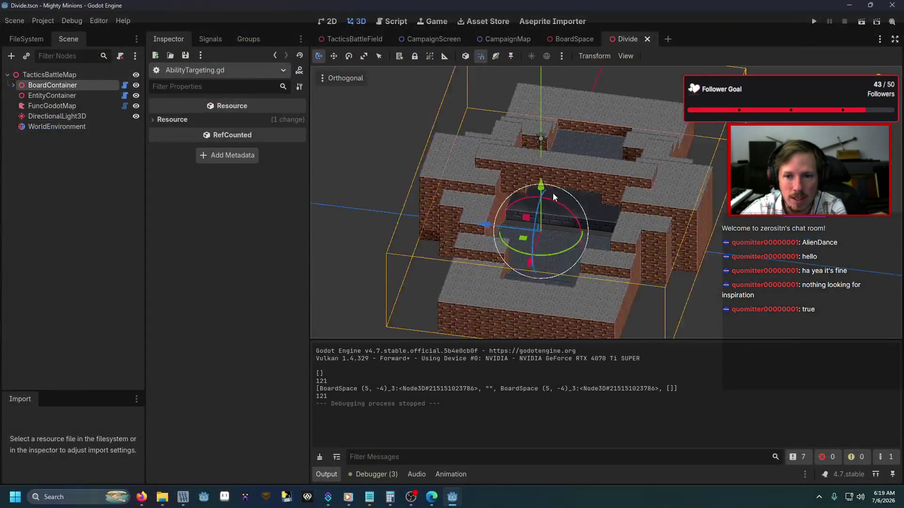
mouse_move(553, 193)
mouse_down()
mouse_move(629, 205)
mouse_move(674, 165)
mouse_move(749, 191)
mouse_move(718, 207)
mouse_up()
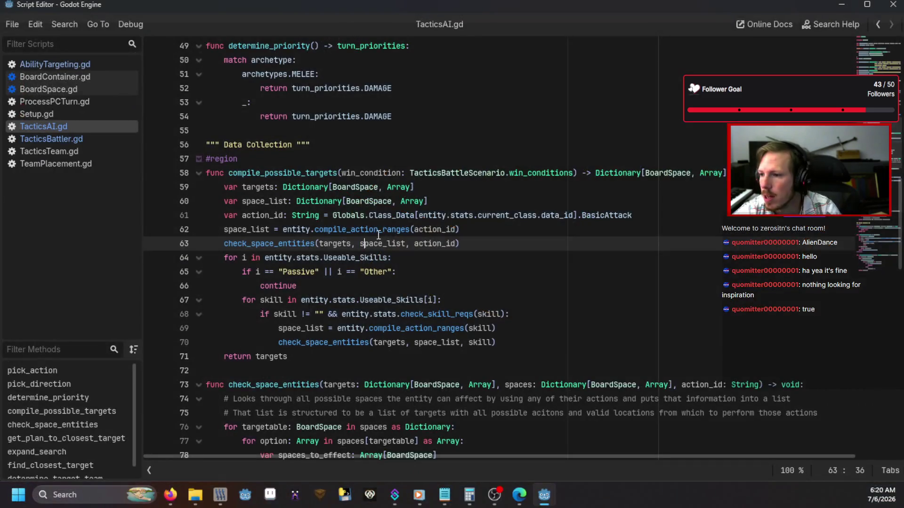
click(373, 230)
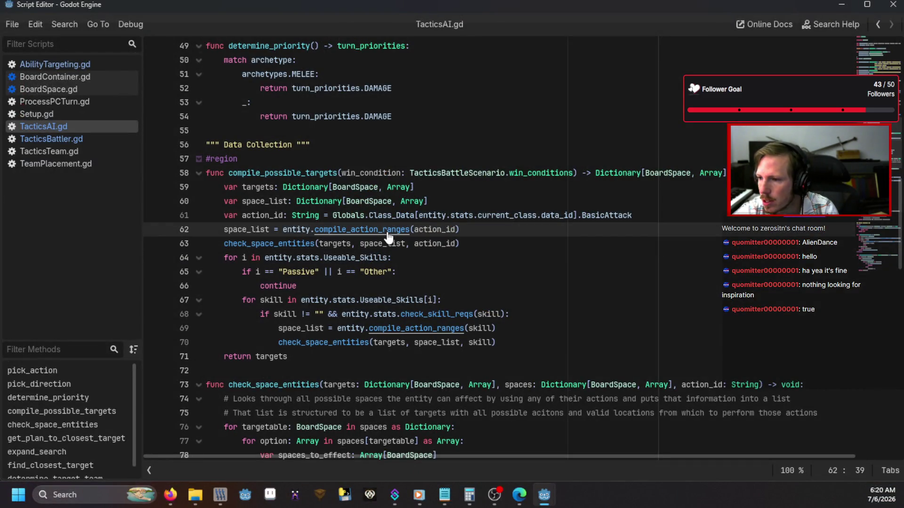
ctrl+click(387, 231)
scroll(388, 236, down, 5)
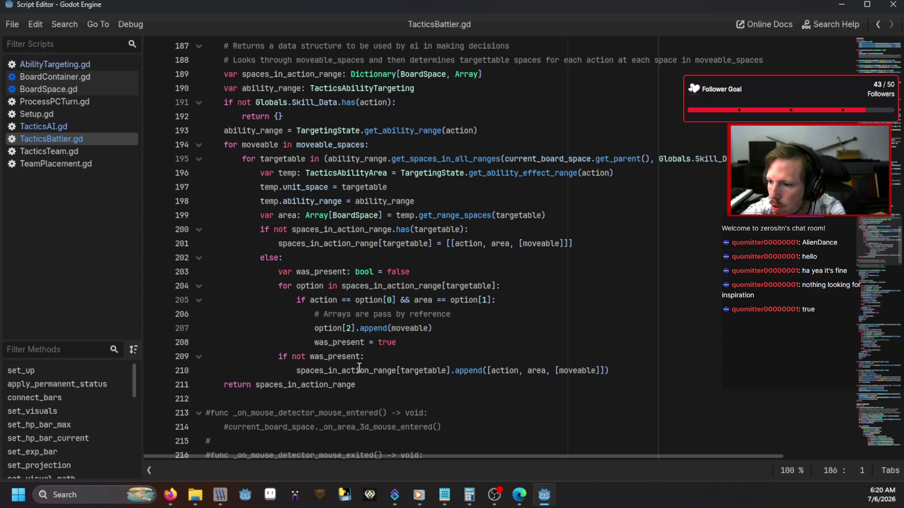
Highlight every use of the targetable loop variable on line 195 of TacticsBattler.gd
double_click(432, 371)
click(339, 258)
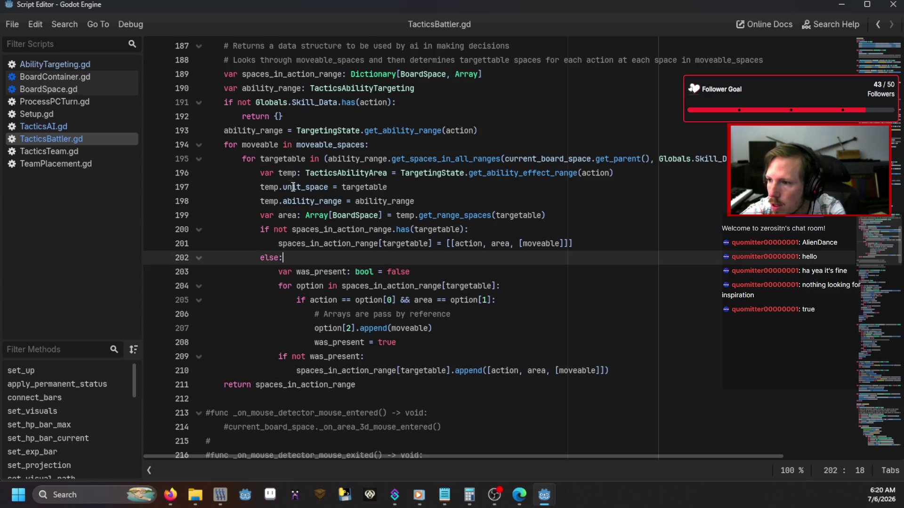
double_click(284, 159)
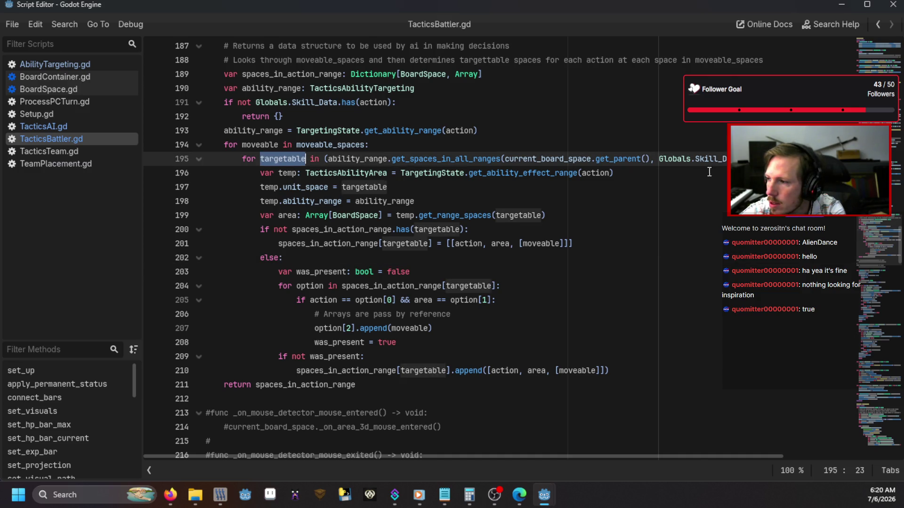
mouse_move(473, 457)
mouse_down()
mouse_move(569, 452)
mouse_move(471, 457)
mouse_up()
Return to the main editor with the FileSystem dock scrolled to Scripts/Components
key(alt+Tab)
scroll(27, 262, down, 5)
scroll(26, 262, down, 10)
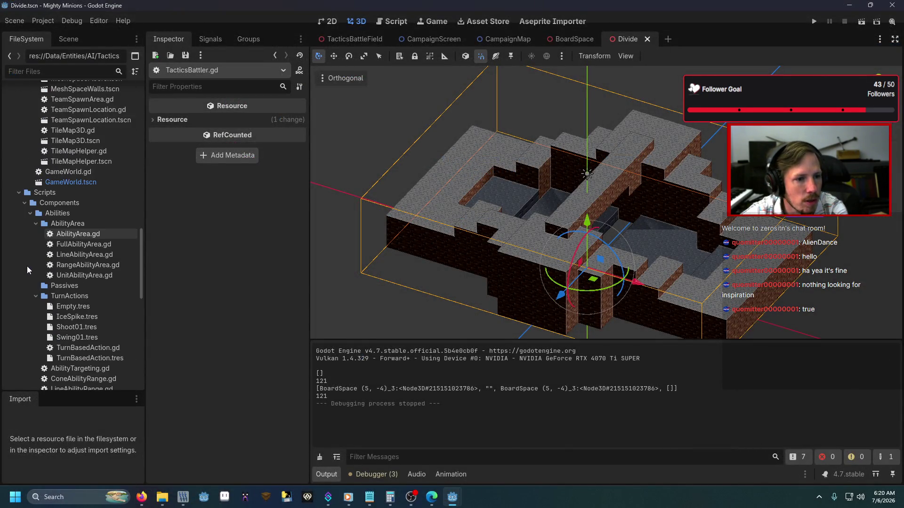
Collapse the AbilityArea and TurnActions folders and open StandardAbilityRange.gd
click(36, 224)
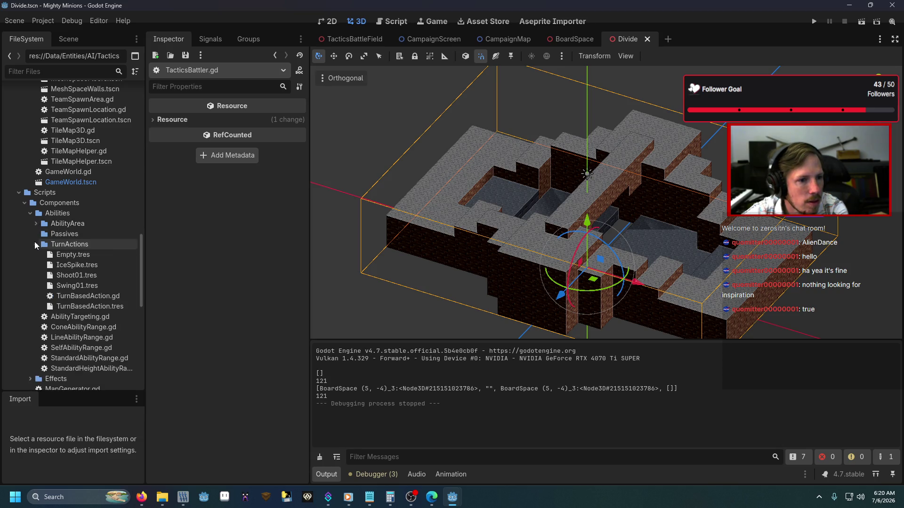
click(35, 244)
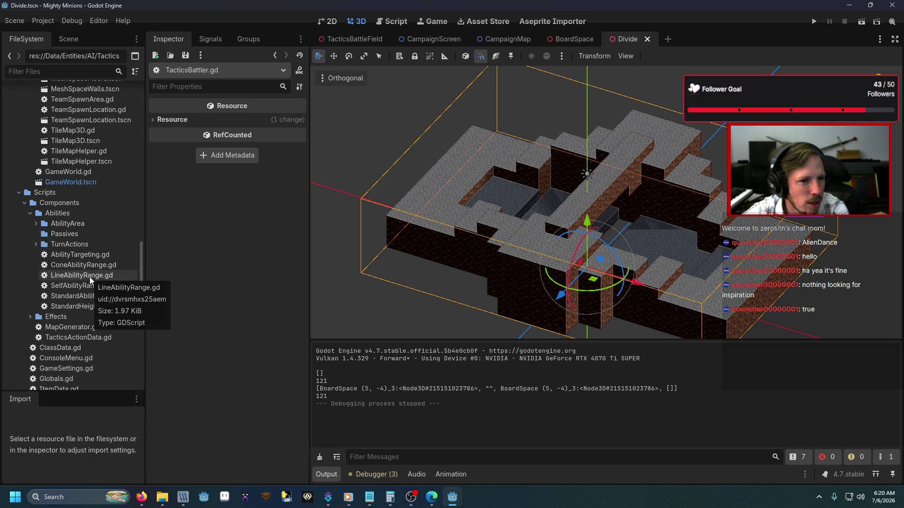
double_click(103, 297)
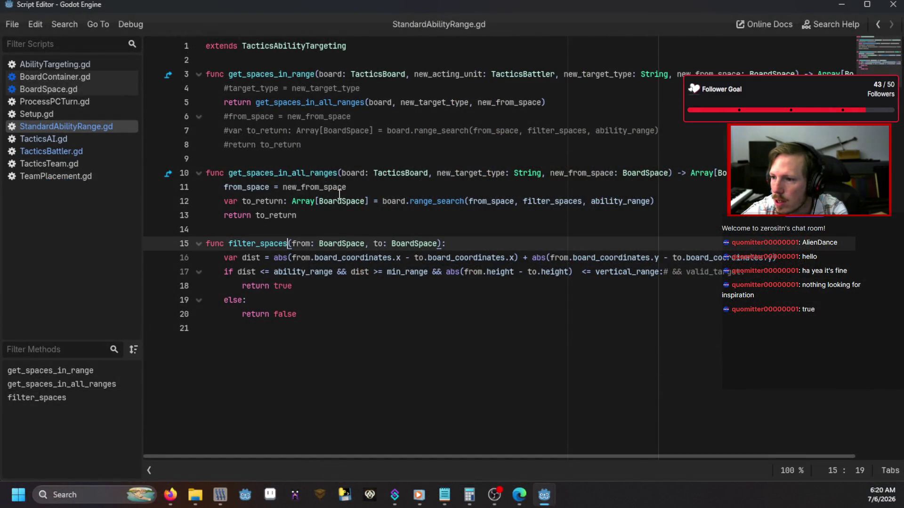
Inspect the new_from_space return on line 5, then line 193 of TacticsBattler.gd
click(378, 103)
click(436, 102)
click(491, 102)
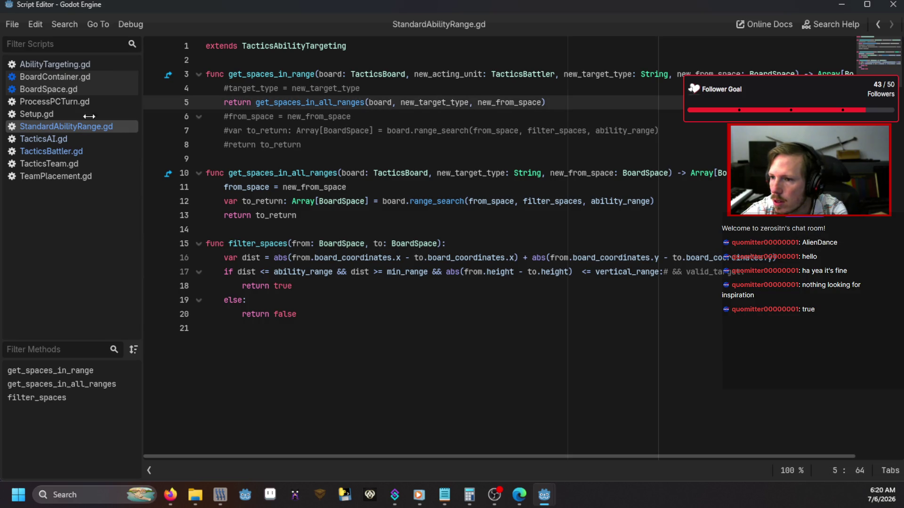
click(56, 150)
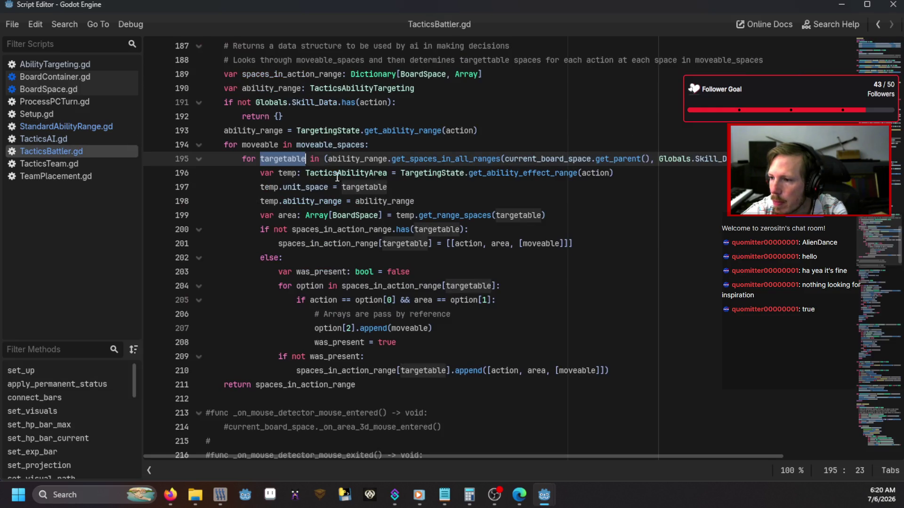
click(534, 131)
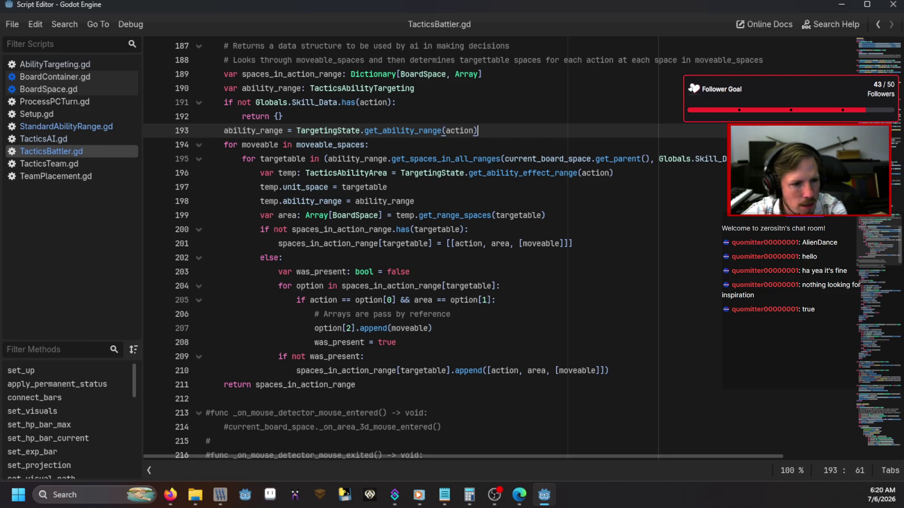
Open FullAbilityArea.gd, then highlight every use of targetable in TacticsBattler.gd
key(alt+Tab)
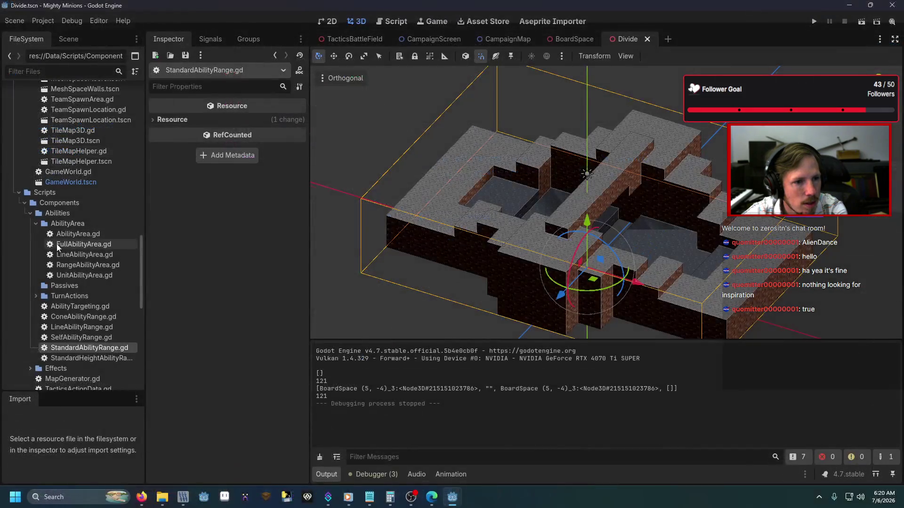
double_click(84, 244)
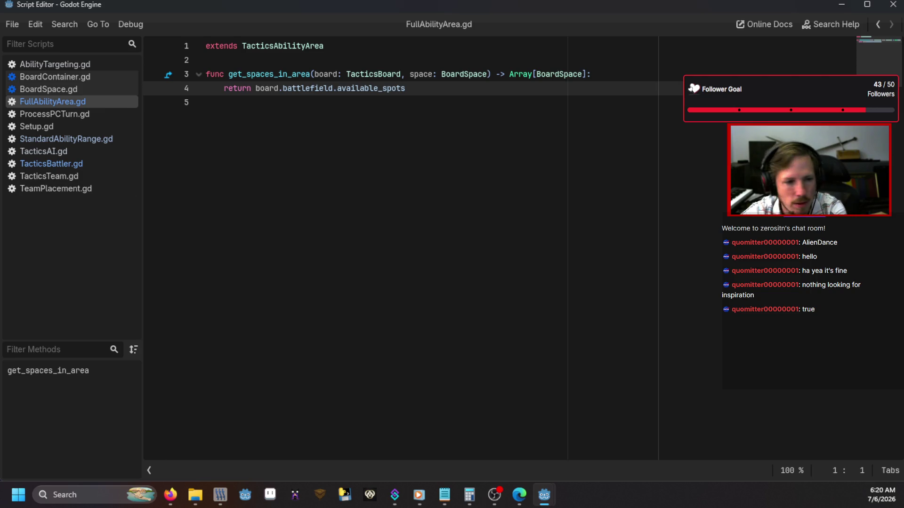
click(79, 161)
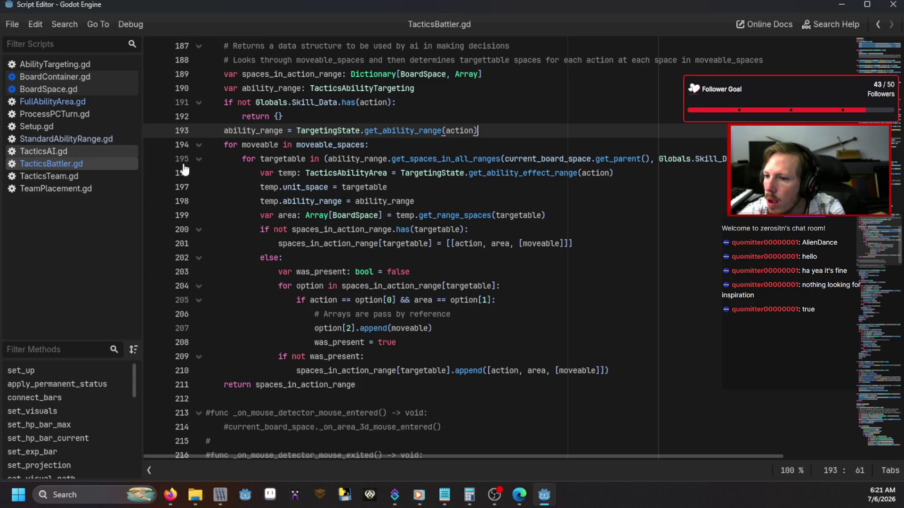
double_click(278, 159)
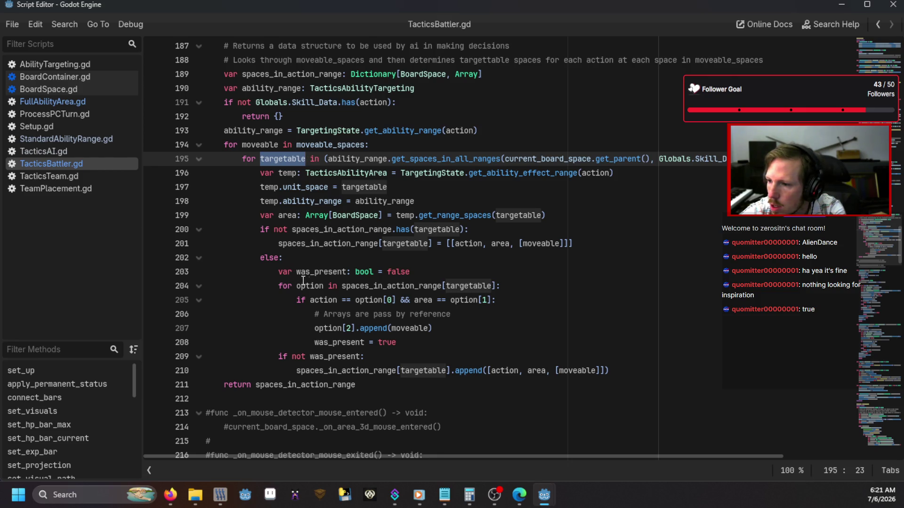
mouse_move(367, 287)
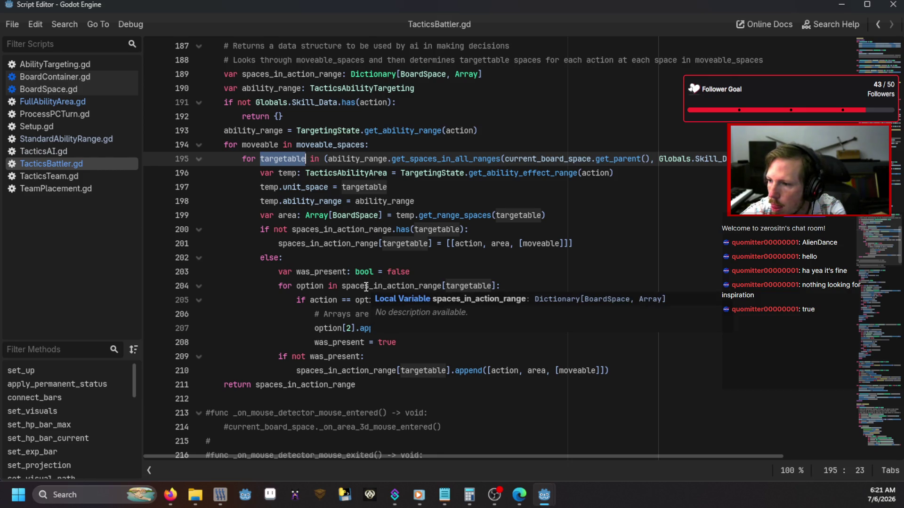
click(421, 271)
Go through FullAbilityArea.gd back to TacticsAI.gd's compile_action_ranges call on line 62
click(82, 103)
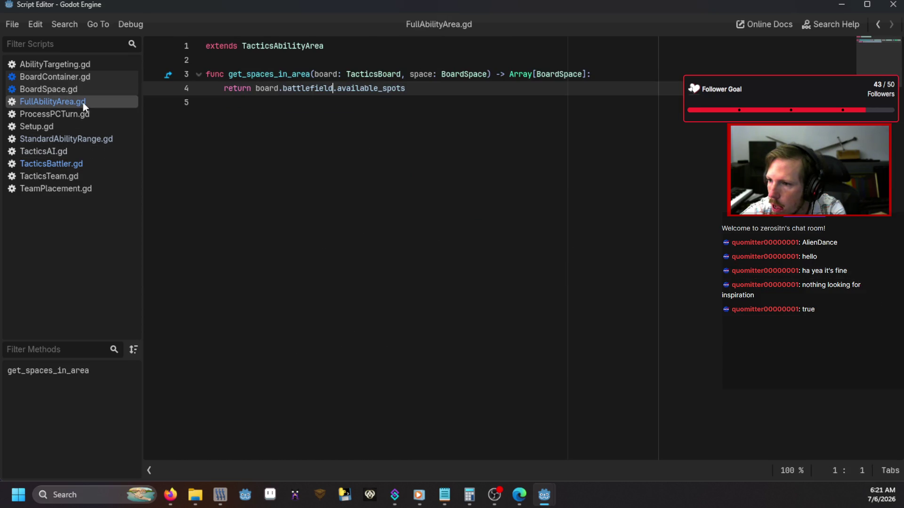
click(69, 152)
click(341, 229)
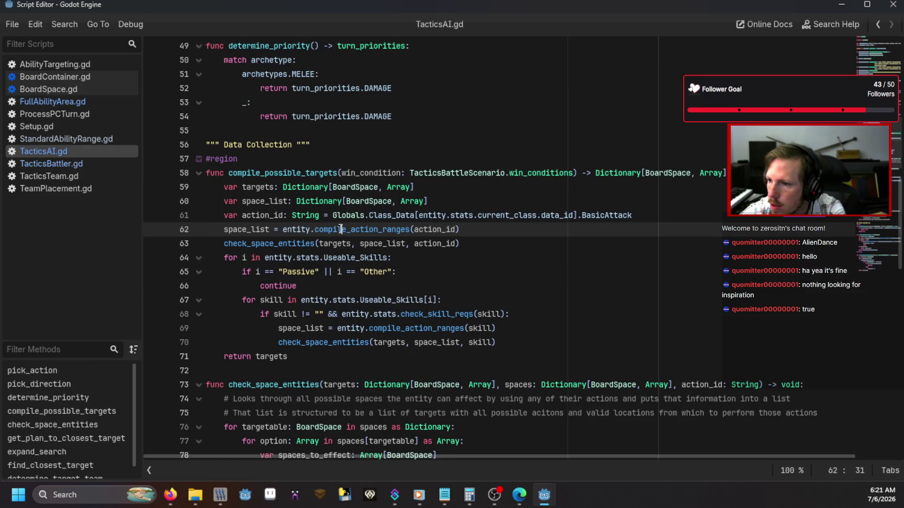
mouse_move(341, 230)
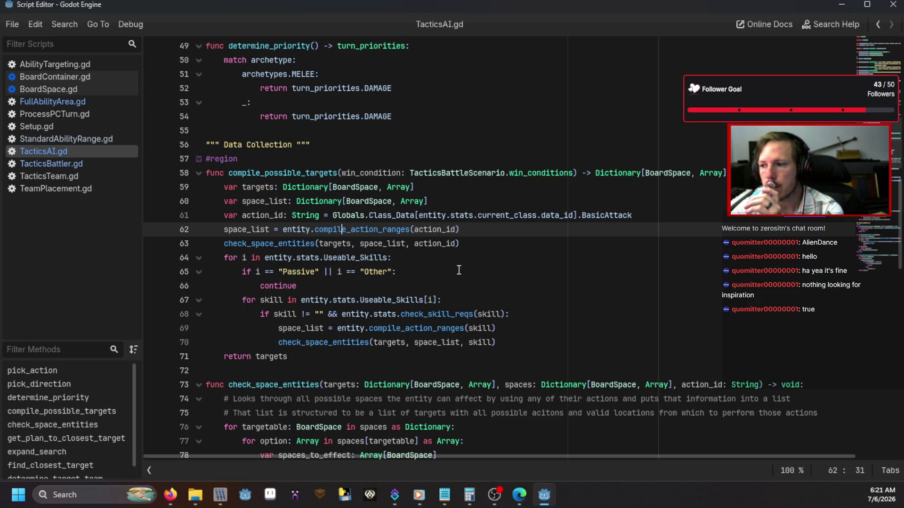
scroll(460, 270, up, 4)
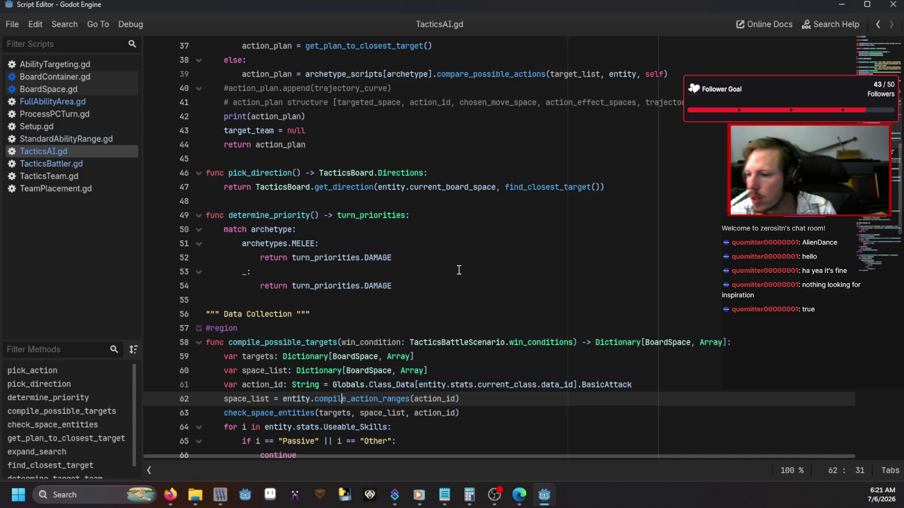
scroll(459, 270, up, 4)
scroll(459, 270, up, 2)
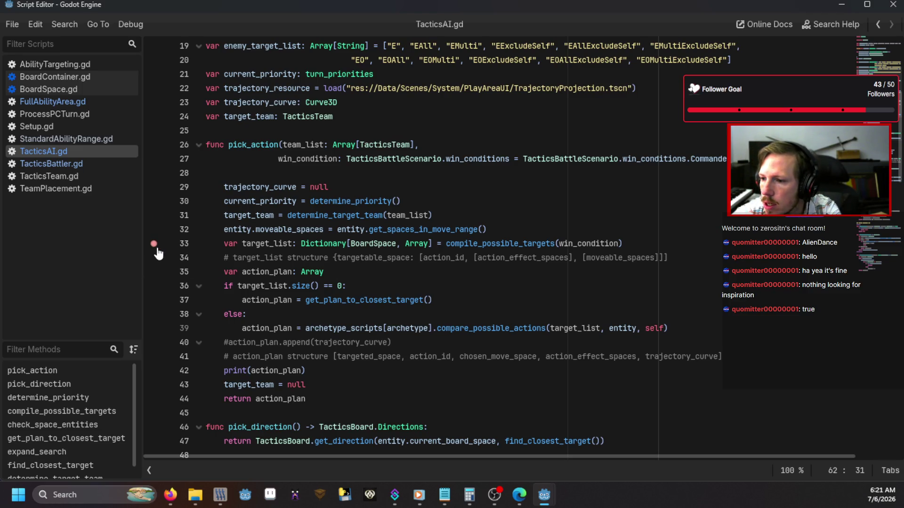
Run the game in the debugger, submit the 'ug' console command and begin the battle
key(F5)
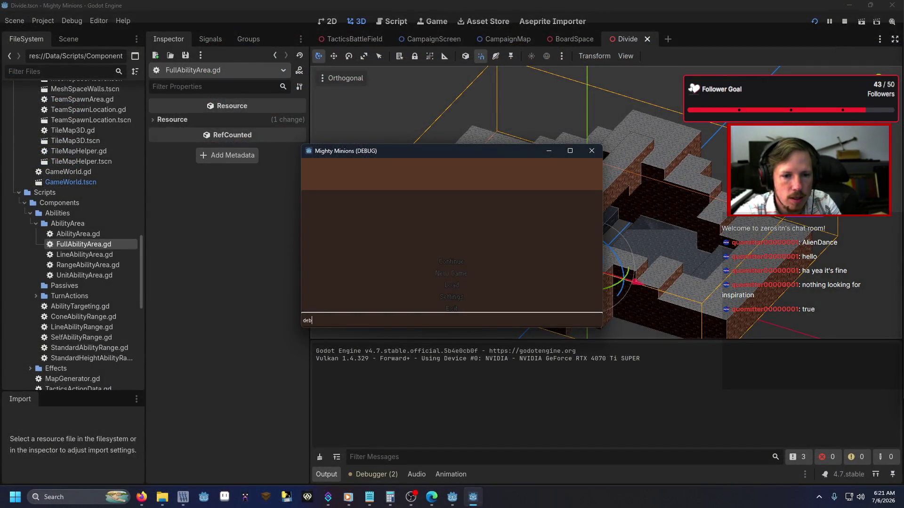
text(ug)
key(Return)
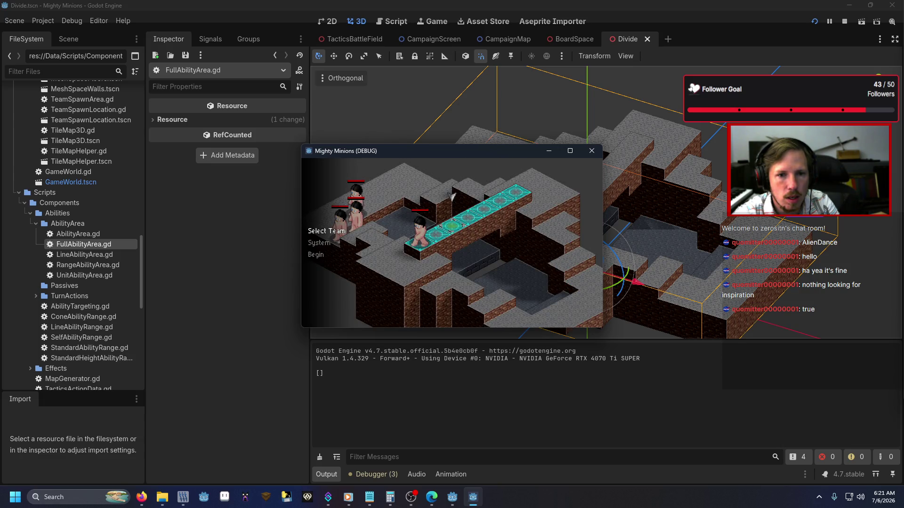
key(Return)
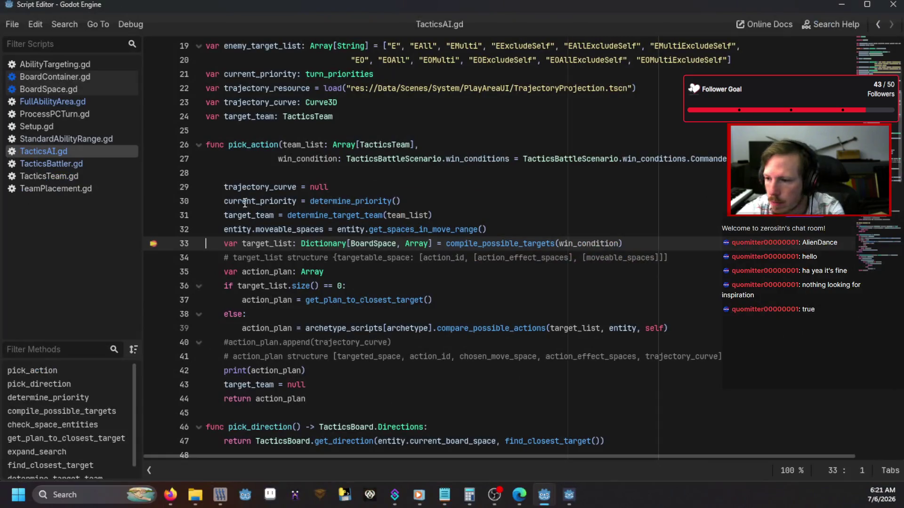
Step from the line-33 breakpoint into compile_possible_targets, then over line 62 to line 63
key(F11)
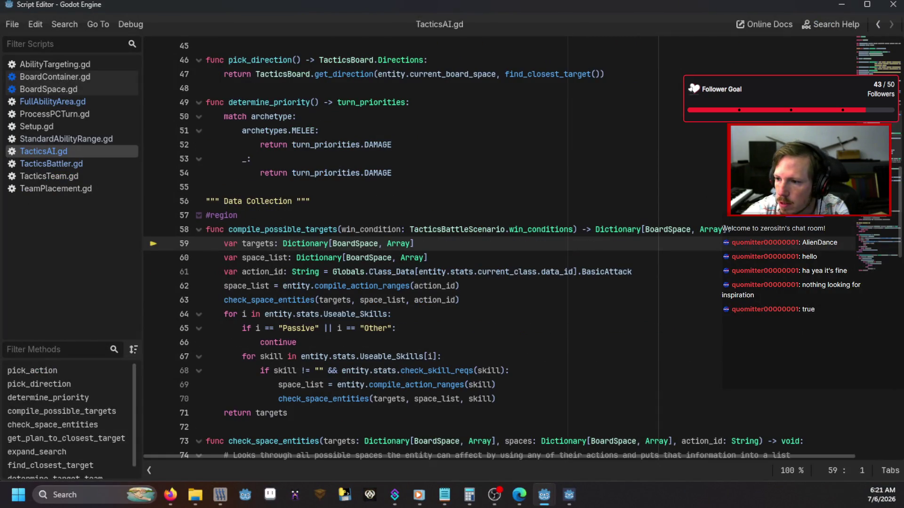
key(F11)
key(F11)
key(F11)
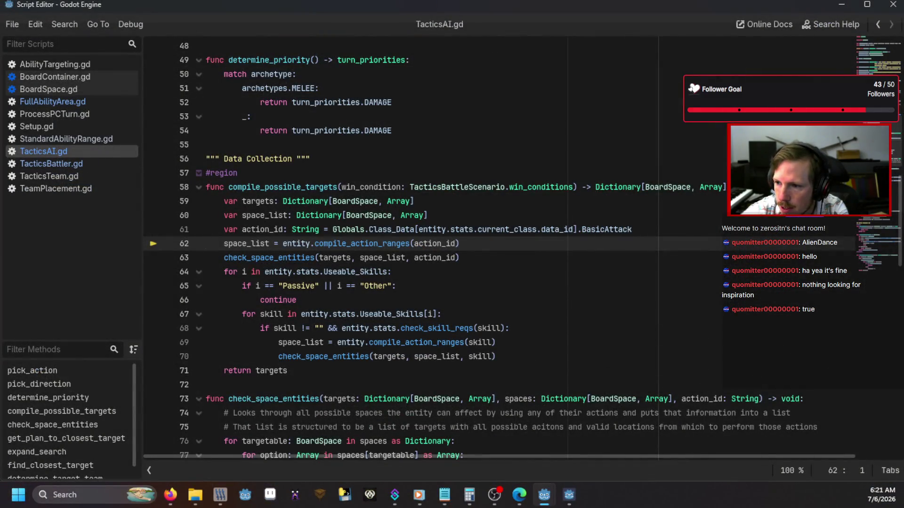
key(F10)
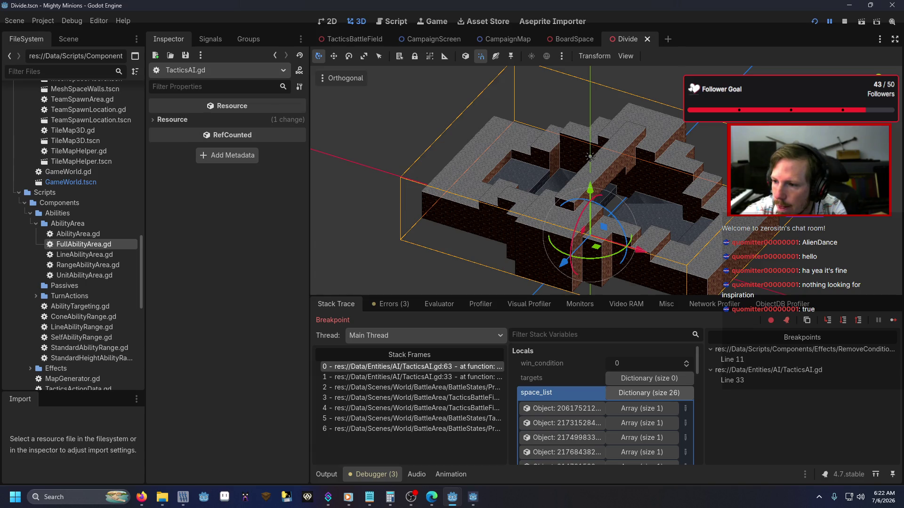
Step from line 63 through the skill loop and back out to pick_action line 35
click(844, 321)
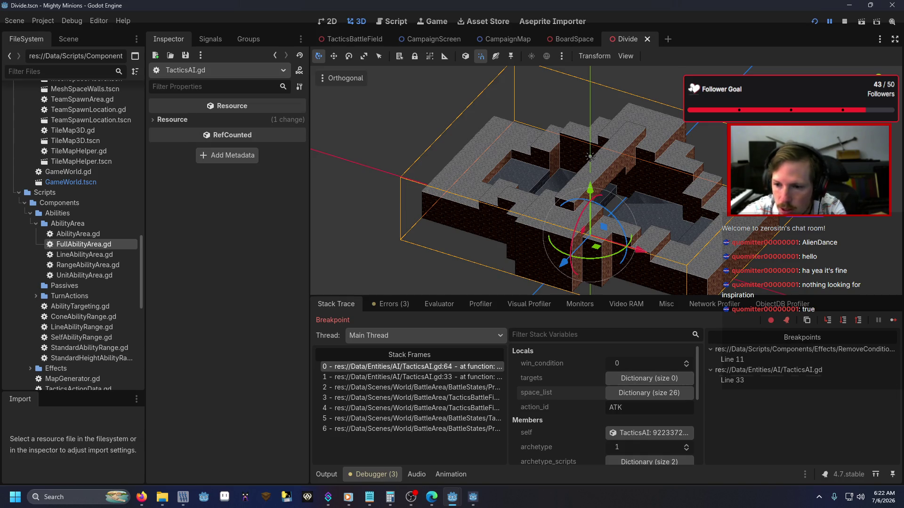
key(alt+Tab)
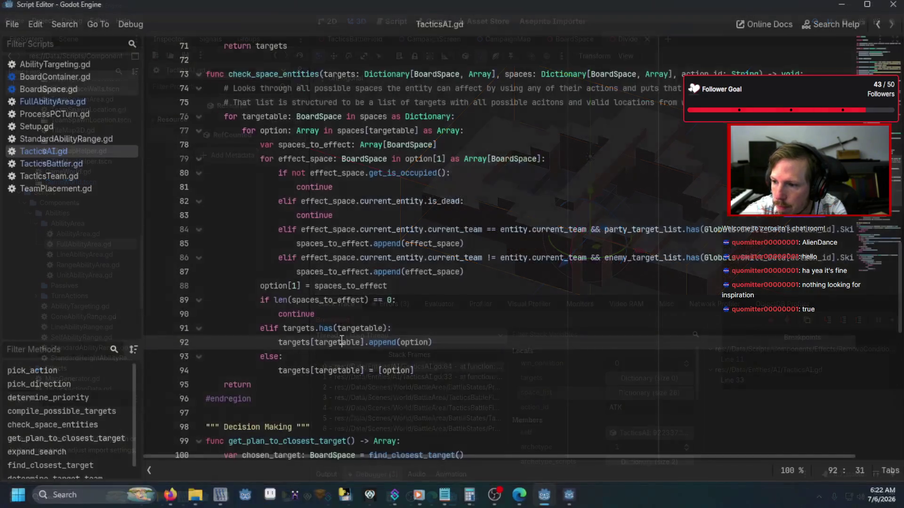
scroll(334, 316, up, 5)
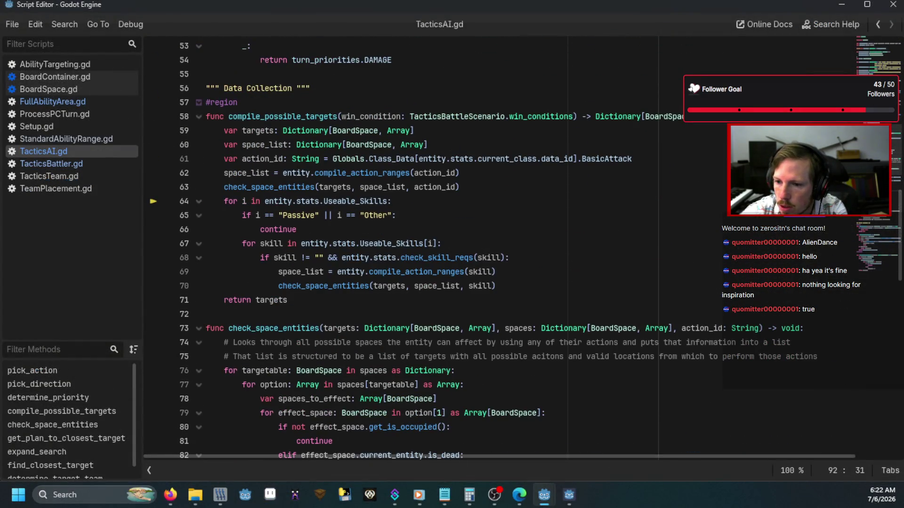
key(F10)
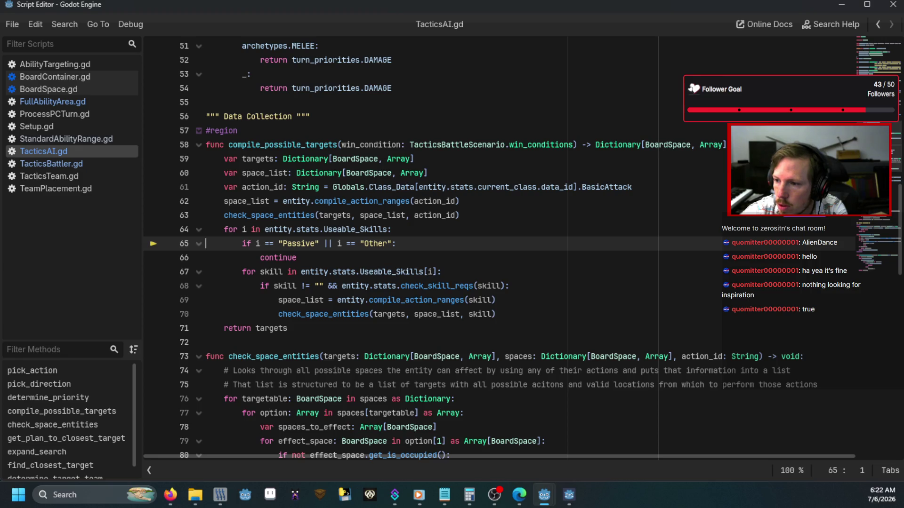
key(F10)
key(F10)
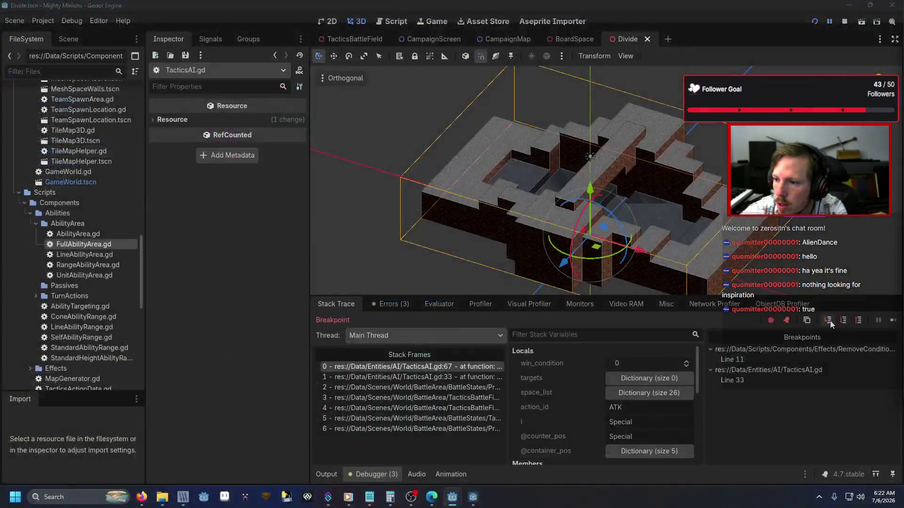
click(828, 320)
click(828, 321)
click(830, 321)
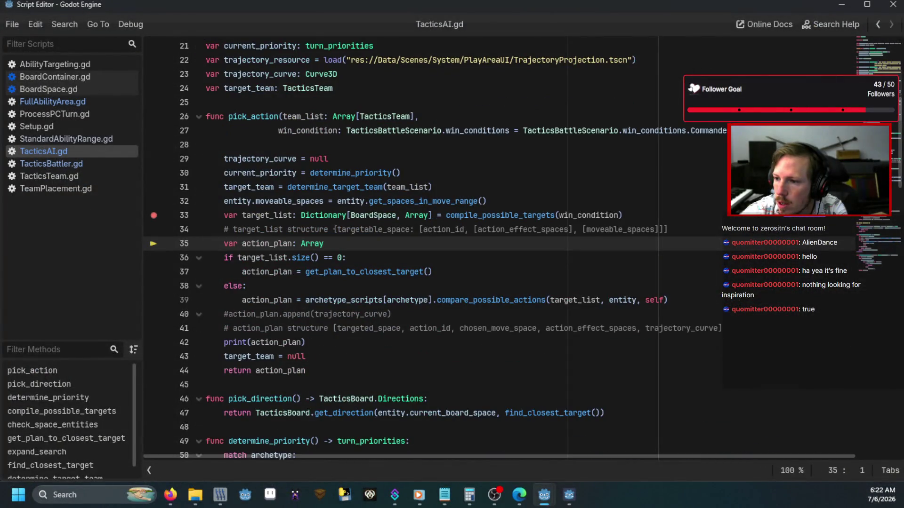
Continue to the line-33 breakpoint and step into compile_possible_targets up to line 63
key(F12)
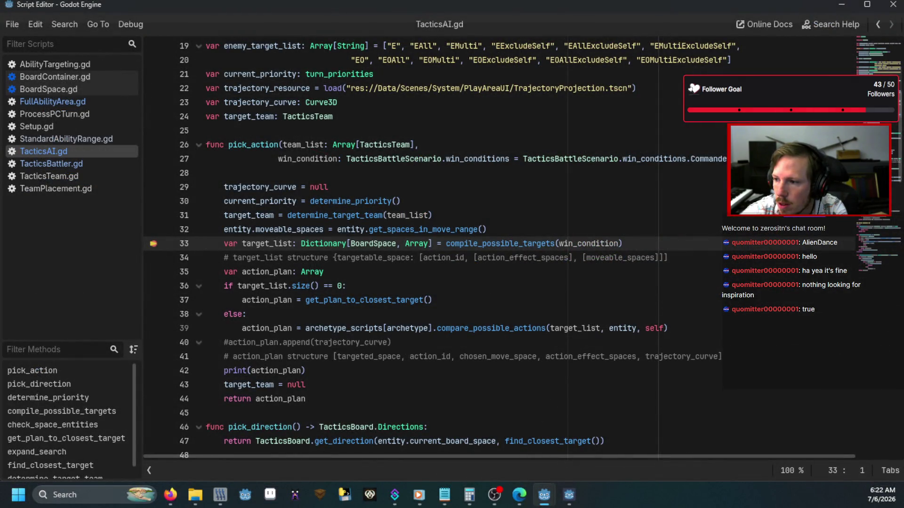
click(830, 321)
click(830, 322)
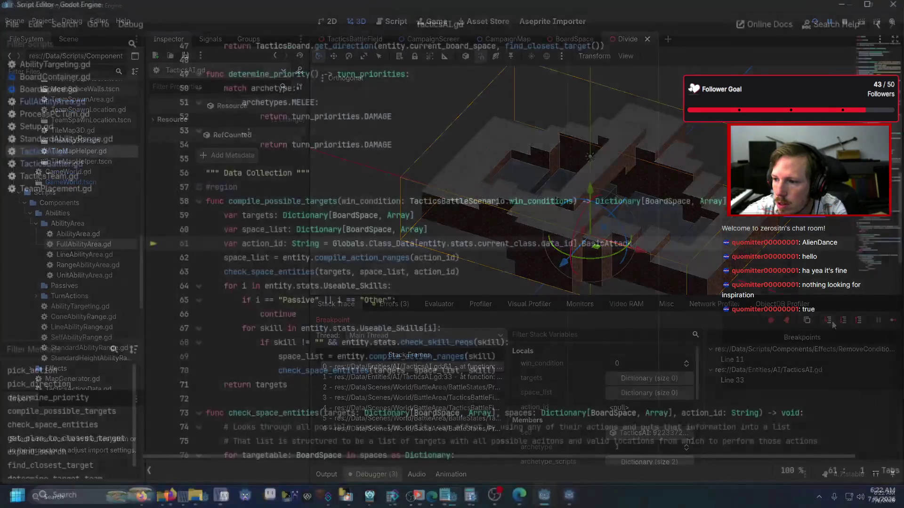
click(829, 321)
click(829, 321)
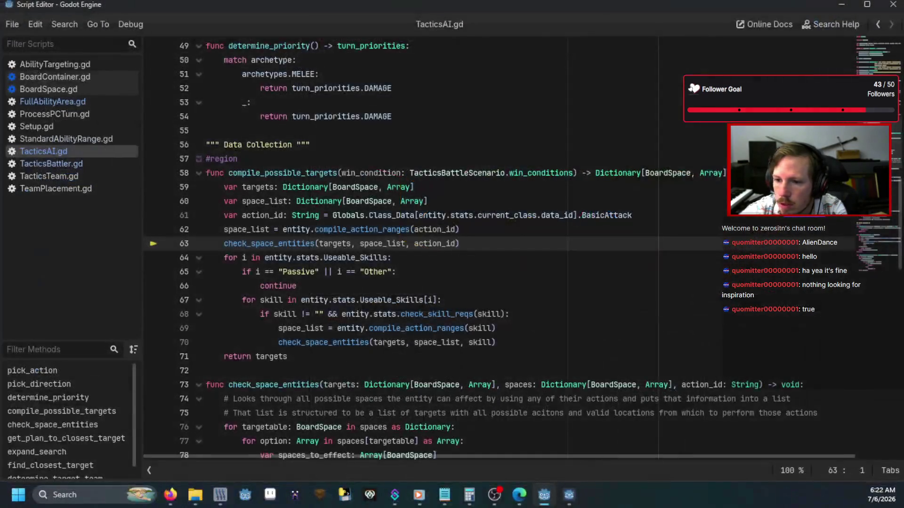
Step into check_space_entities to line 78 and inspect the option array in Stack Variables
key(F11)
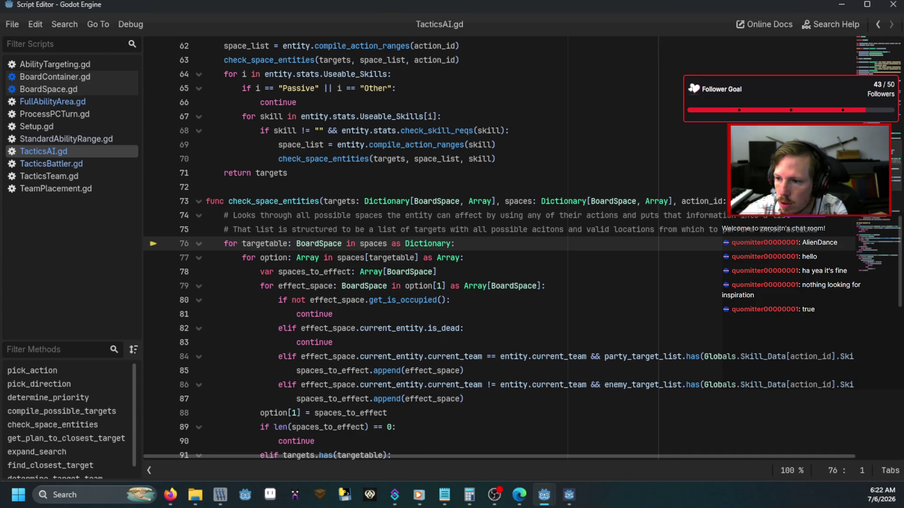
key(F11)
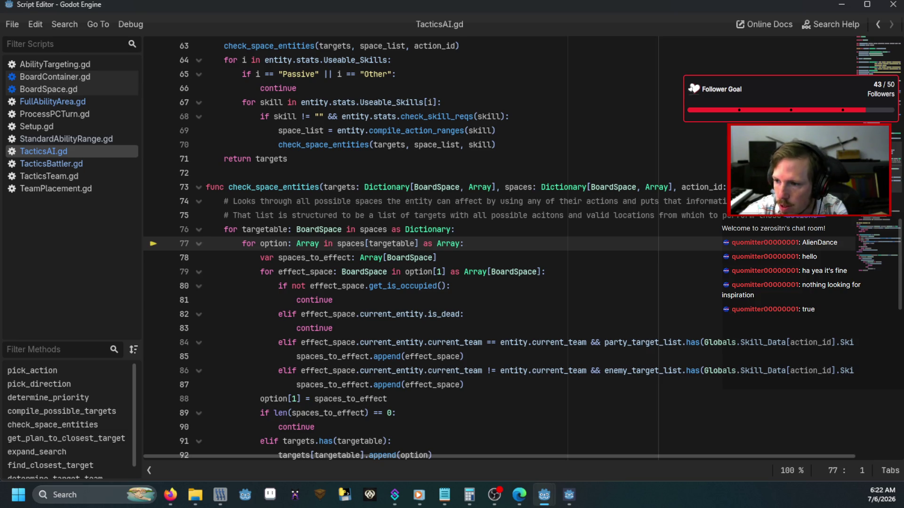
key(F11)
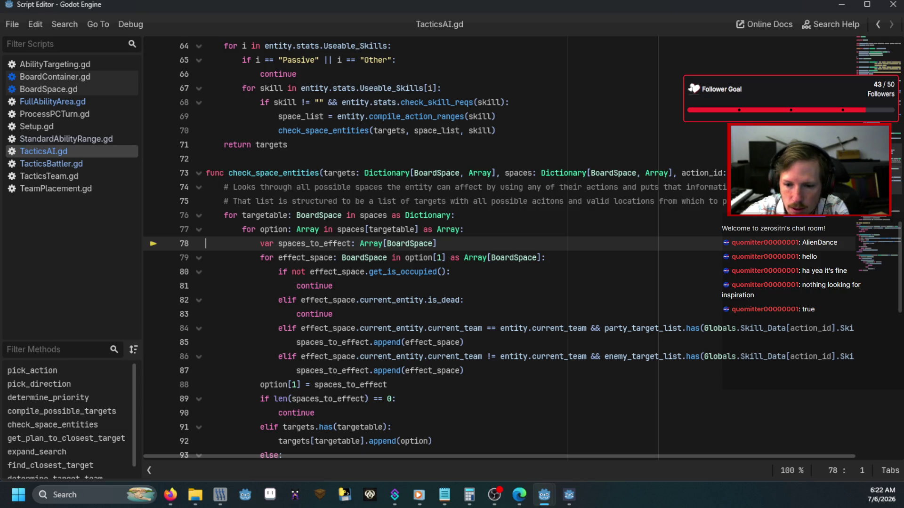
key(alt+Tab)
scroll(637, 397, down, 3)
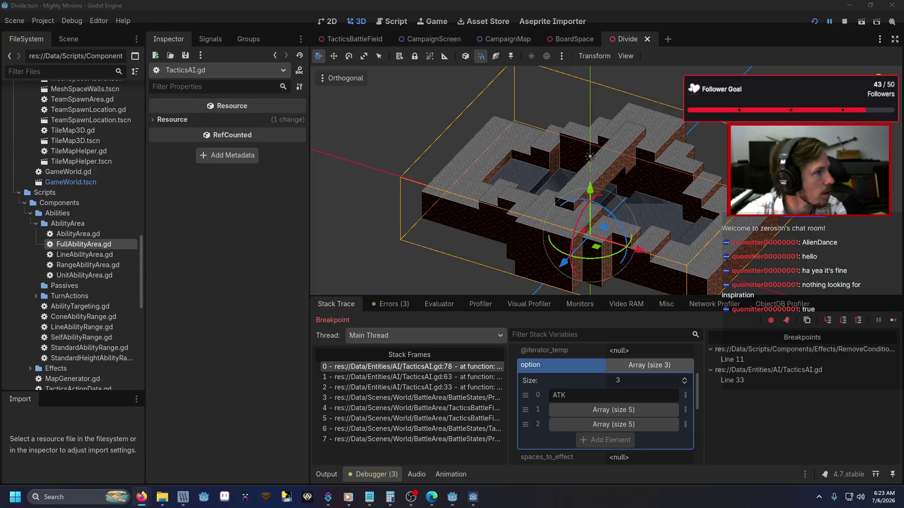
Step through lines 79–82, into BoardSpace.gd get_is_occupied and back, across successive effect spaces
click(828, 322)
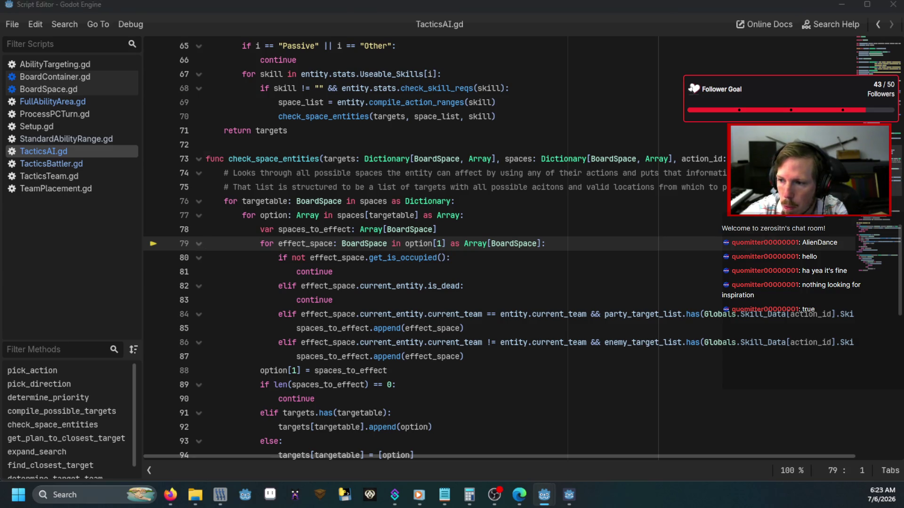
key(F11)
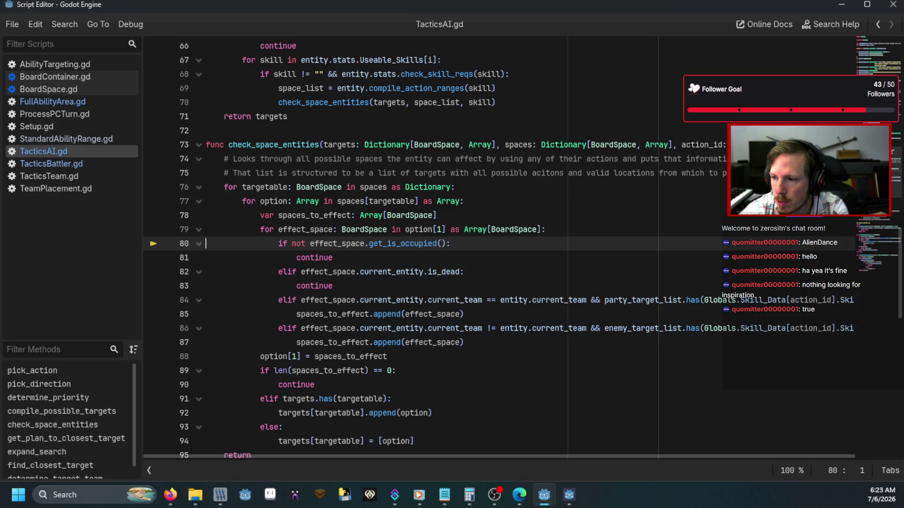
key(F11)
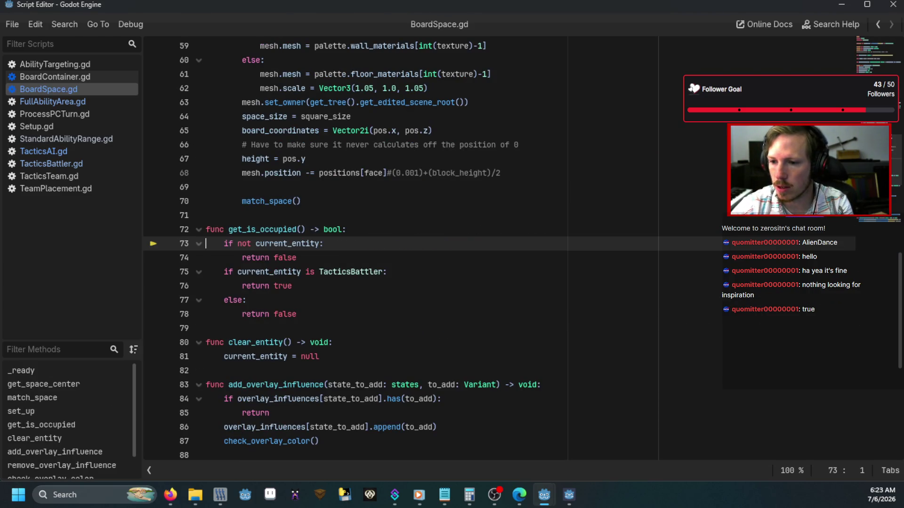
key(F11)
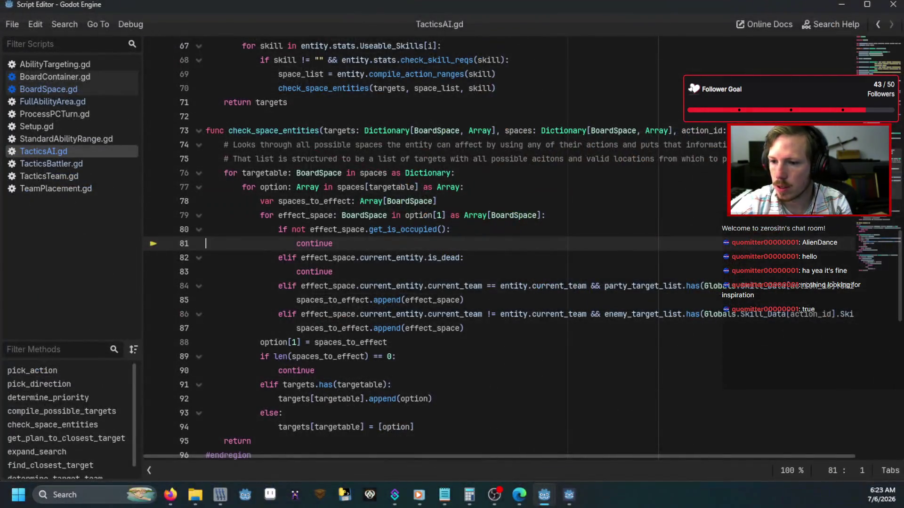
key(F11)
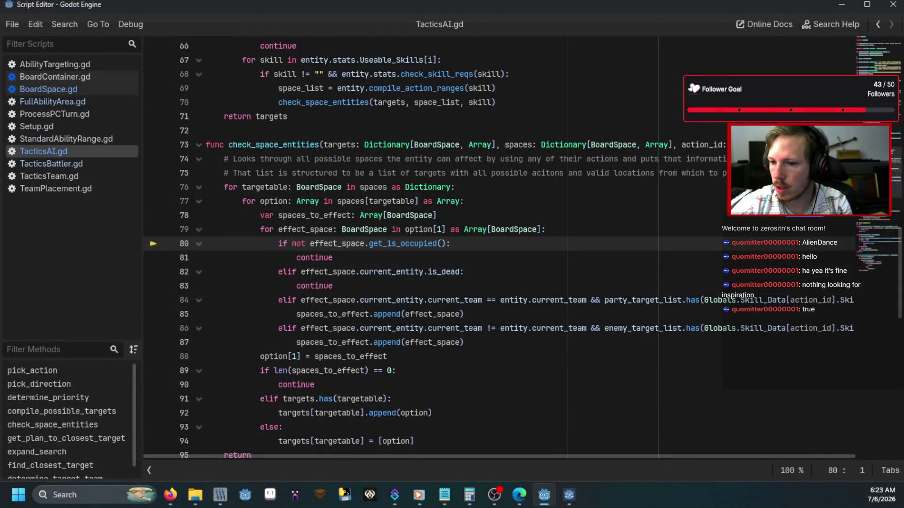
key(F10)
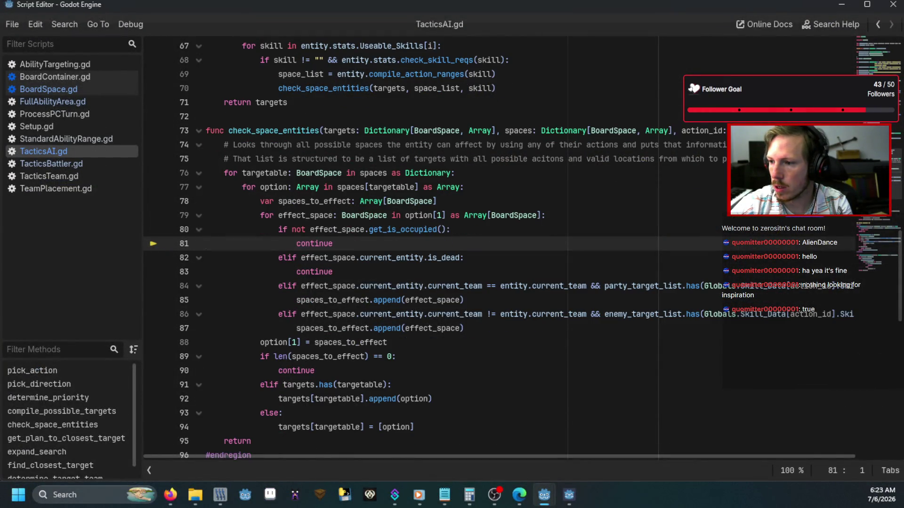
key(F11)
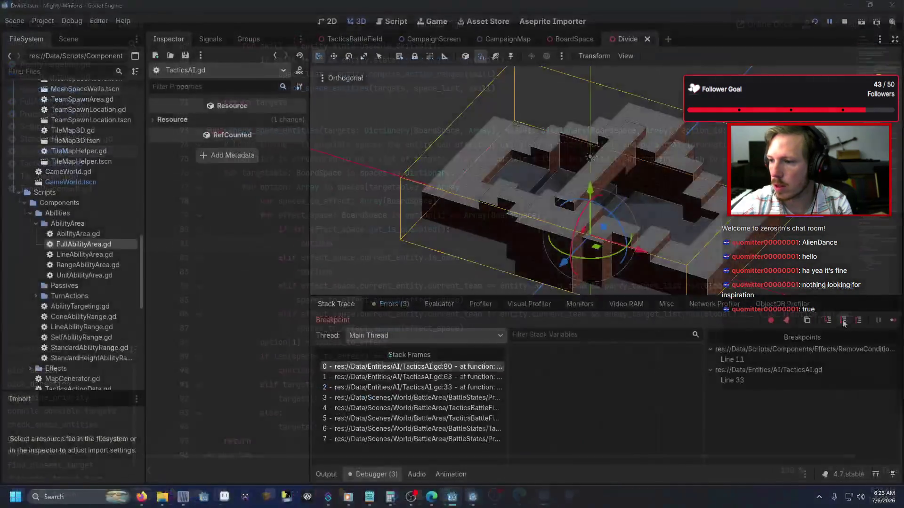
key(F10)
key(F10)
key(F11)
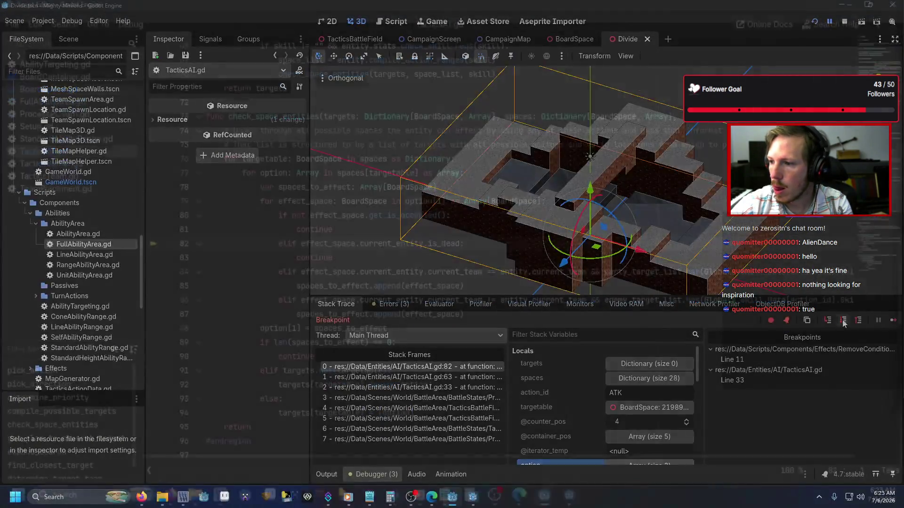
key(F10)
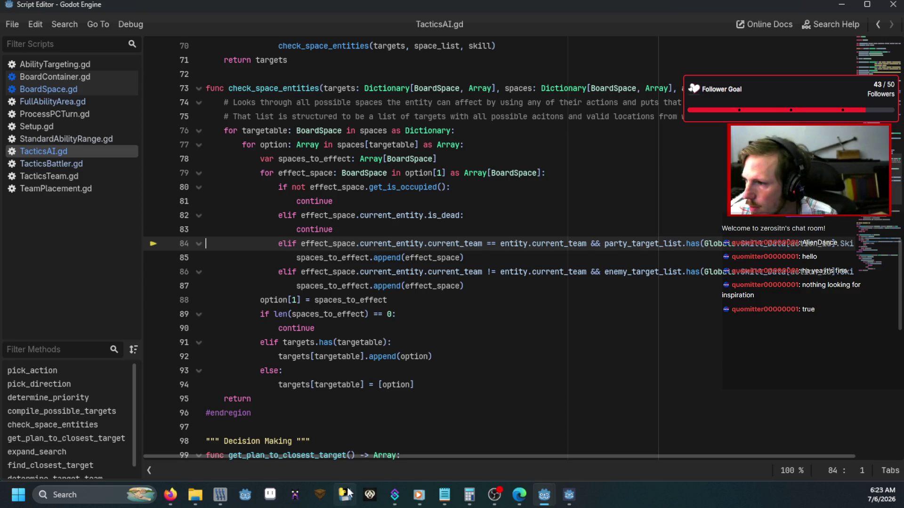
Select, then deselect, the team-comparison branches on lines 84–87
drag(365, 457, 421, 459)
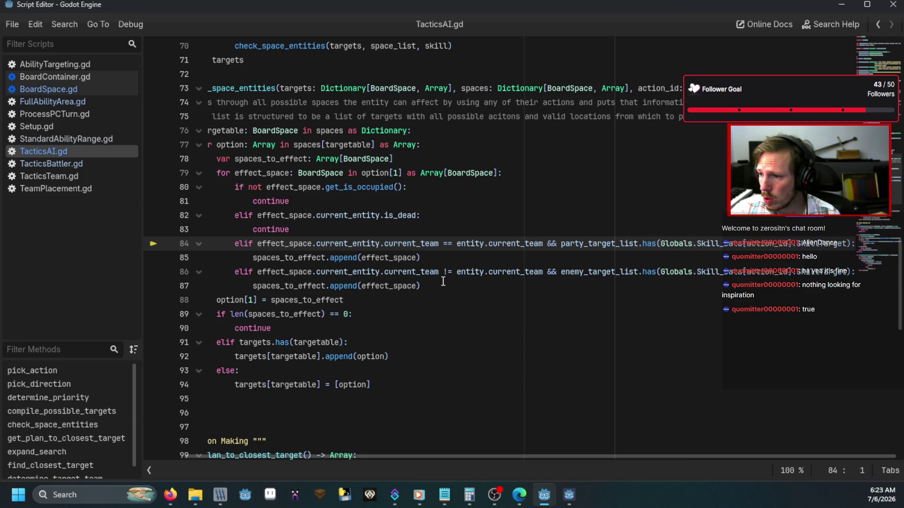
mouse_move(443, 285)
mouse_down()
mouse_move(154, 262)
mouse_move(114, 245)
mouse_up()
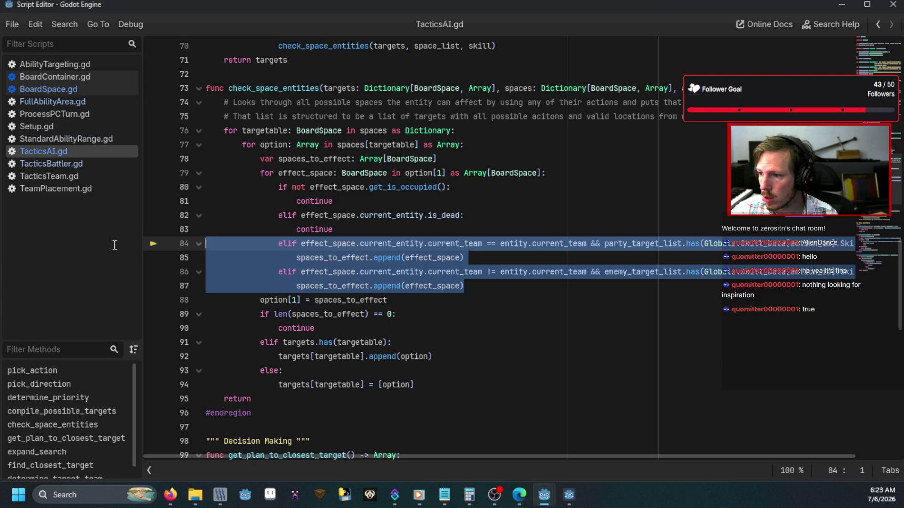
click(590, 287)
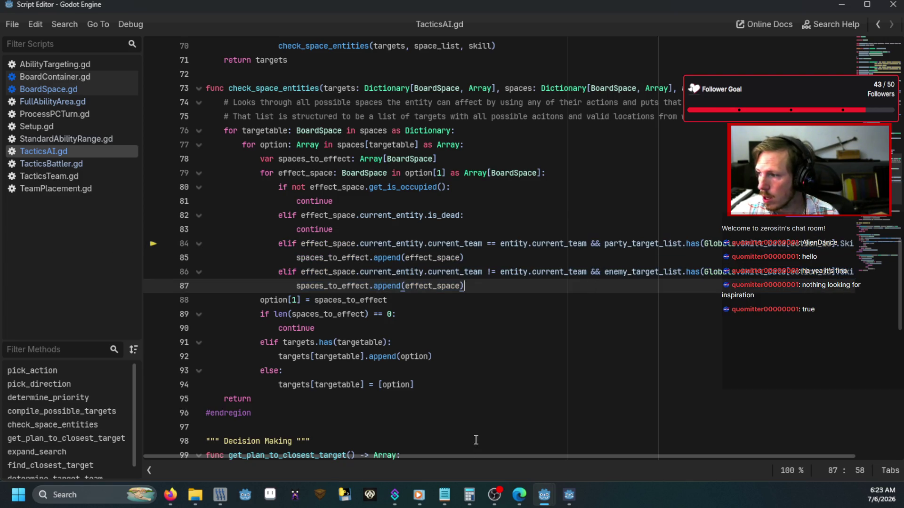
Check party_target_list and enemy_target_list, then reselect the team-comparison lines 84–87
drag(479, 454, 686, 457)
scroll(643, 303, up, 20)
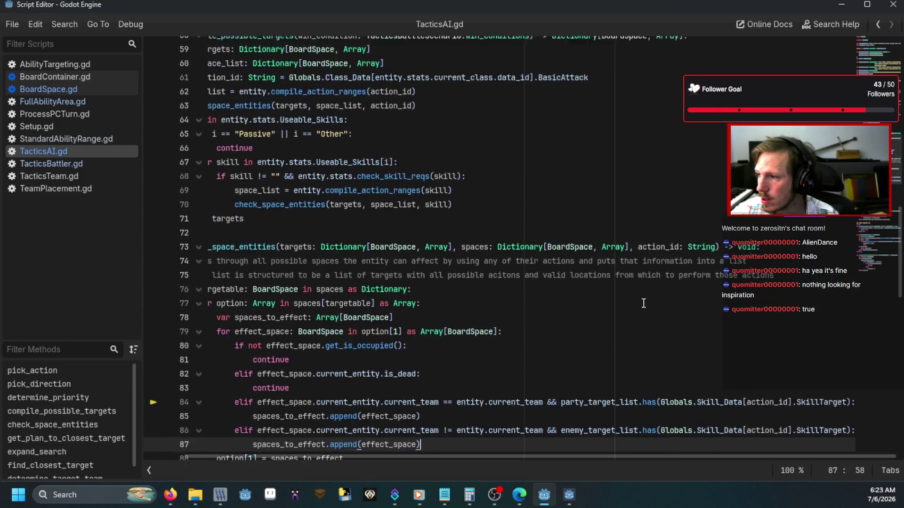
drag(414, 457, 374, 456)
scroll(391, 293, down, 4)
scroll(391, 282, up, 2)
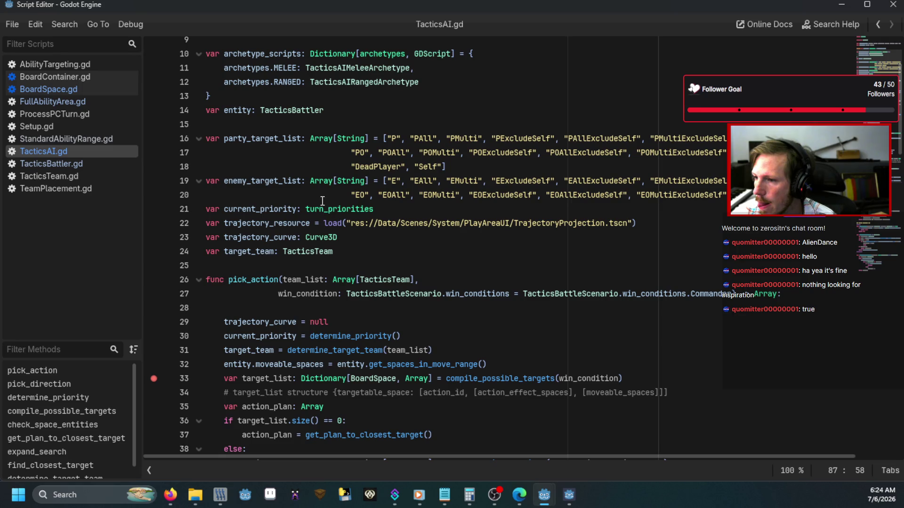
scroll(541, 169, down, 20)
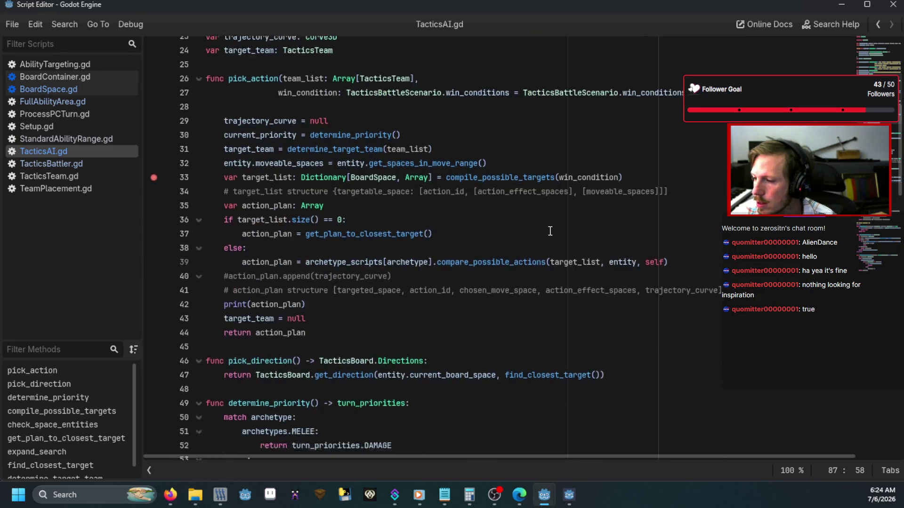
mouse_move(465, 294)
mouse_down()
mouse_move(160, 262)
mouse_move(139, 251)
mouse_up()
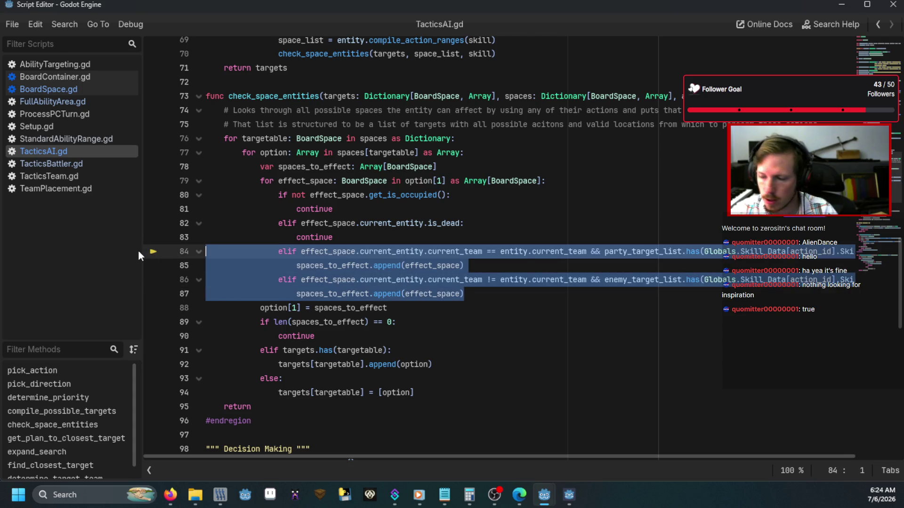
Comment out the old team branches and write 'elif effect_space.current_entity.current_team == target_team:' on line 84
key(ctrl+k)
click(406, 236)
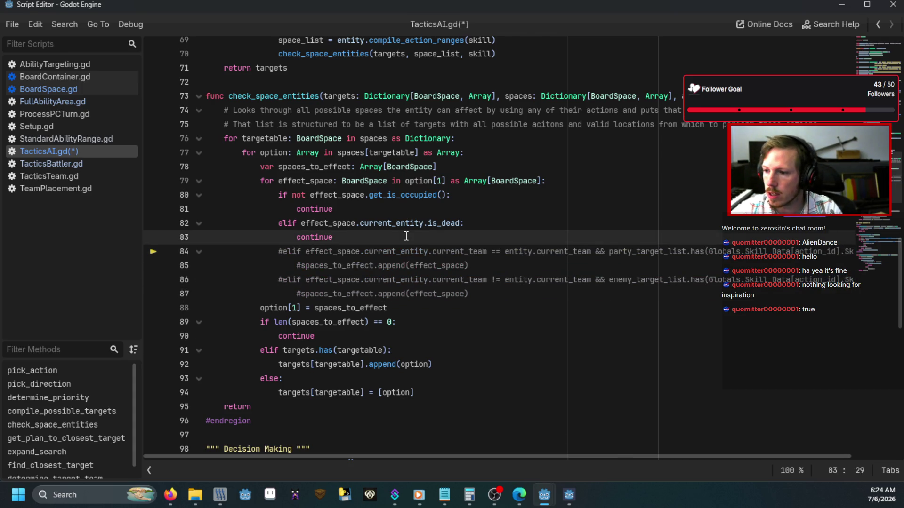
key(Return)
text(elif)
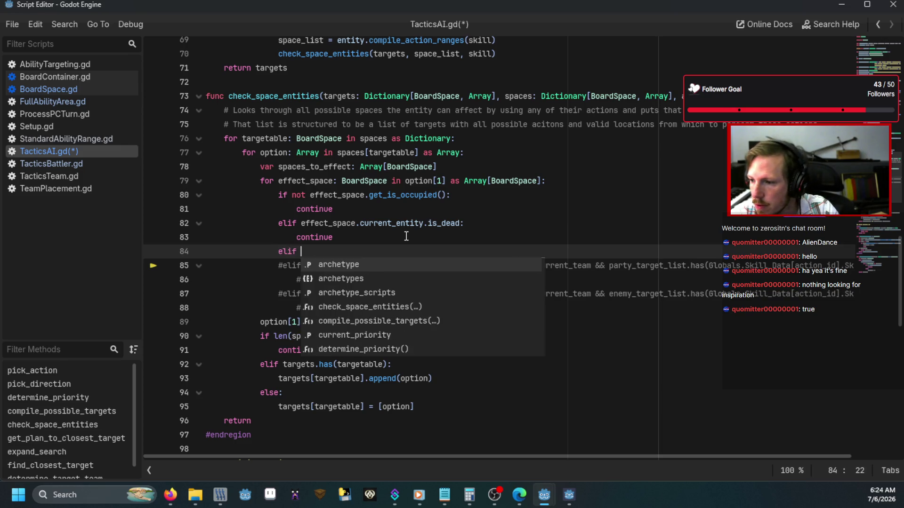
click(406, 236)
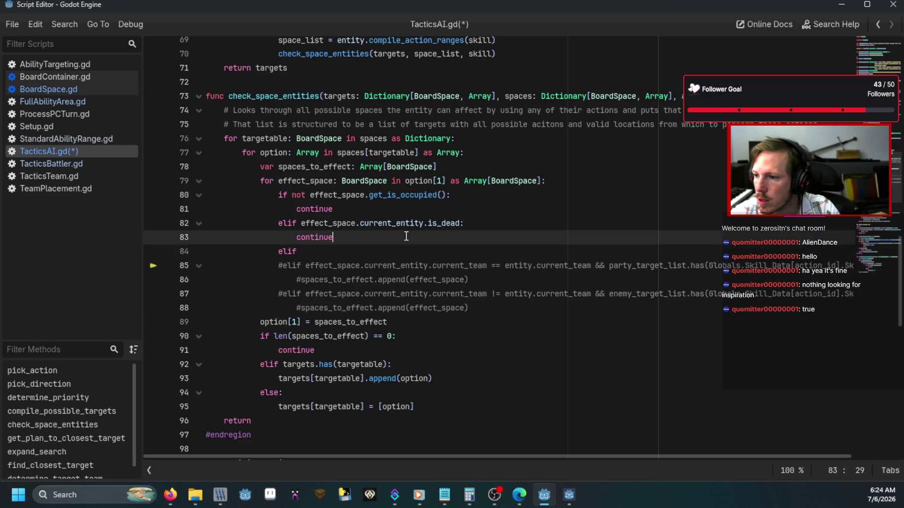
click(377, 246)
text(ef)
key(Return)
text(.current_entity)
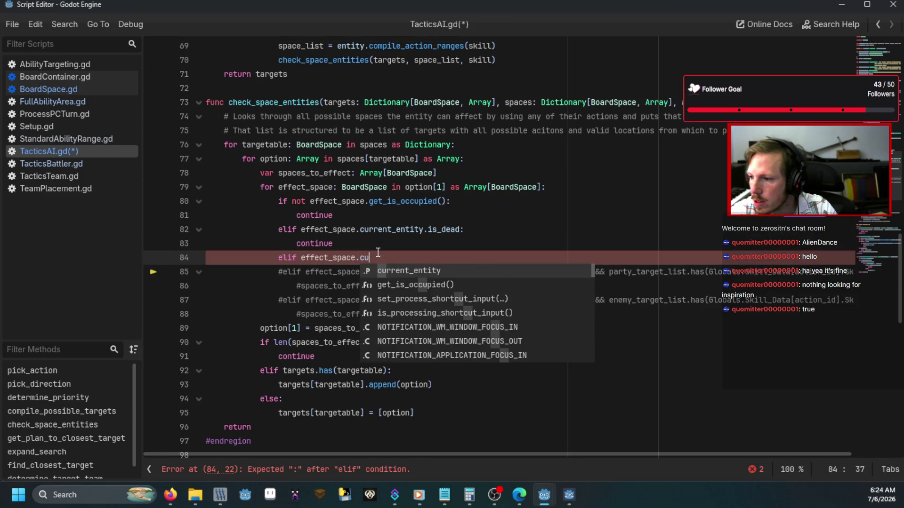
key(Return)
text(.cu)
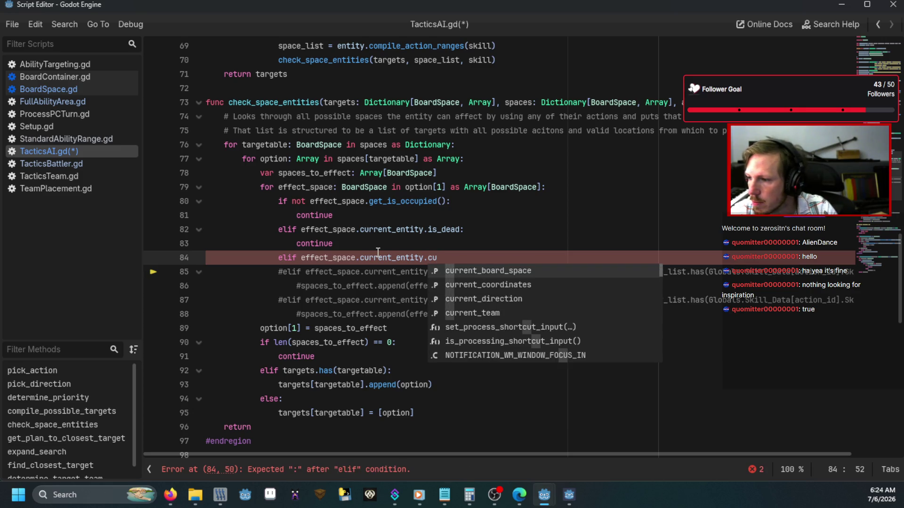
key(Down)
key(Down)
key(Down)
key(Return)
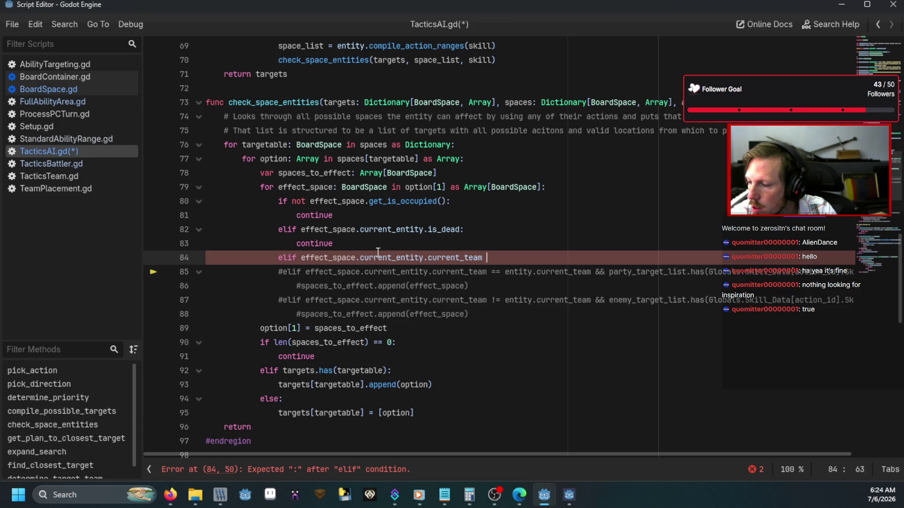
text(== tar)
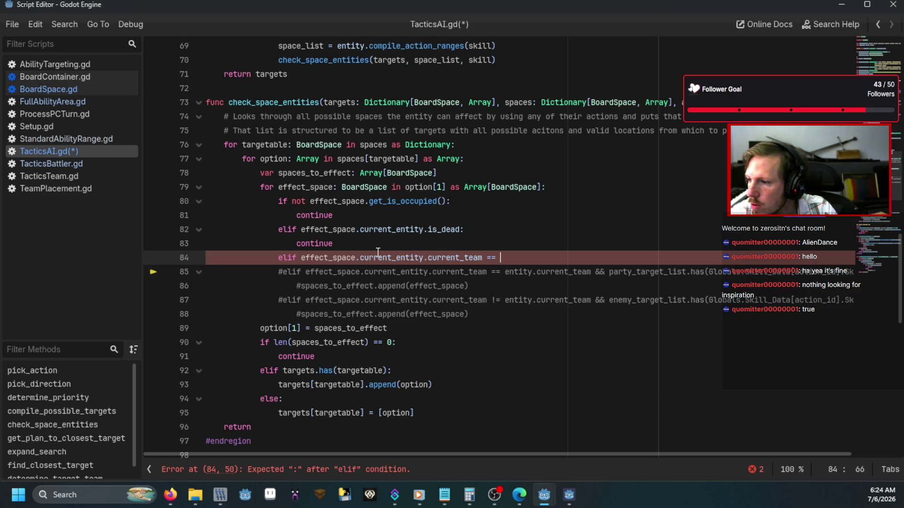
key(Return)
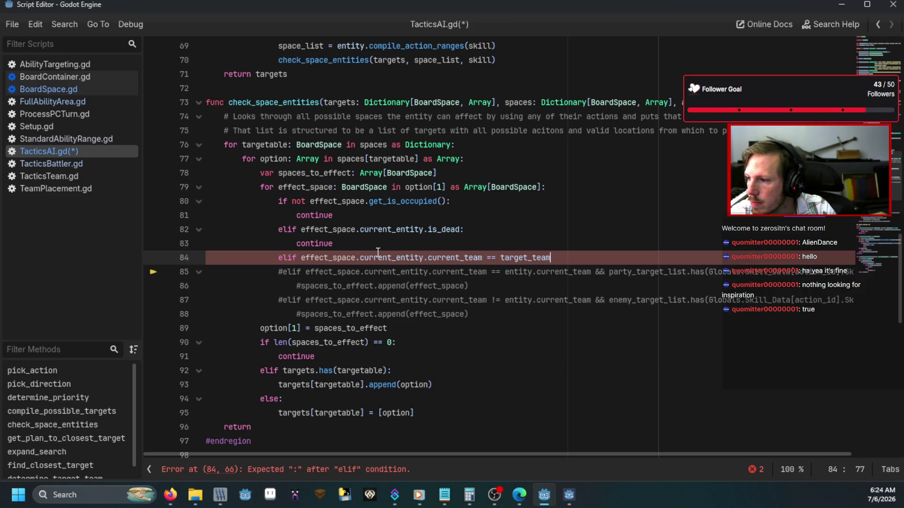
text(:)
Add 'spaces_to_effect.append(effect_space)' under the new condition and save TacticsAI.gd
key(Return)
text(spaces_)
key(Return)
text(.a)
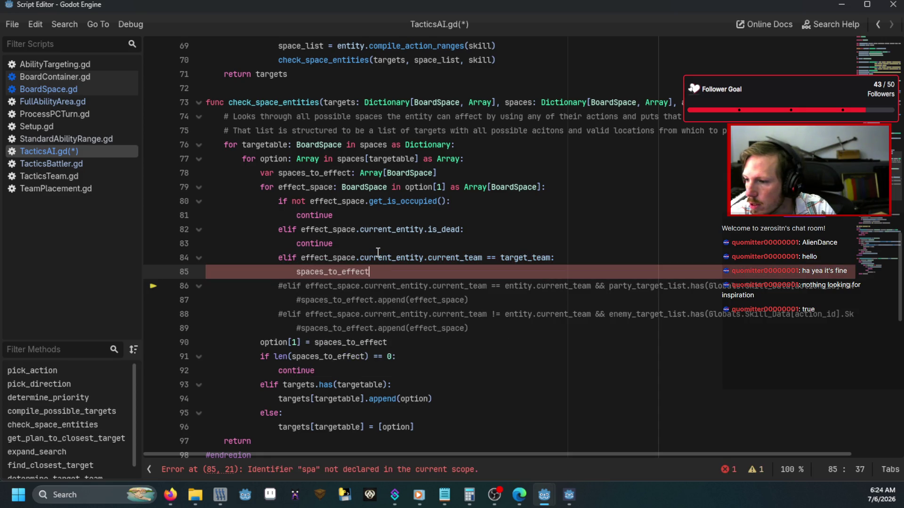
text(ppen)
key(BackSpace)
key(BackSpace)
key(BackSpace)
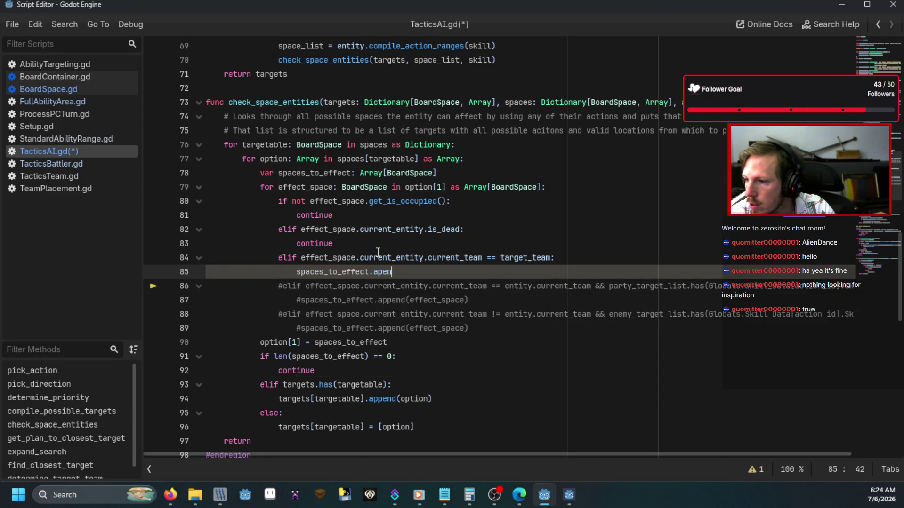
text(pend(eff)
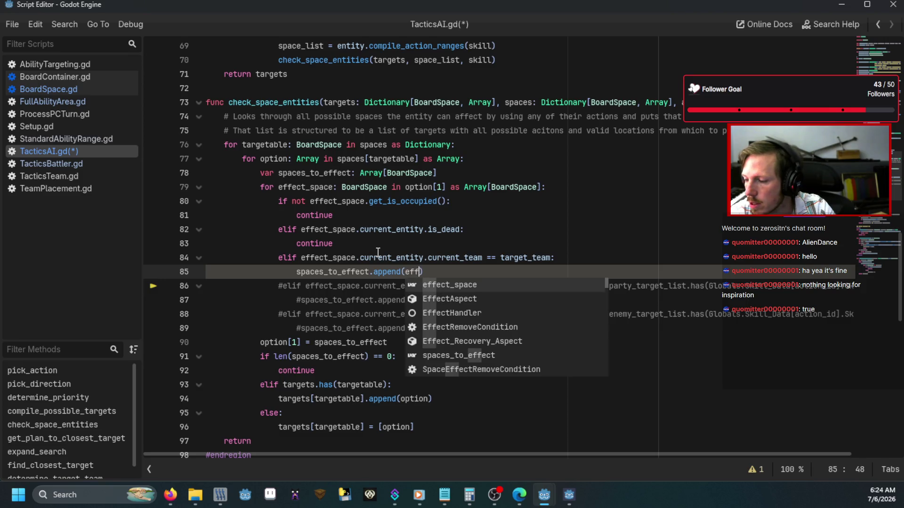
key(Return)
click(378, 253)
key(ctrl+s)
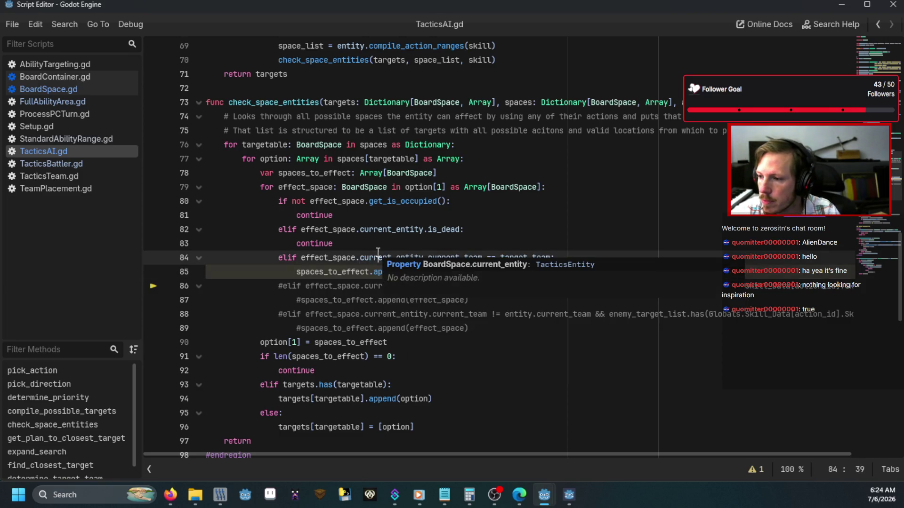
scroll(377, 253, up, 2)
scroll(377, 253, down, 15)
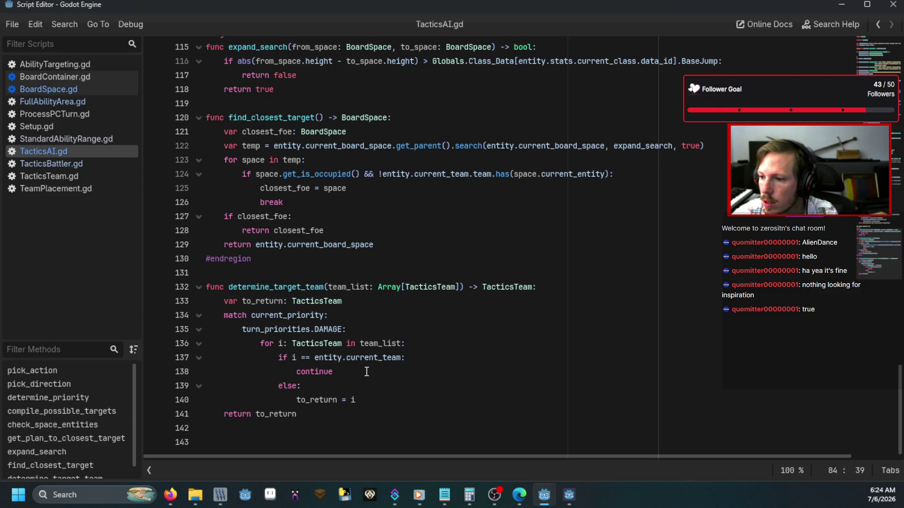
Add a blank line after line 140, change line 138's 'continue' to 'return i', and run the project
click(373, 402)
key(Return)
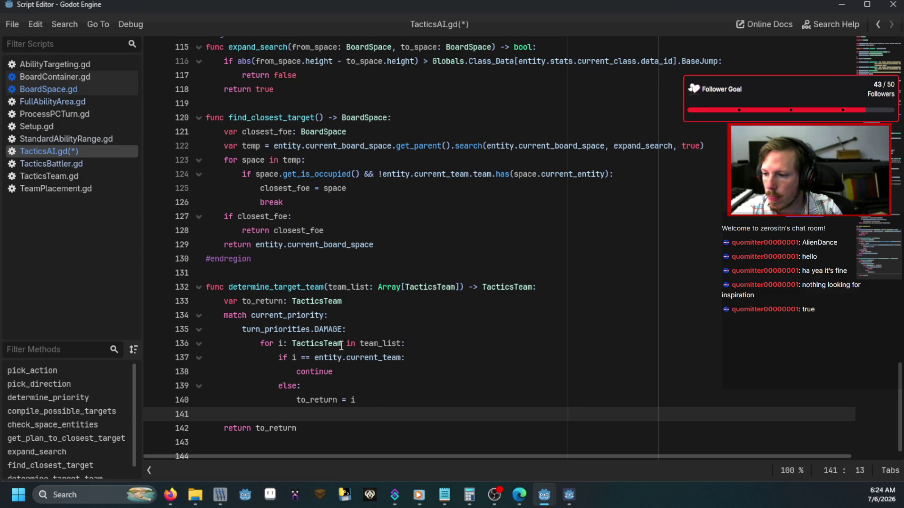
click(338, 373)
key(BackSpace)
key(BackSpace)
key(BackSpace)
key(BackSpace)
key(BackSpace)
key(BackSpace)
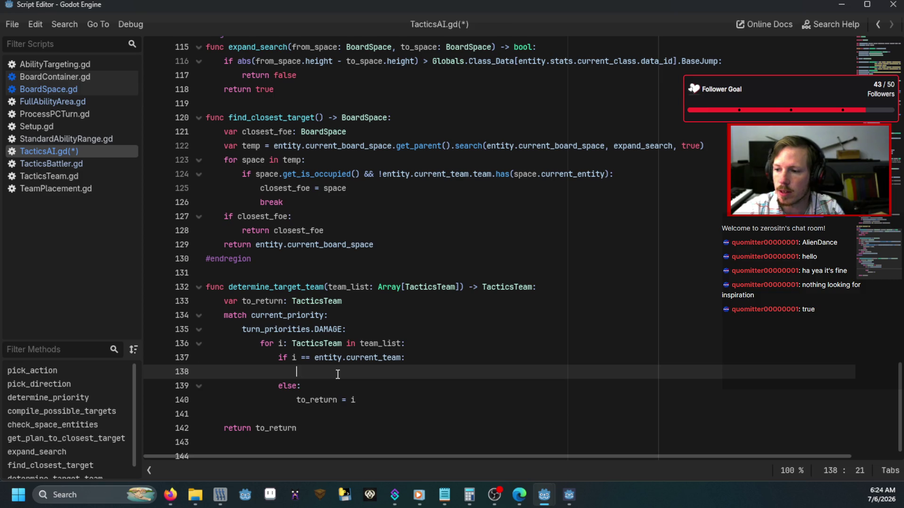
text(re)
key(BackSpace)
key(BackSpace)
text(tur)
key(BackSpace)
key(BackSpace)
text(return i)
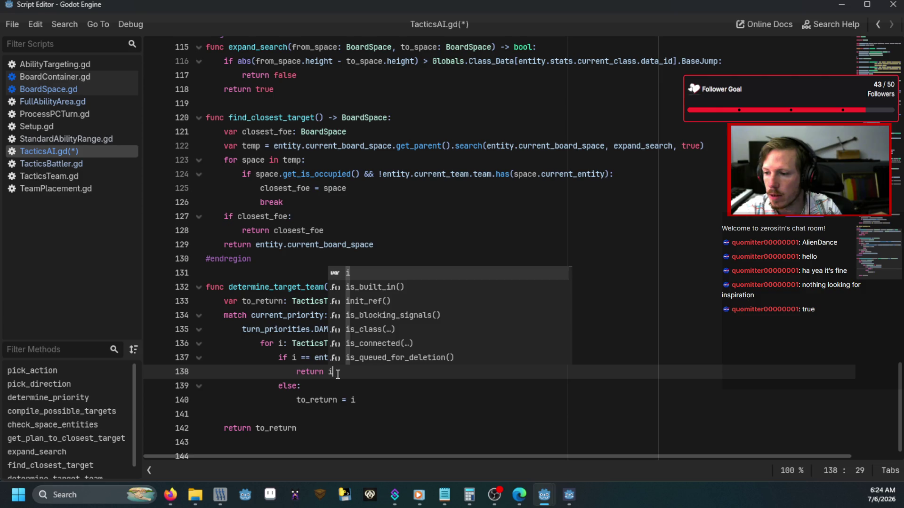
key(F5)
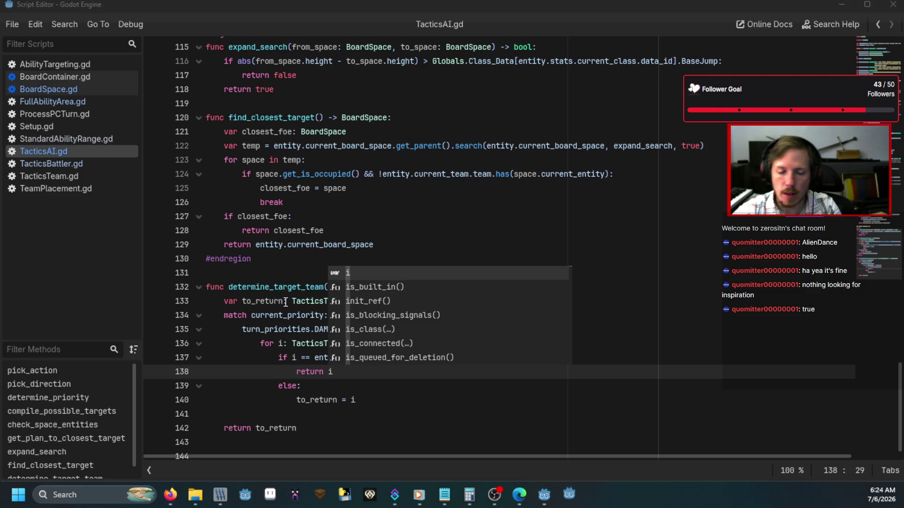
Enter 'test' in the game console and advance to the campaign map screen
text(test)
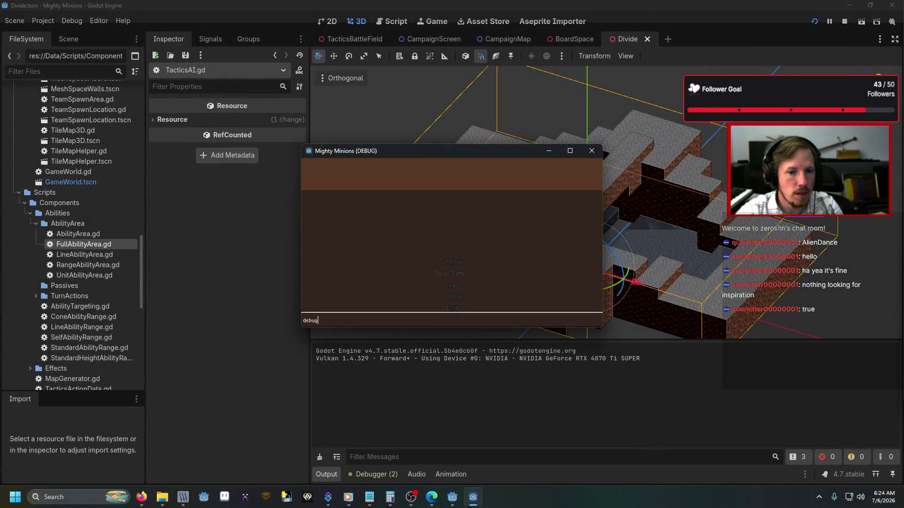
key(Return)
key(Down)
key(Return)
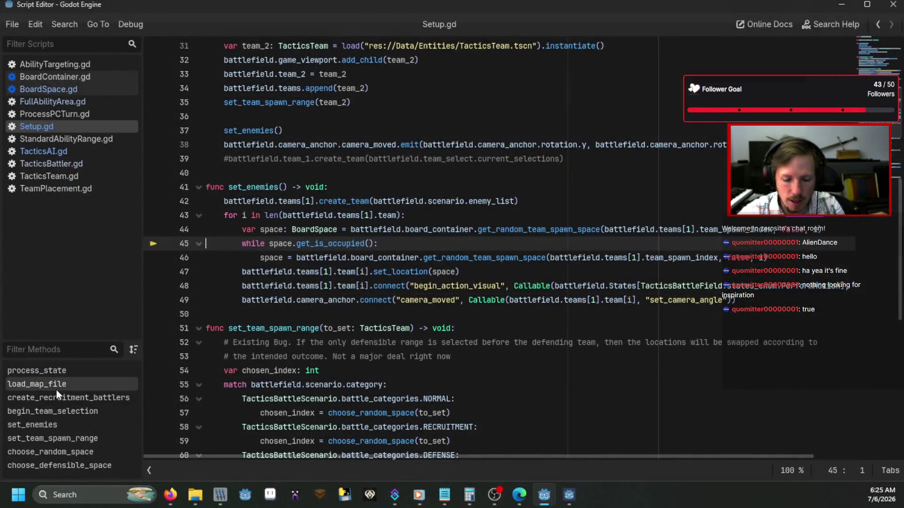
Relaunch the game, enter 'debug', start the battle and dismiss Morlen's menu until the breakpoint pauses
key(F5)
text(debug)
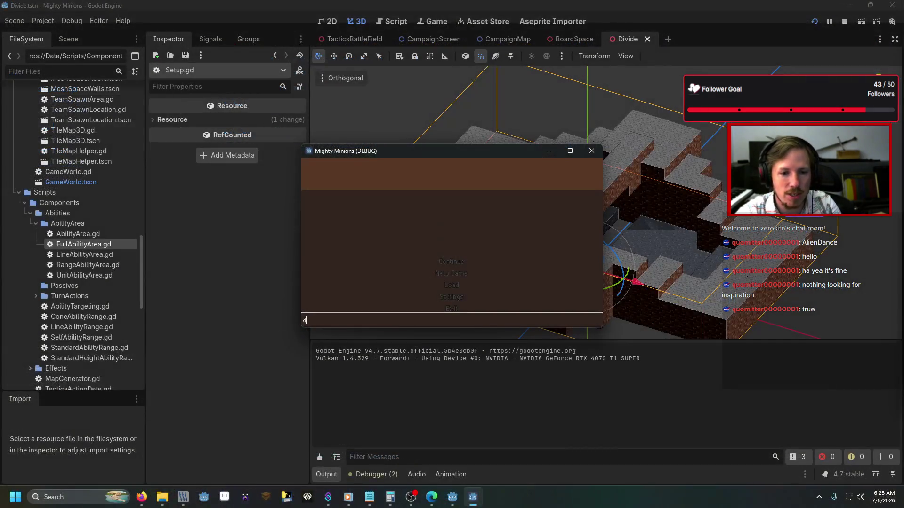
key(Return)
click(477, 209)
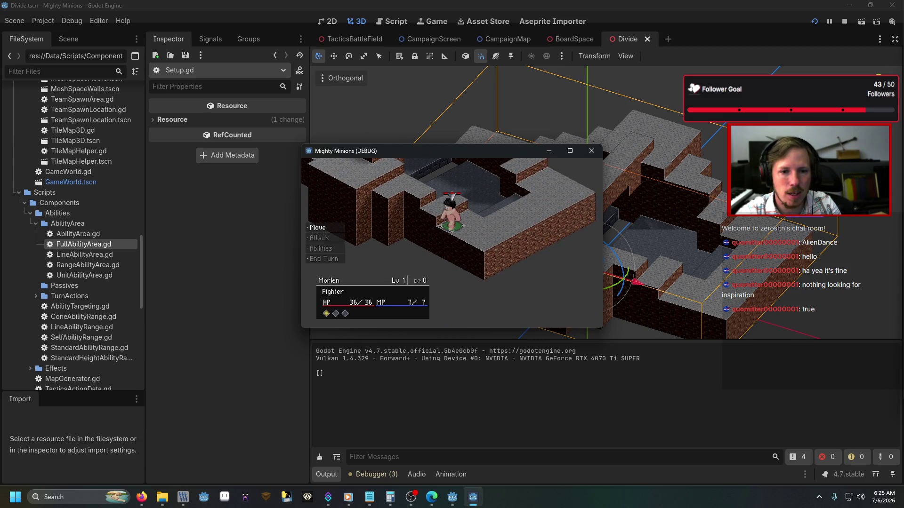
key(Return)
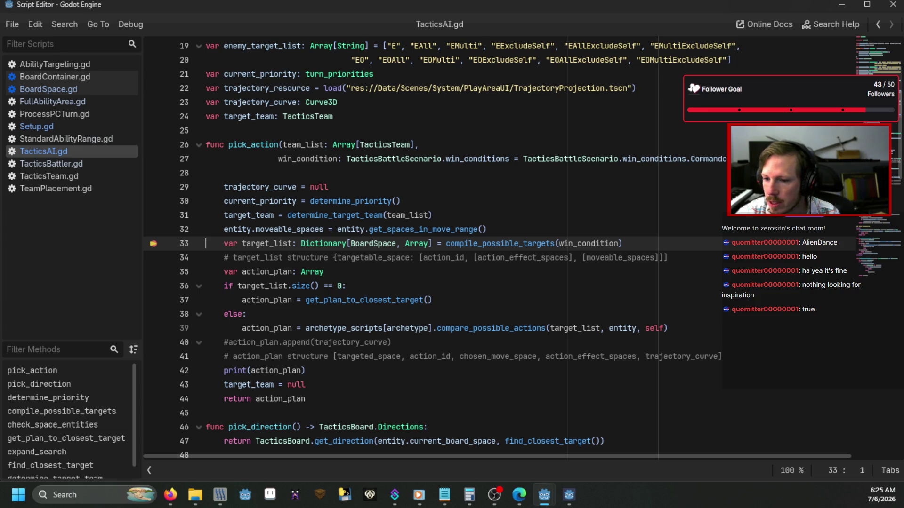
Step past the line-33 breakpoint, resume the game, and select 'return i' on line 138
key(F10)
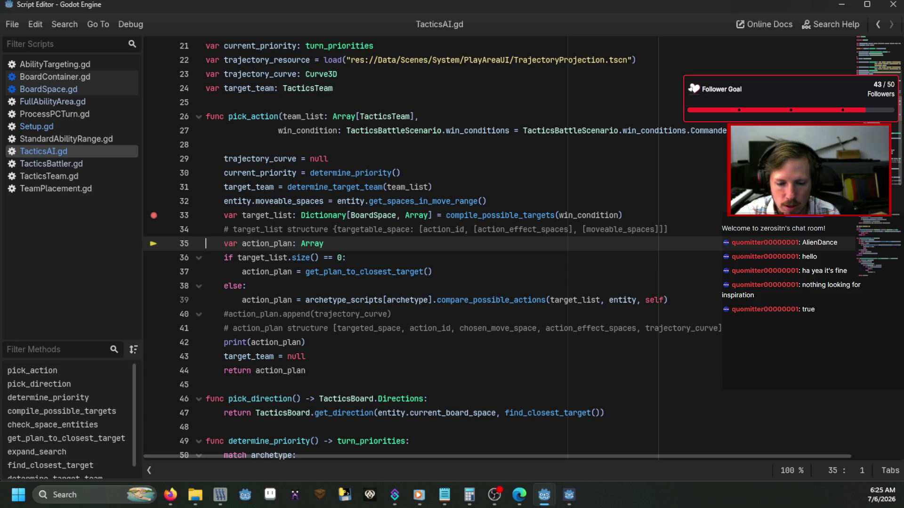
key(F12)
click(544, 495)
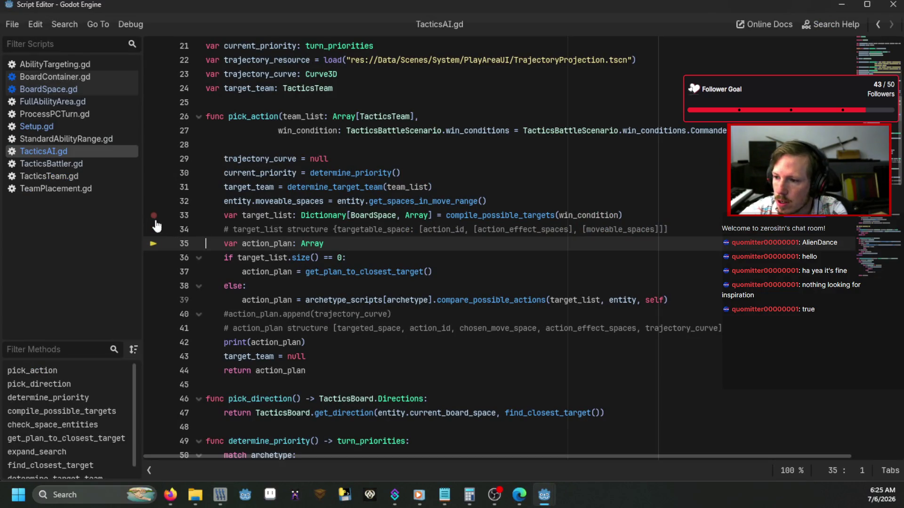
click(326, 230)
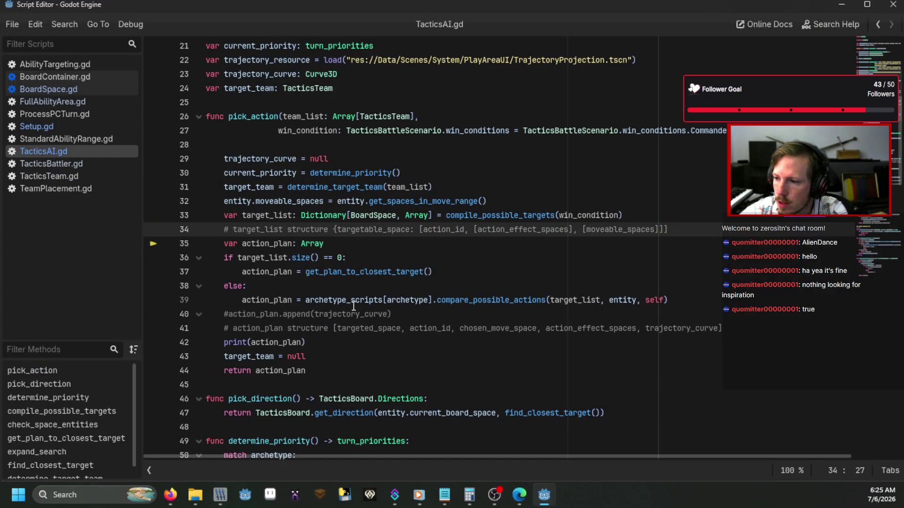
scroll(353, 307, down, 7)
scroll(354, 306, down, 20)
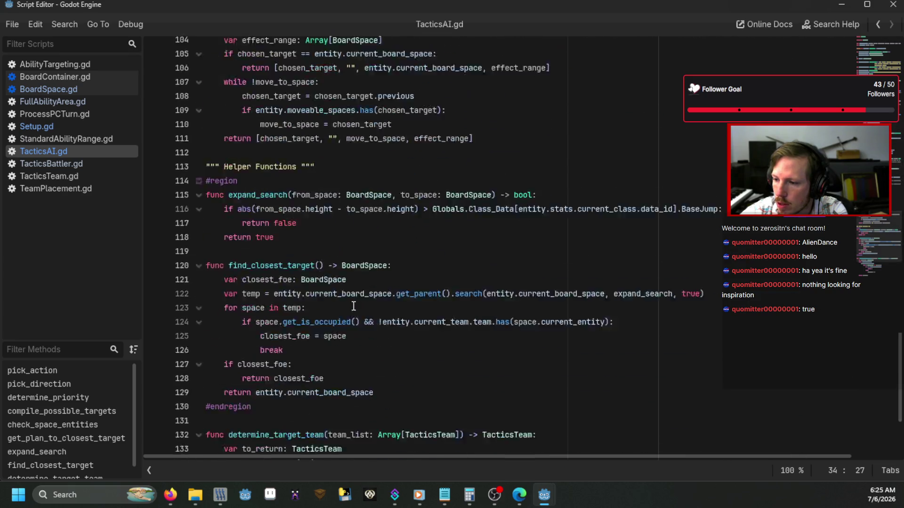
drag(345, 354, 294, 358)
Replace 'return i' with 'continue' on line 138 and review check_space_entities
text(continue)
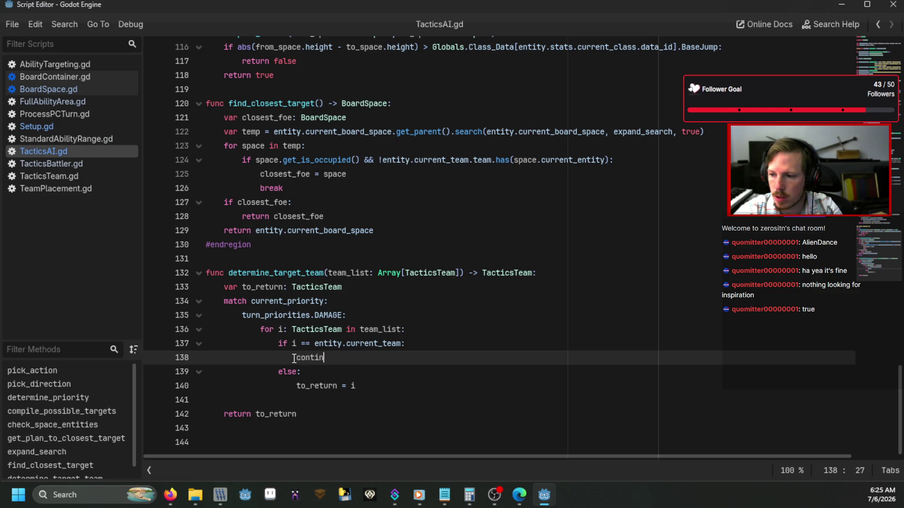
click(399, 335)
scroll(398, 334, up, 20)
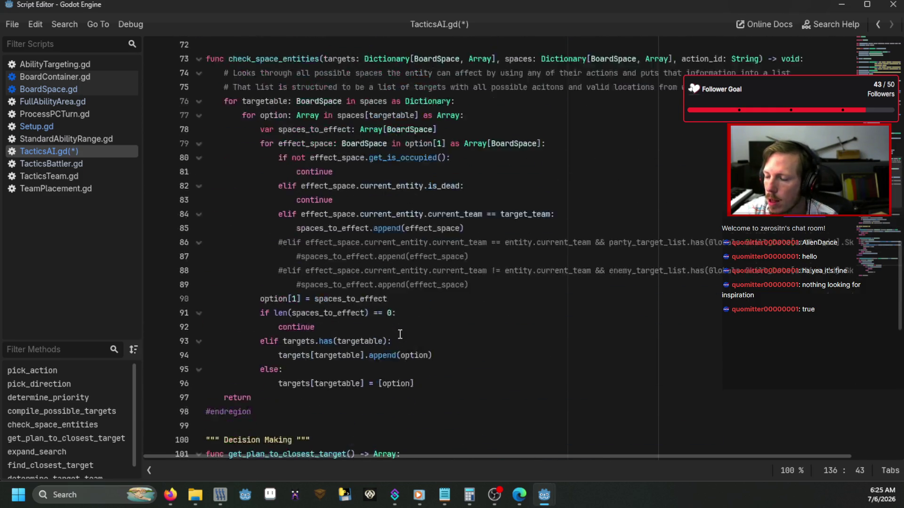
scroll(402, 332, down, 5)
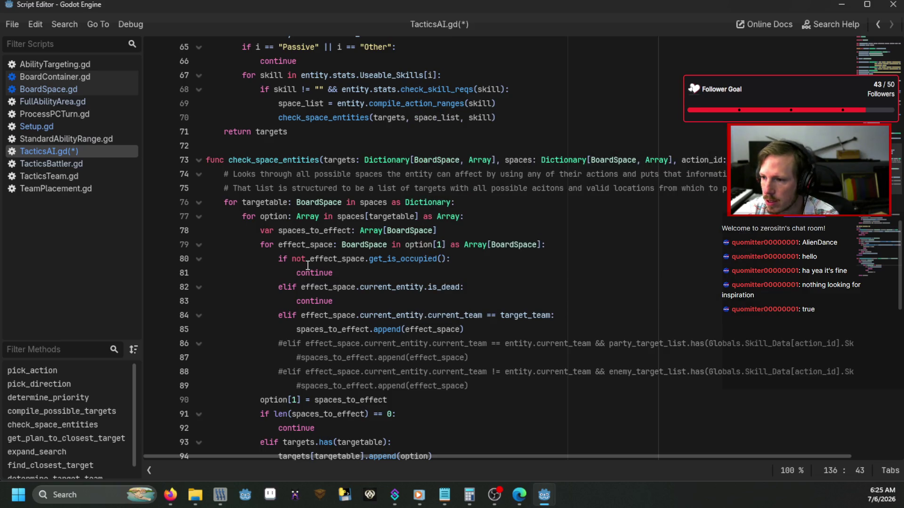
scroll(464, 380, down, 1)
scroll(465, 380, down, 2)
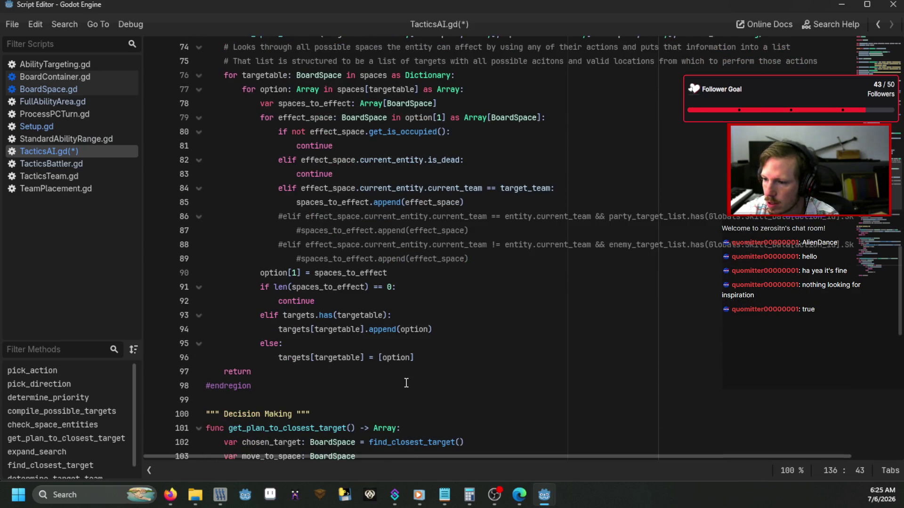
Select lines 59 to 70, the body of compile_possible_targets
mouse_move(404, 375)
mouse_down()
mouse_move(224, 174)
mouse_move(207, 38)
mouse_move(206, 89)
mouse_up()
click(349, 137)
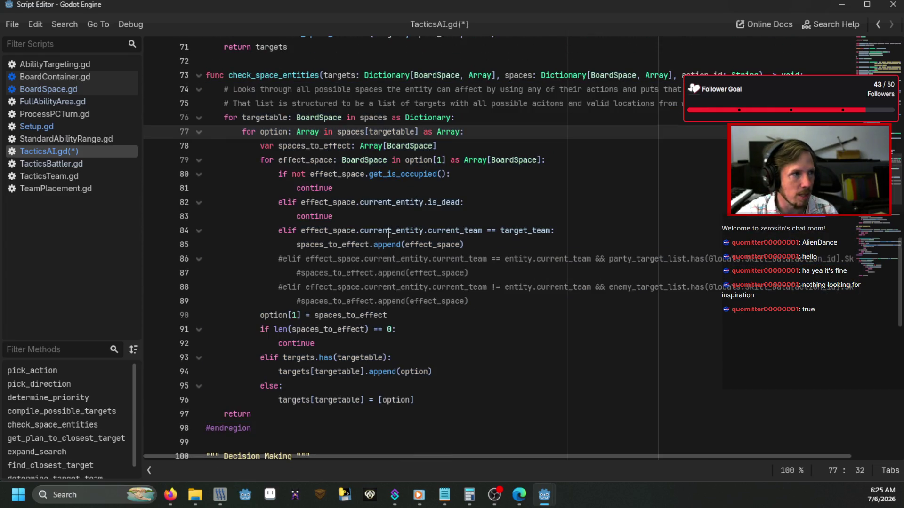
scroll(416, 295, up, 3)
scroll(415, 294, up, 4)
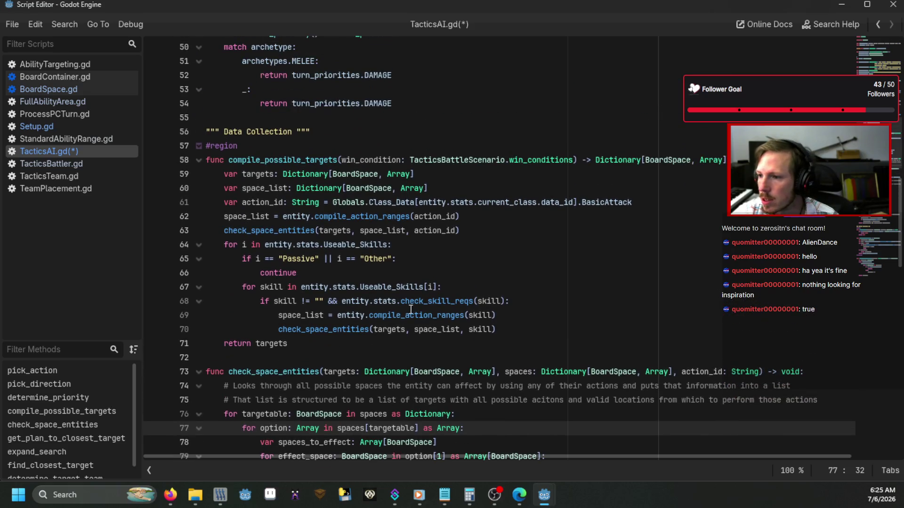
mouse_move(517, 337)
mouse_down()
mouse_move(238, 203)
mouse_move(212, 182)
mouse_up()
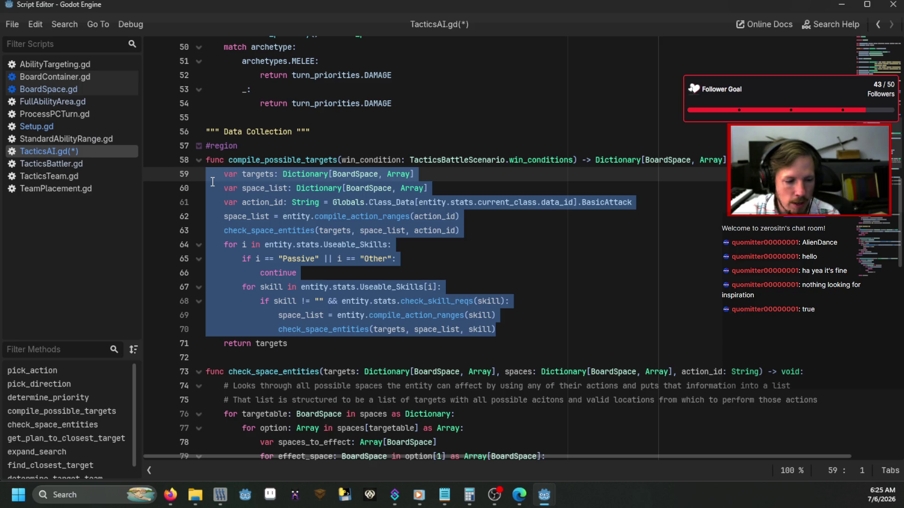
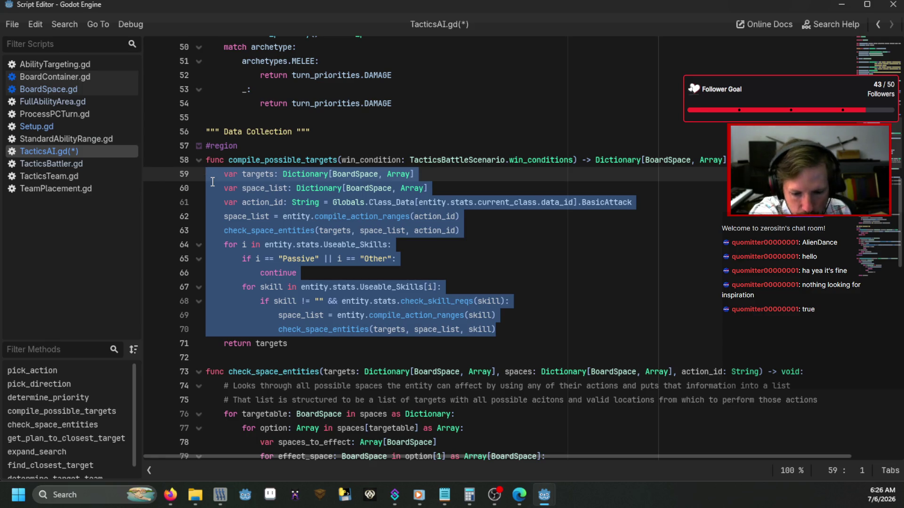
Review the compile_possible_targets and check_space_entities code in TacticsAI.gd
click(378, 230)
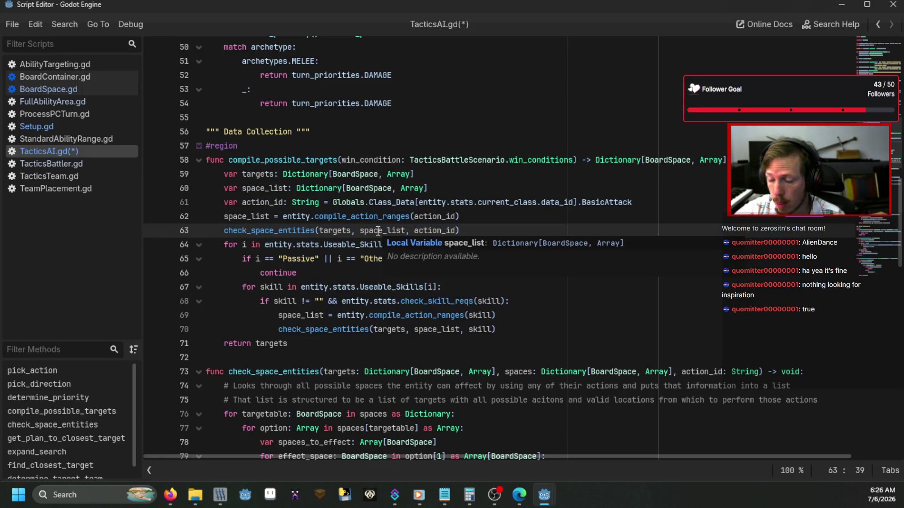
scroll(378, 231, down, 6)
scroll(376, 264, down, 2)
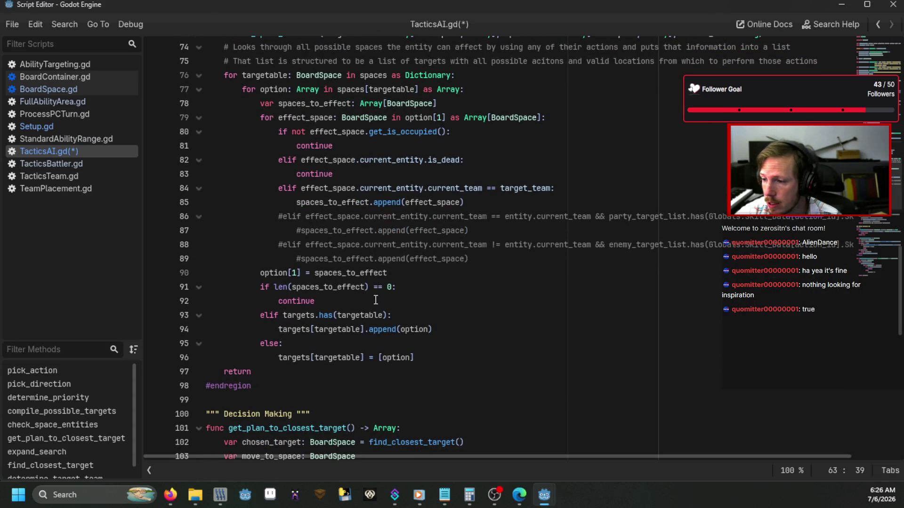
mouse_move(306, 365)
mouse_down()
mouse_move(253, 307)
mouse_move(242, 178)
mouse_move(257, 137)
mouse_up()
click(257, 137)
scroll(329, 292, up, 20)
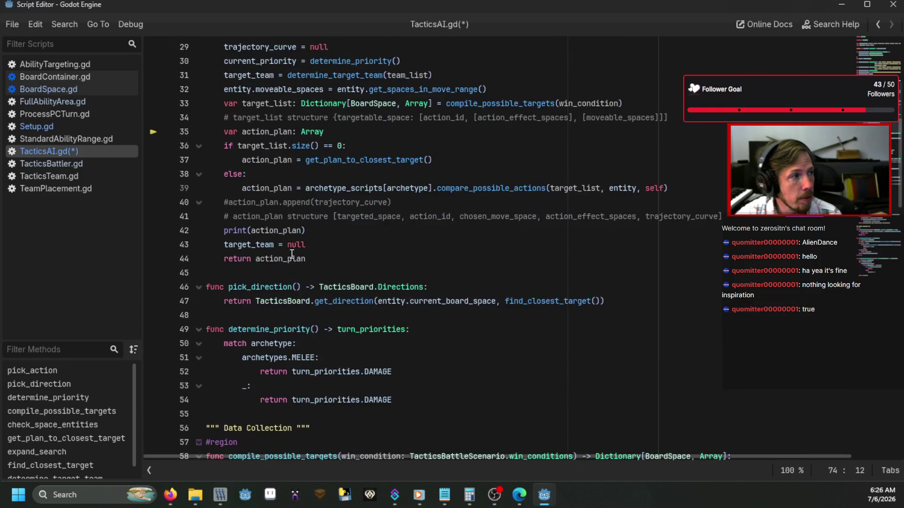
scroll(334, 300, up, 2)
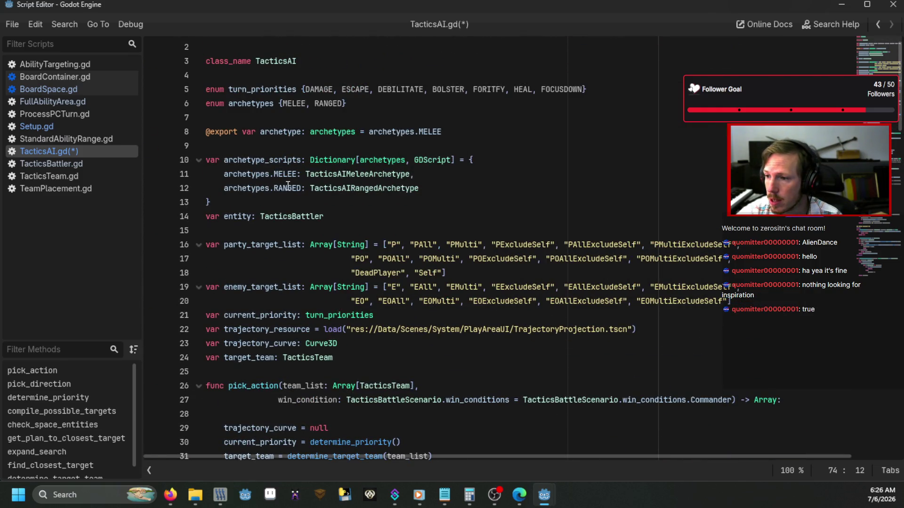
scroll(284, 235, up, 1)
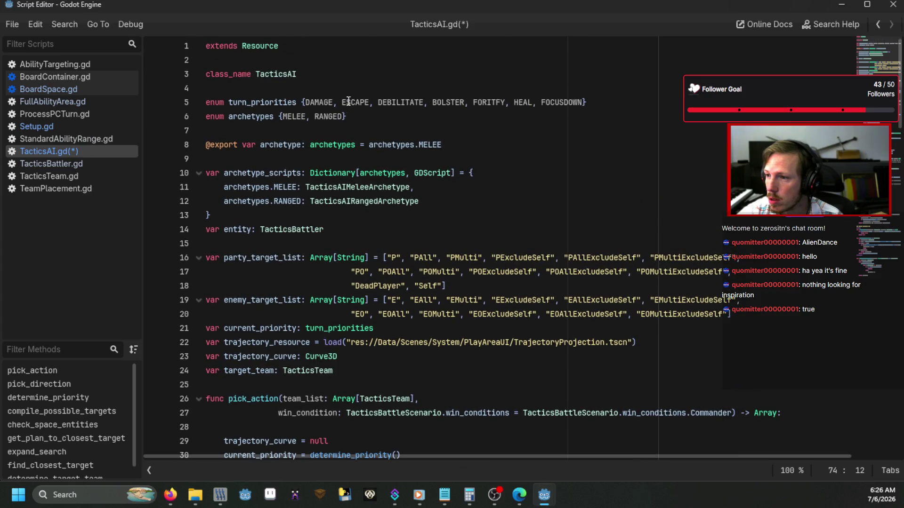
Inspect the DAMAGE, ESCAPE and HEAL turn priorities
click(318, 102)
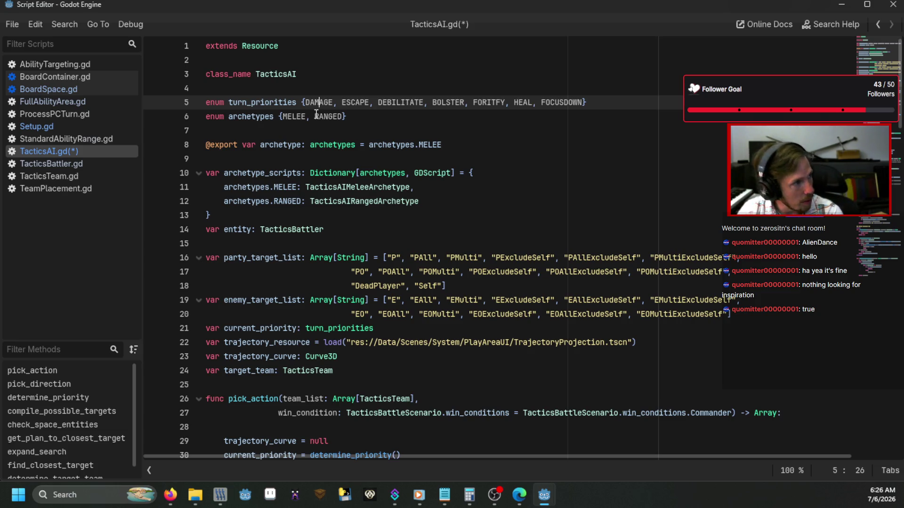
click(355, 102)
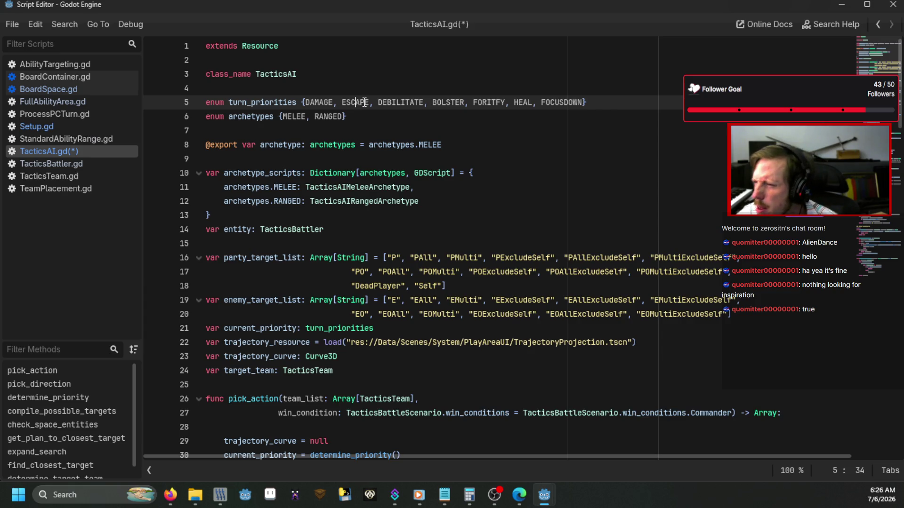
click(522, 102)
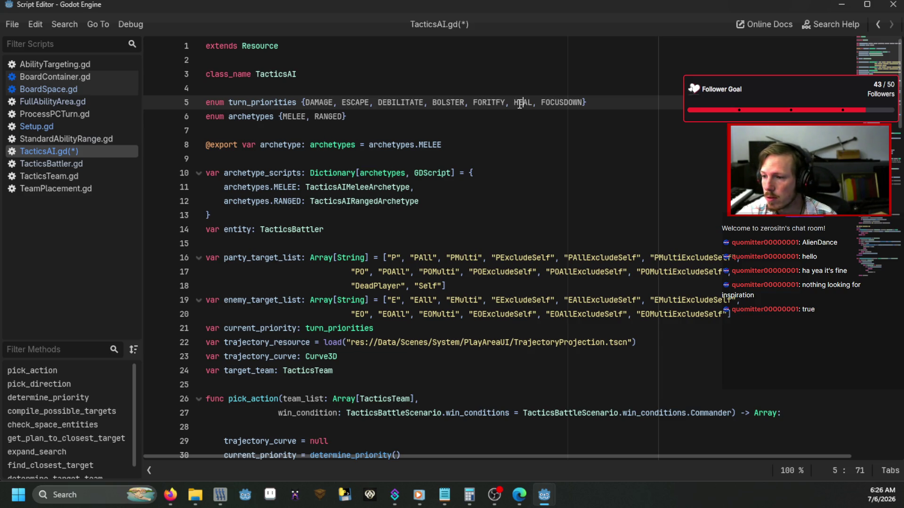
drag(523, 102, 526, 103)
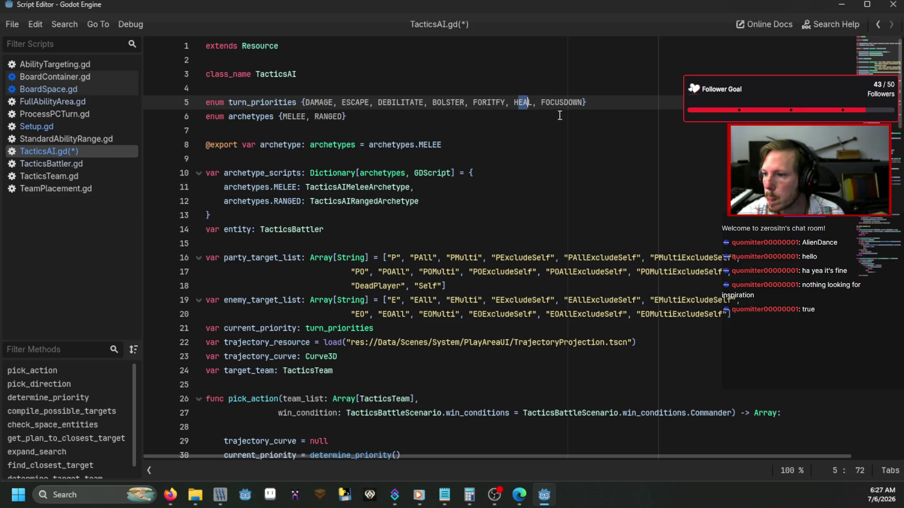
click(352, 119)
scroll(351, 118, down, 5)
scroll(382, 176, up, 4)
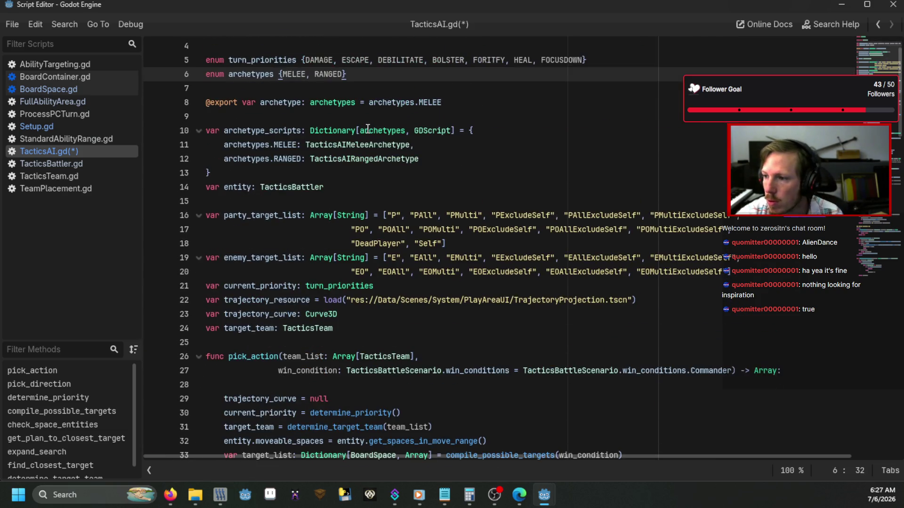
scroll(382, 176, down, 7)
scroll(433, 117, up, 7)
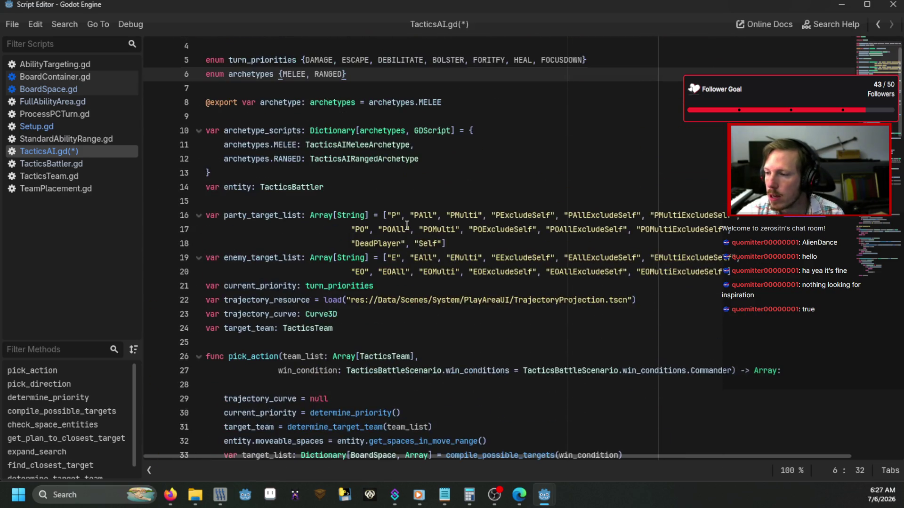
Look over the archetype export, archetype_scripts dictionary, and turn_priorities and archetypes enums
click(388, 103)
click(324, 130)
click(331, 62)
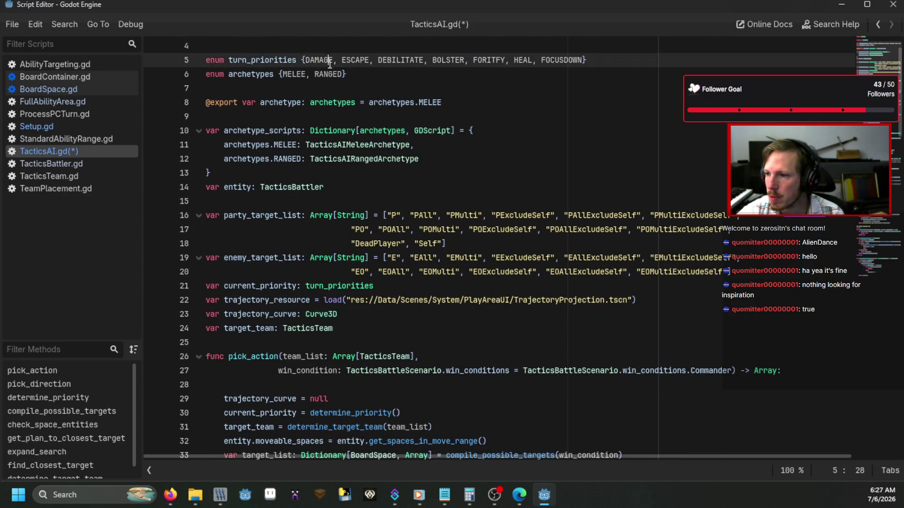
click(330, 74)
click(330, 60)
click(401, 159)
scroll(401, 162, down, 6)
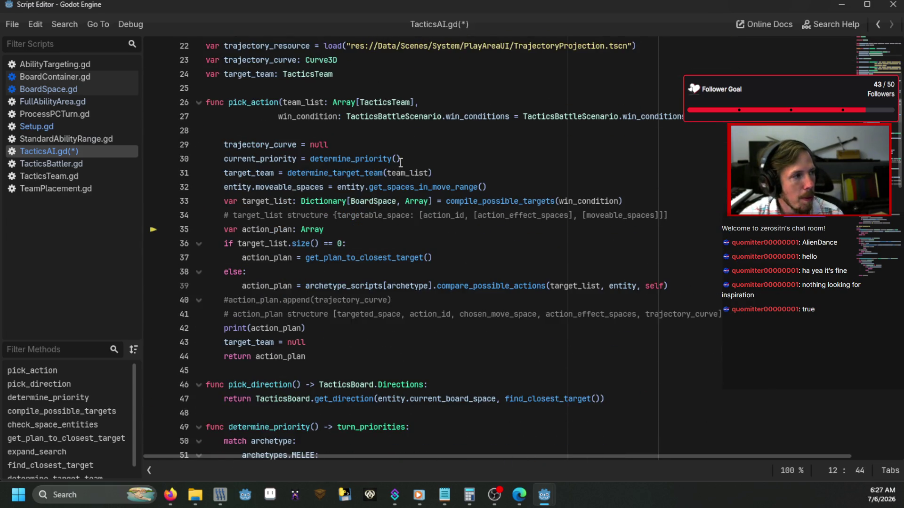
scroll(401, 163, down, 17)
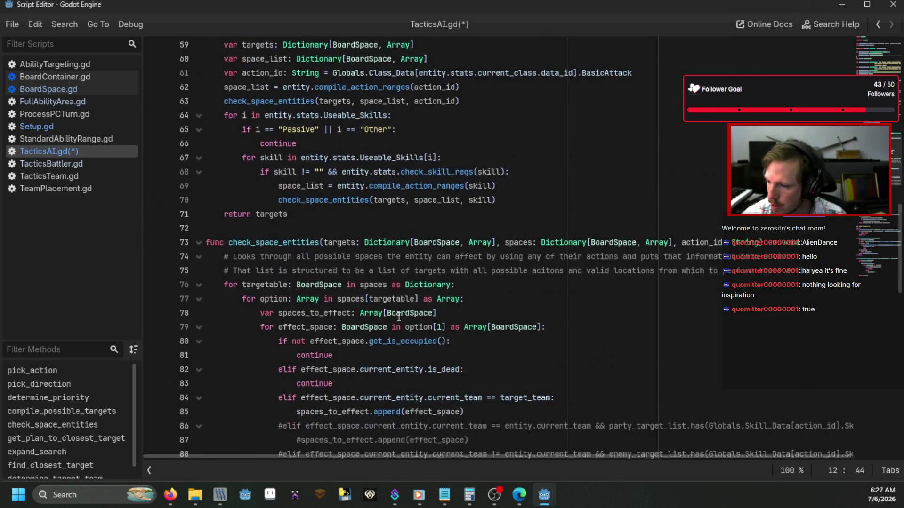
scroll(415, 322, up, 6)
scroll(415, 322, down, 5)
scroll(415, 322, up, 7)
scroll(414, 322, up, 9)
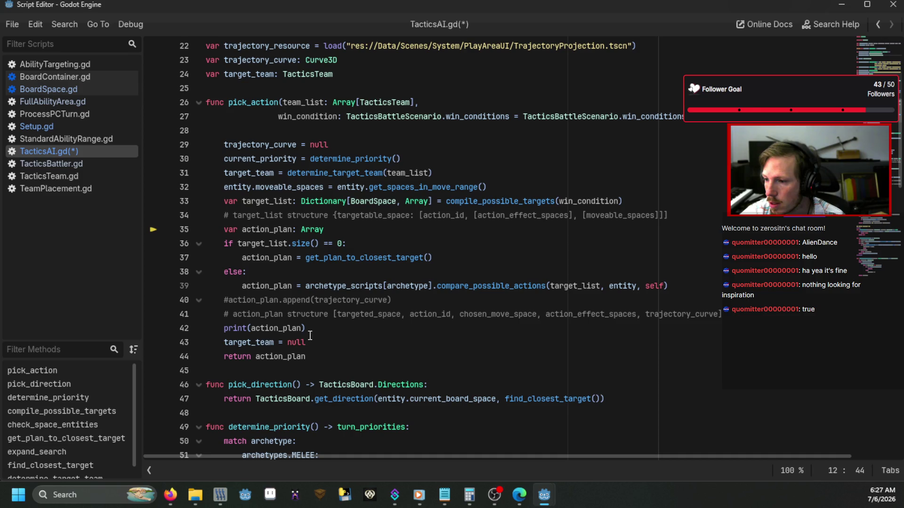
Delete the print(action_plan) debug line from pick_action
drag(319, 326, 177, 329)
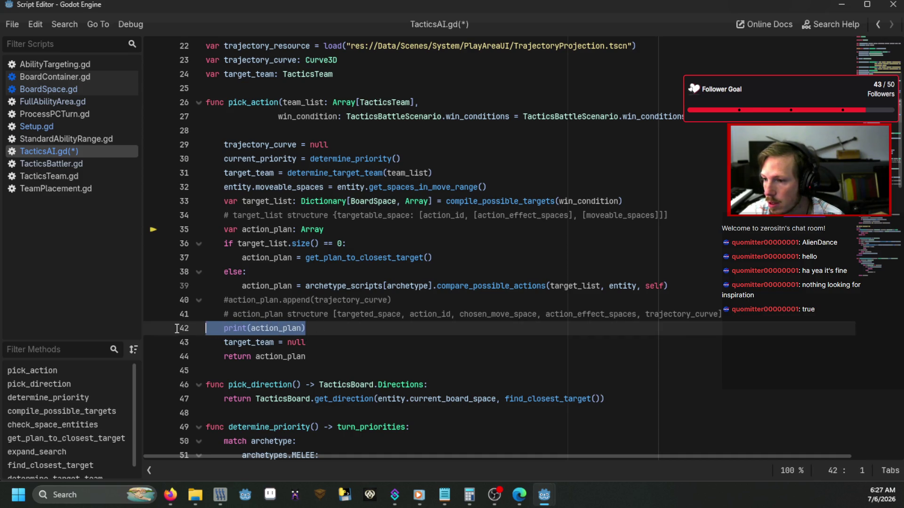
key(BackSpace)
key(BackSpace)
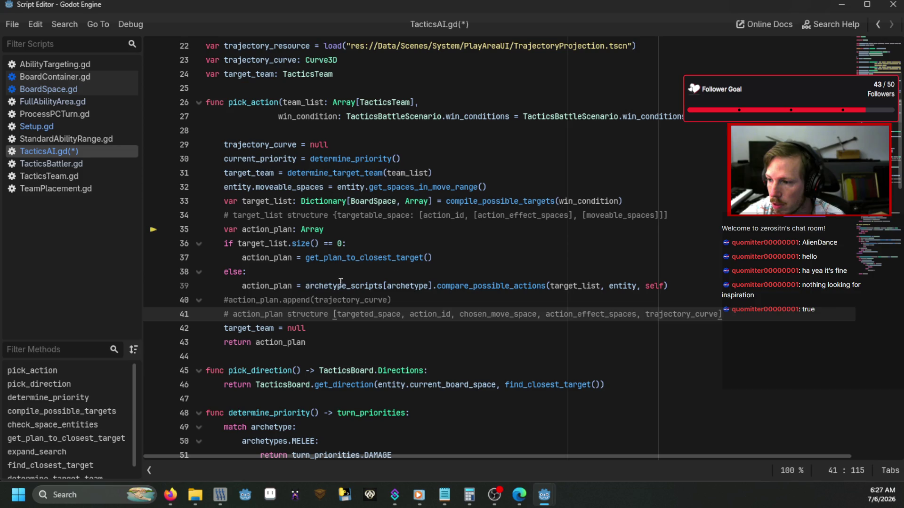
click(400, 276)
Follow get_plan_to_closest_target to find_closest_target and inspect its loop over searched spaces
ctrl+click(410, 258)
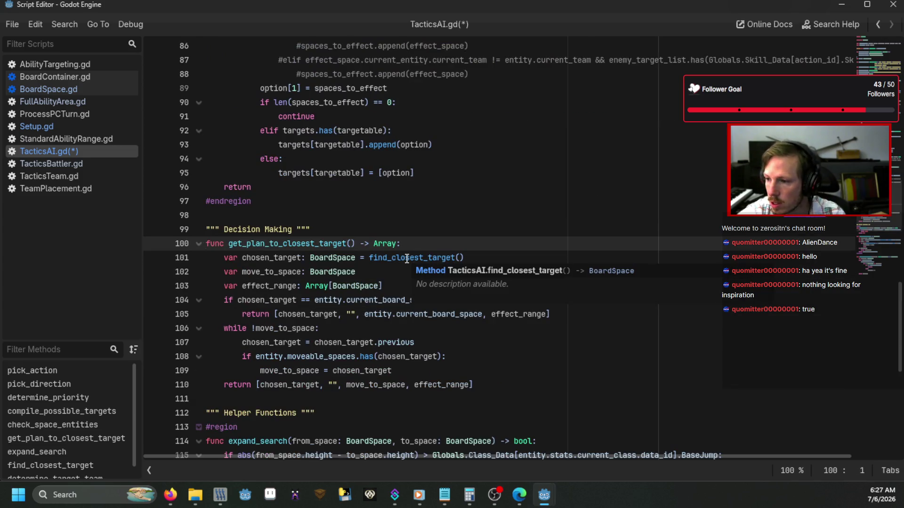
scroll(394, 274, down, 2)
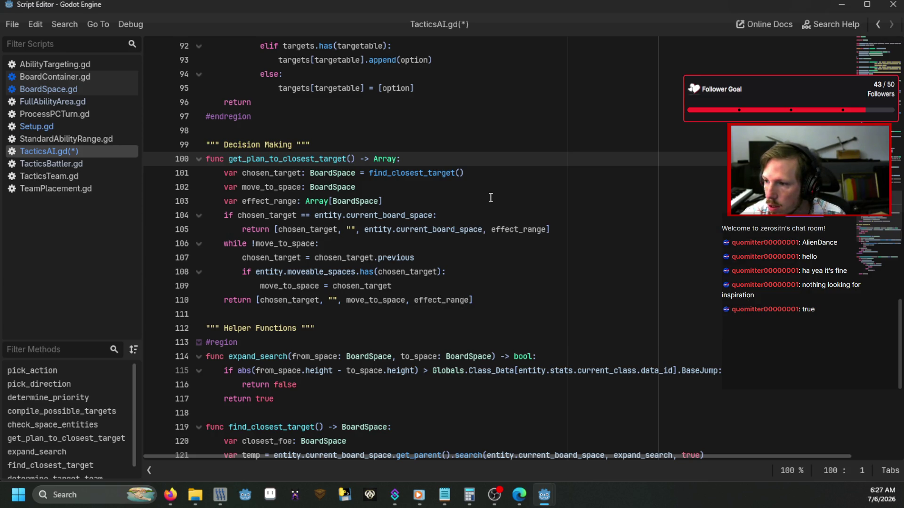
scroll(475, 167, down, 1)
ctrl+click(406, 137)
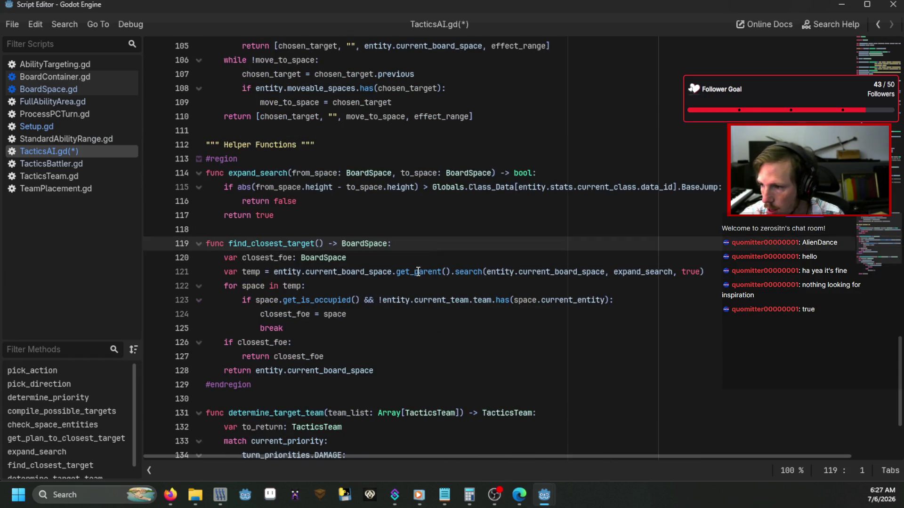
scroll(418, 271, down, 1)
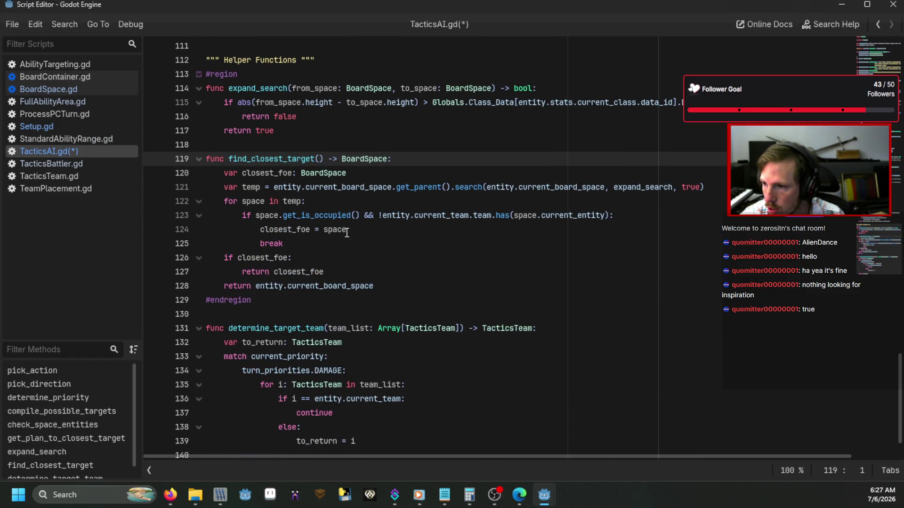
mouse_move(266, 210)
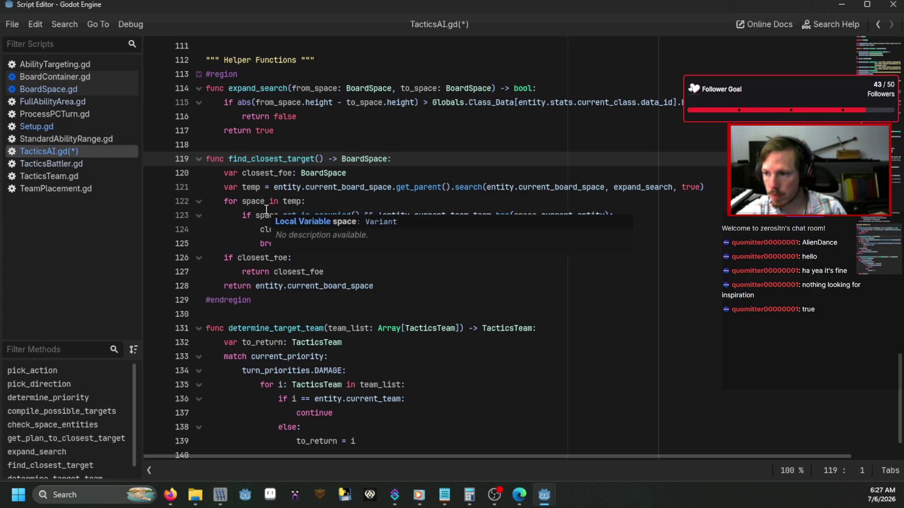
click(323, 186)
click(335, 204)
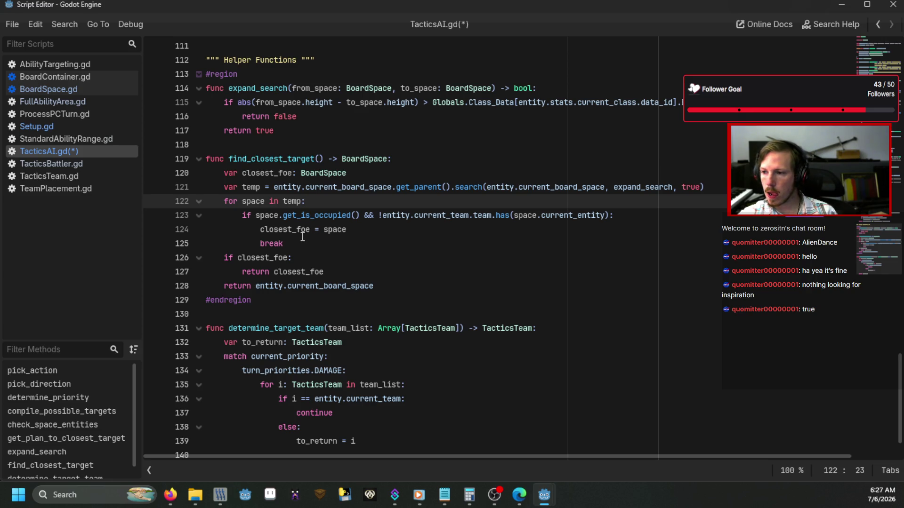
click(317, 243)
Insert 'for entity: TacticsBattler in target_team.team:' above the old searched-spaces loop
mouse_move(317, 243)
mouse_down()
mouse_move(221, 187)
mouse_move(223, 201)
mouse_up()
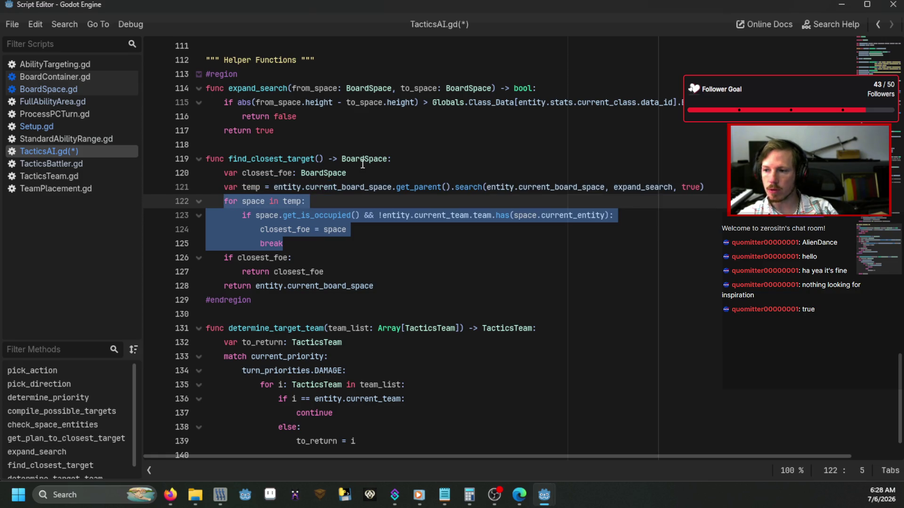
text(for en)
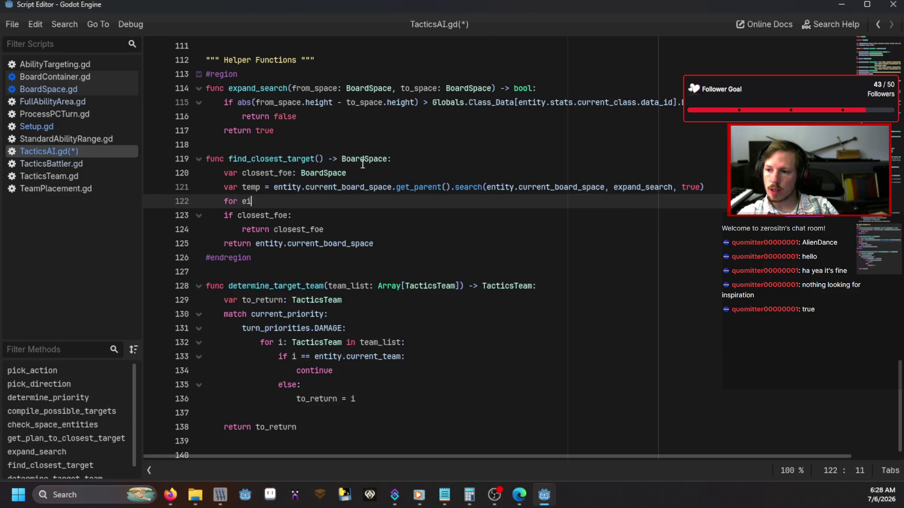
key(ctrl+z)
key(ctrl+z)
key(ctrl+z)
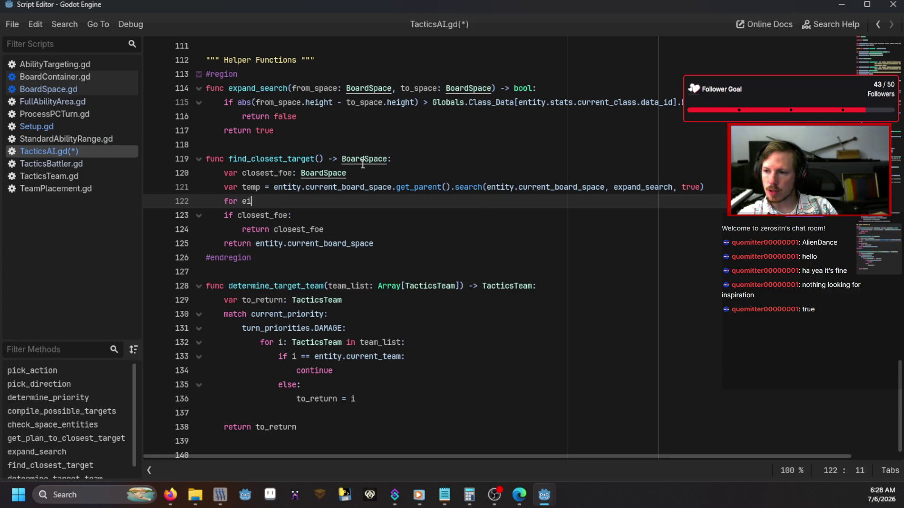
key(ctrl+shift+Return)
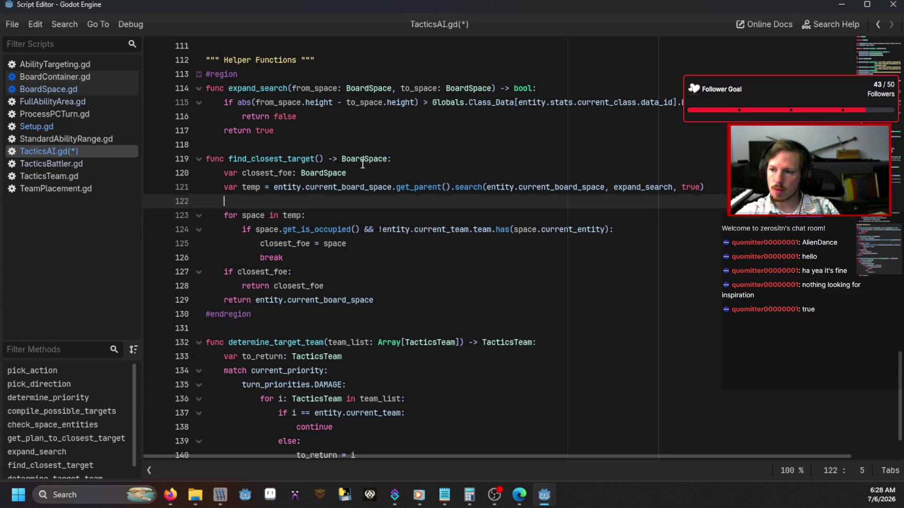
text(for enti)
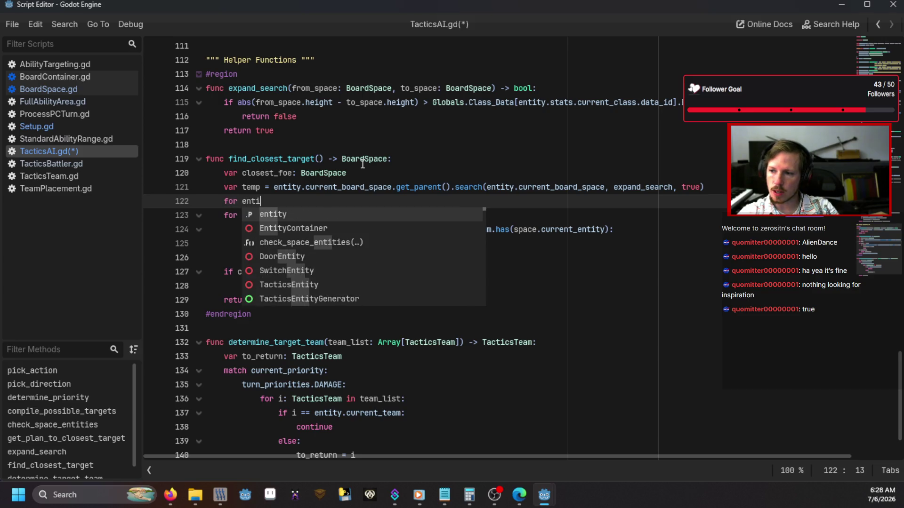
key(Return)
text(: T)
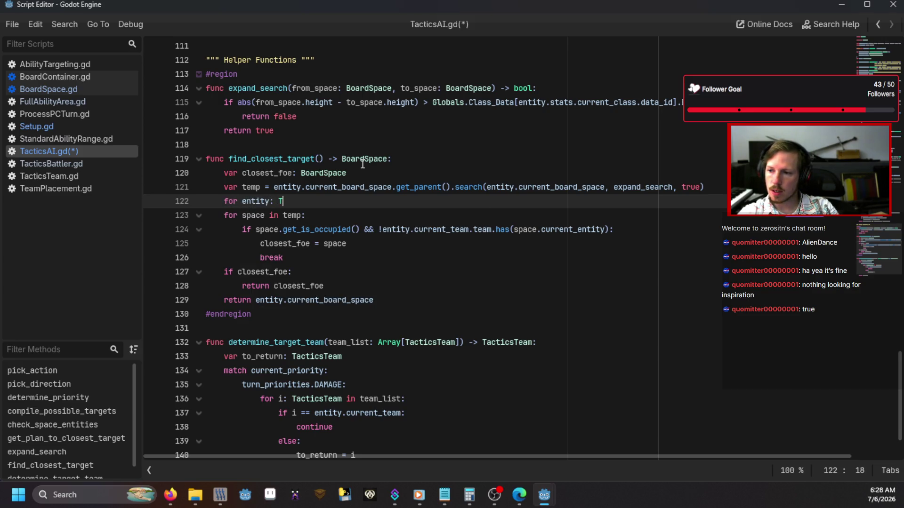
text(acticsBattler)
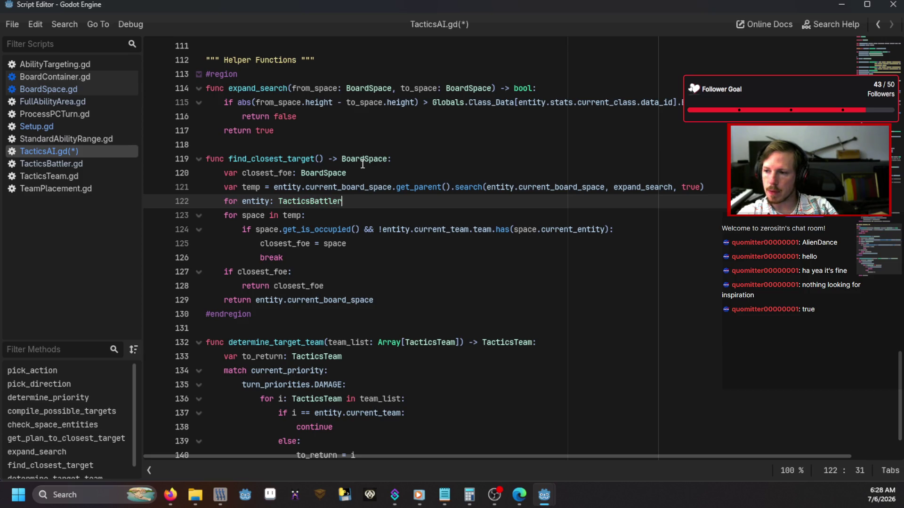
text( in tar)
key(Return)
text(.team)
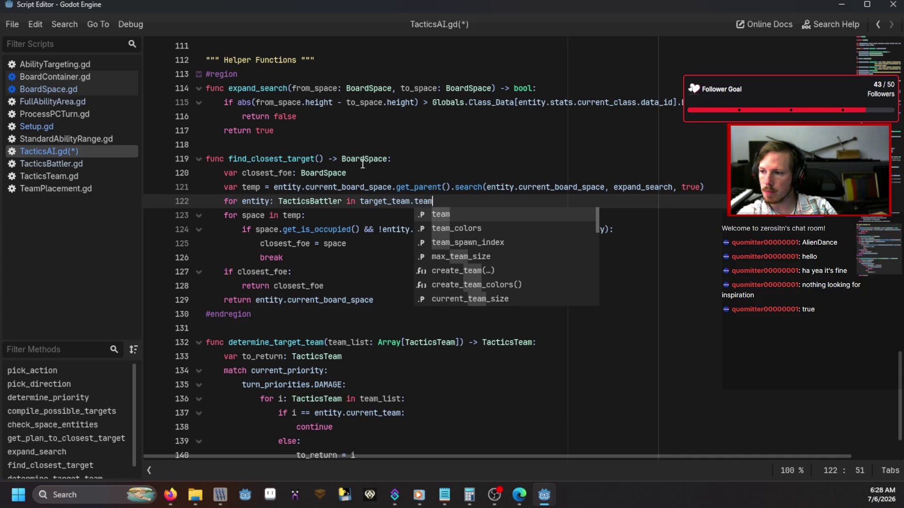
key(Return)
text(:)
key(Return)
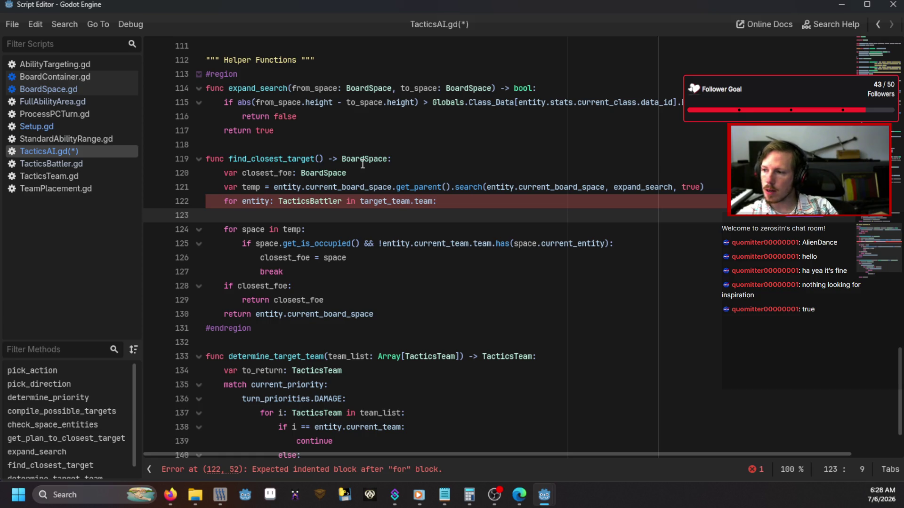
click(704, 186)
Declare 'var shortest_path: Array[BoardSpace]' below the search call
key(Return)
text(va)
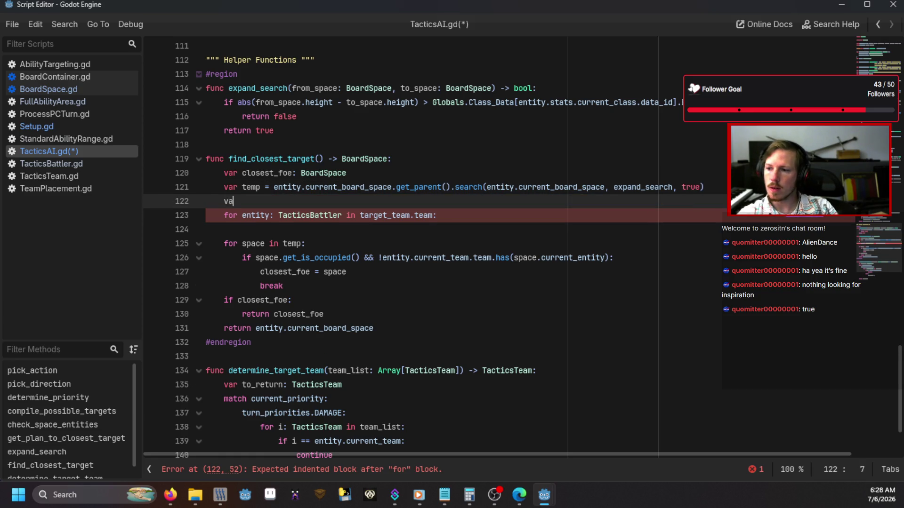
text(r shortest)
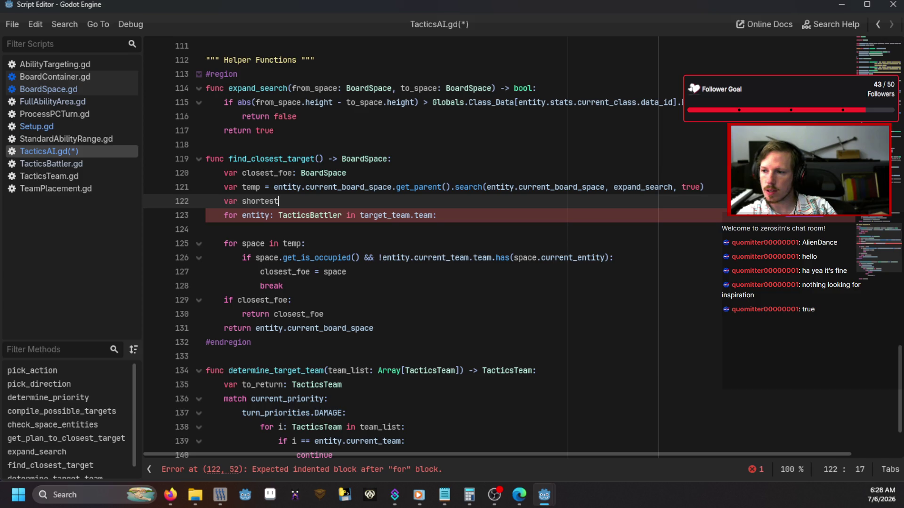
text(_path: Array[Bo)
key(Return)
click(384, 215)
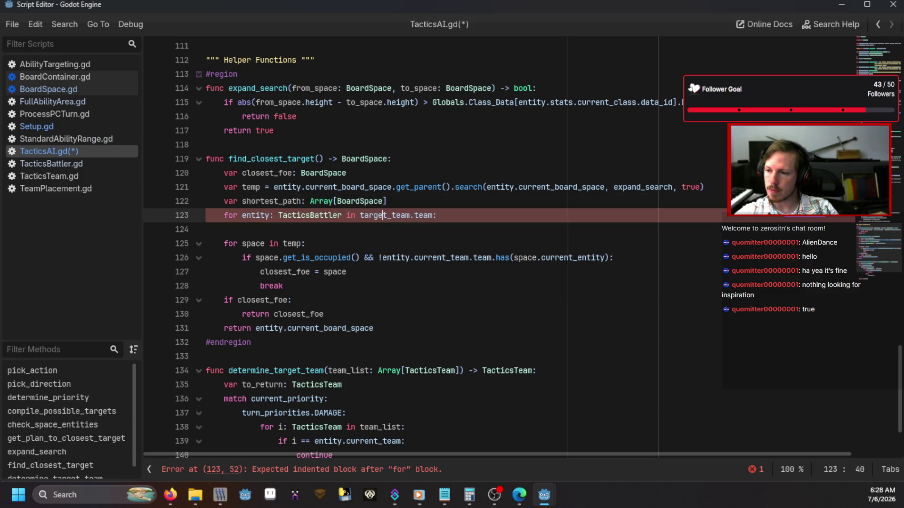
click(242, 229)
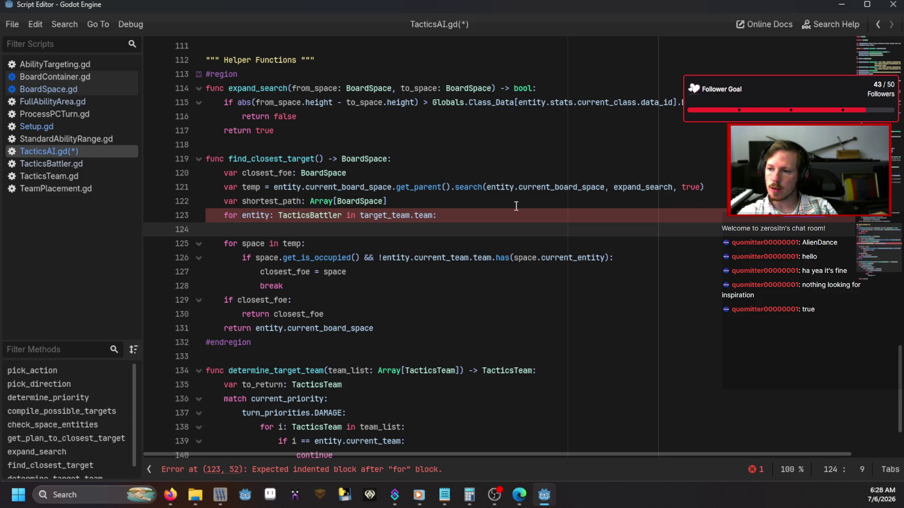
Inside the loop, add 'if shortest_path.size() == 0:' and begin 'shortest_path = entity.curren…'
text(if )
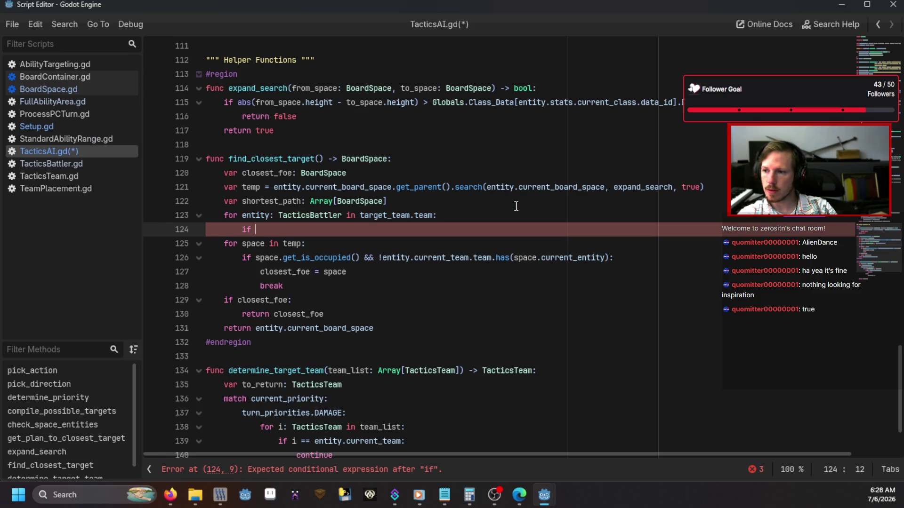
text(sho)
key(Return)
text(.si)
key(Return)
text(== 0:)
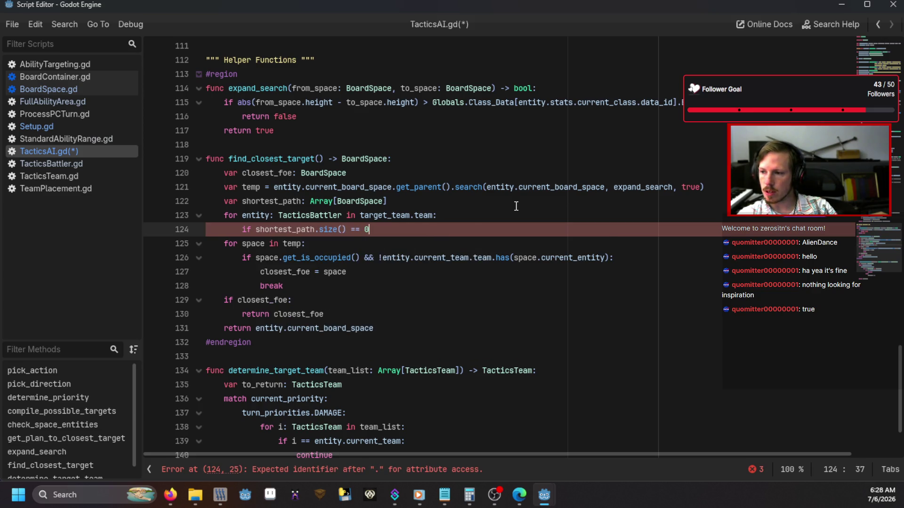
key(Return)
text(sho)
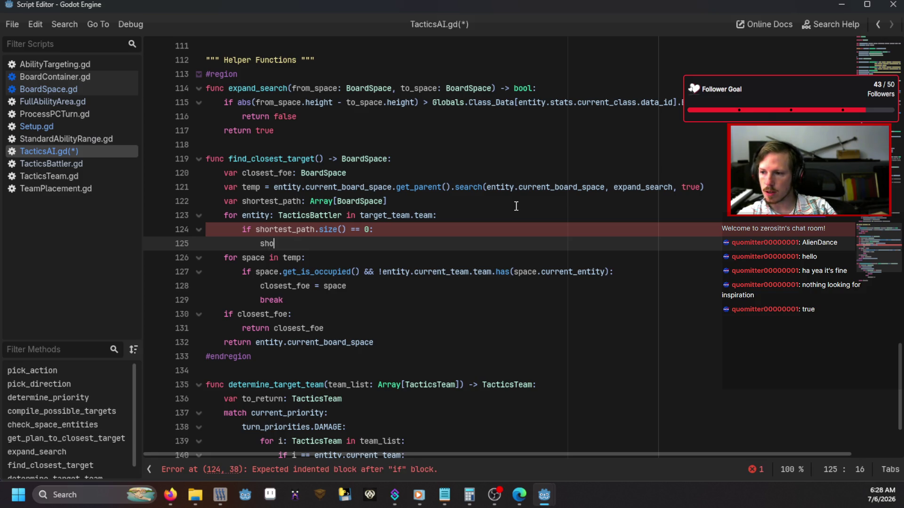
key(Return)
text(=)
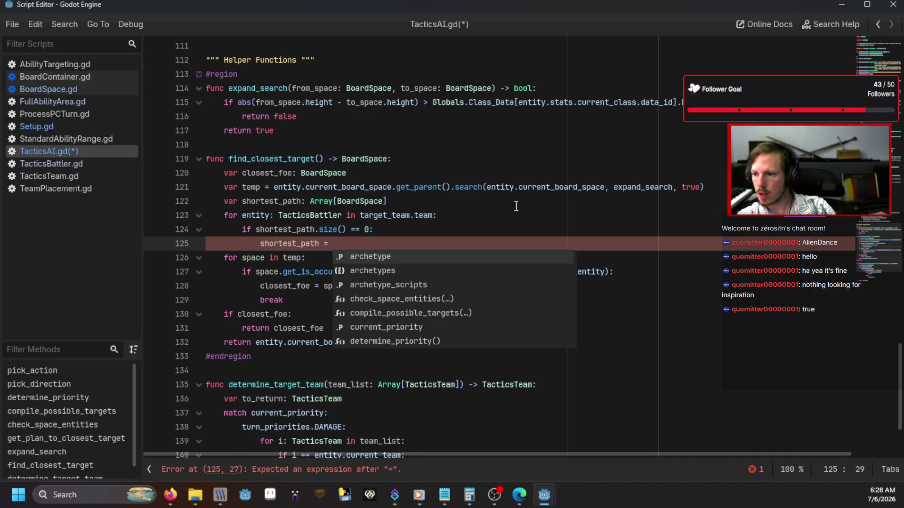
text(en)
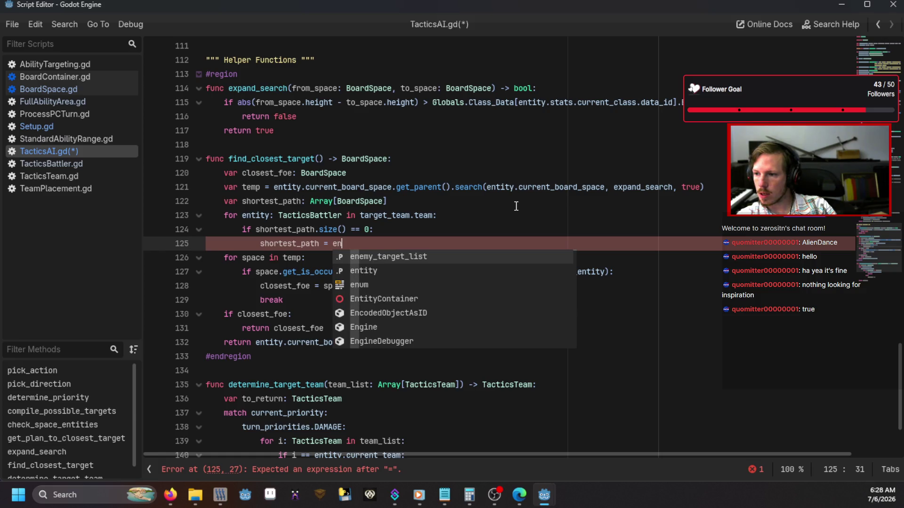
key(Down)
key(Return)
text(.curren_)
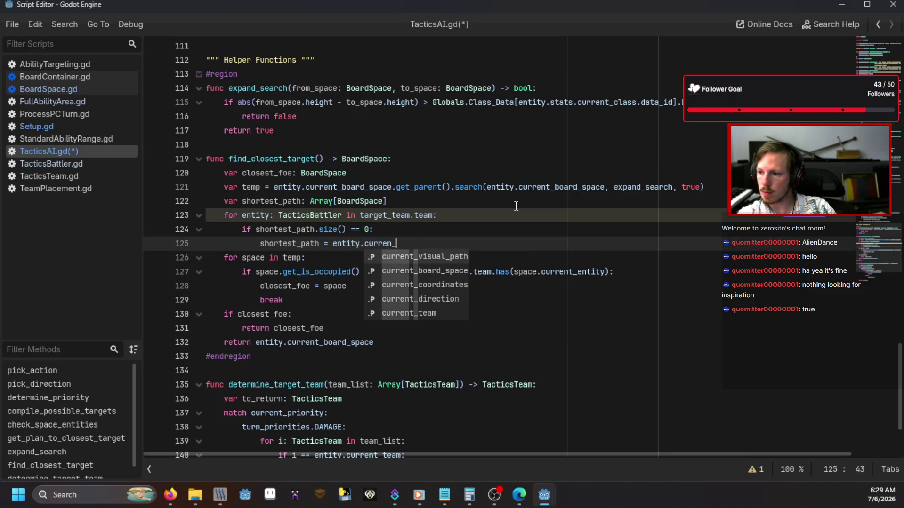
Extend the assignment to entity.current_board_space.get_parent().get_space_path(entity, using BoardContainer.gd as reference
key(Down)
key(Return)
text(.get_parent().get_)
click(51, 76)
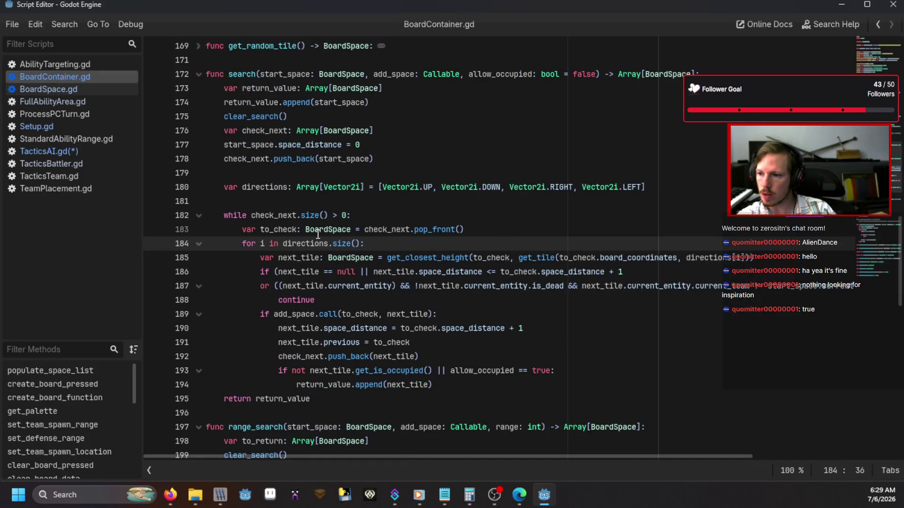
scroll(318, 234, down, 10)
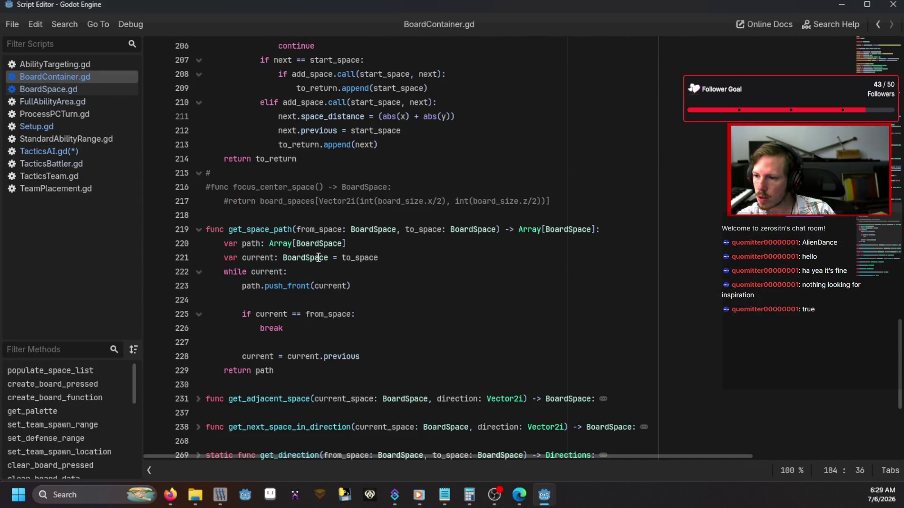
click(75, 147)
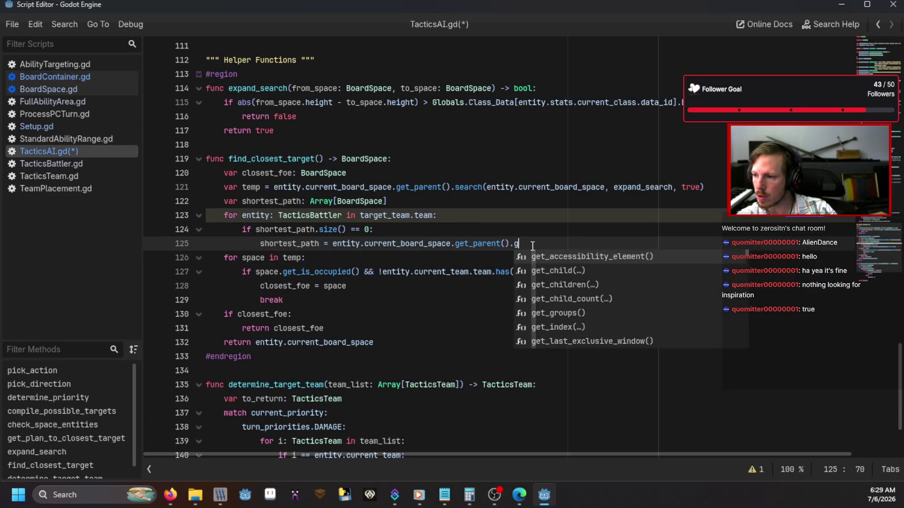
text(et_s)
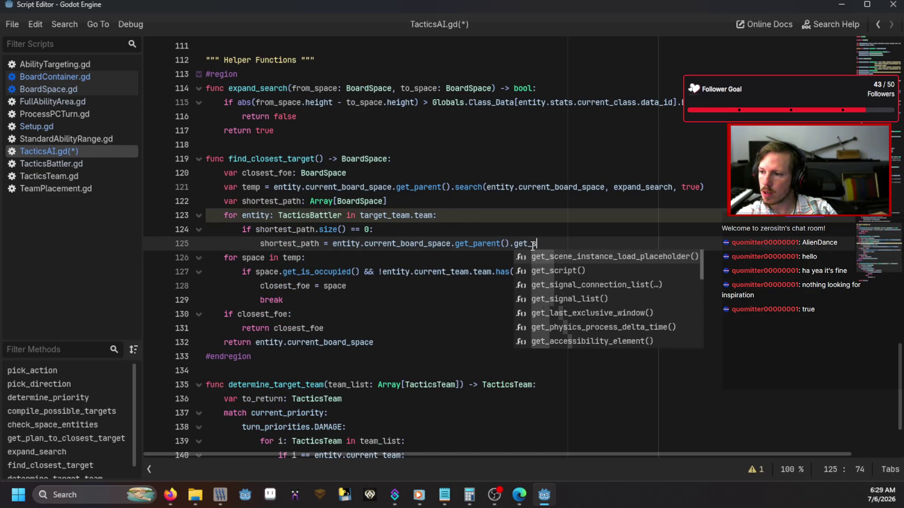
text(pace_path()
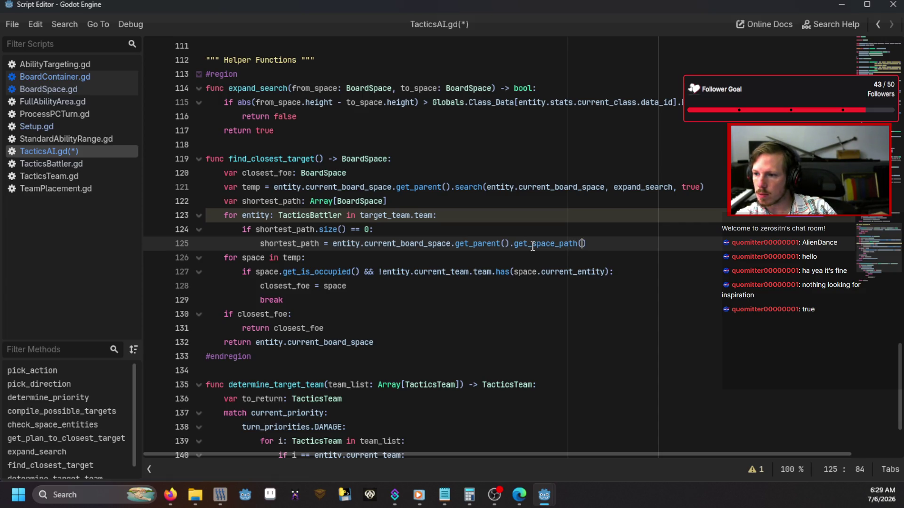
text(entity)
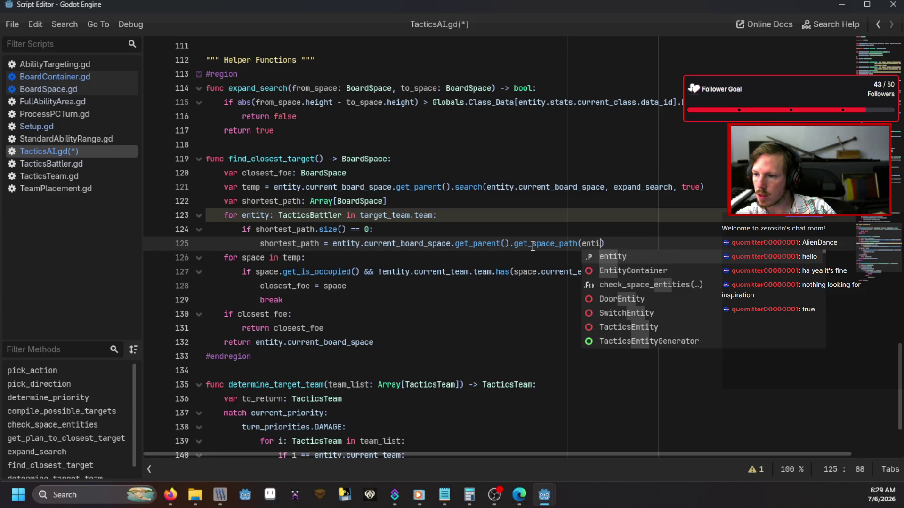
Rename the loop variable to target_entity
click(246, 211)
mouse_move(299, 183)
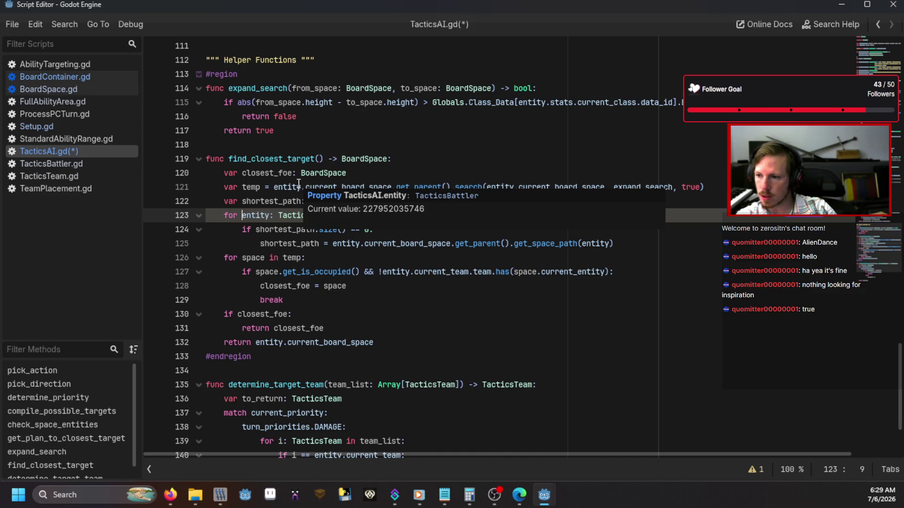
text(target_)
double_click(290, 215)
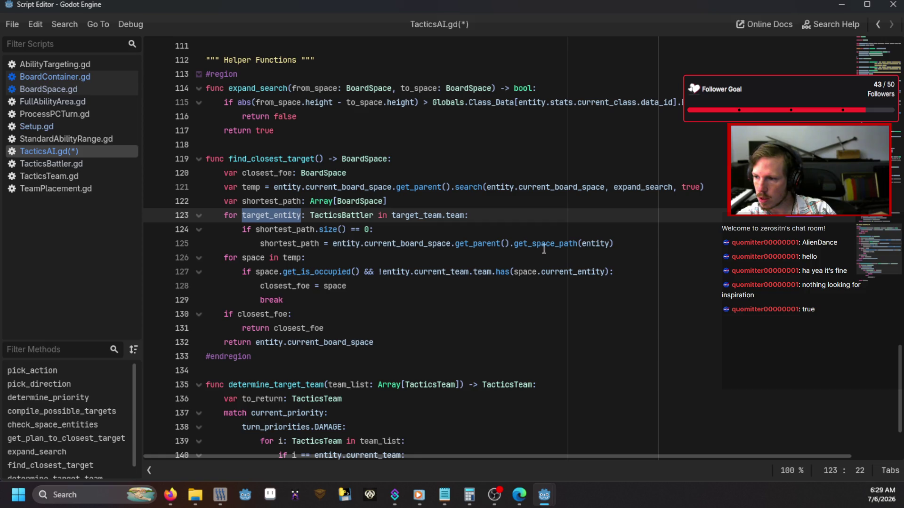
Pass entity.current_board_space and target_entity.current_board_space as the get_space_path arguments
click(610, 245)
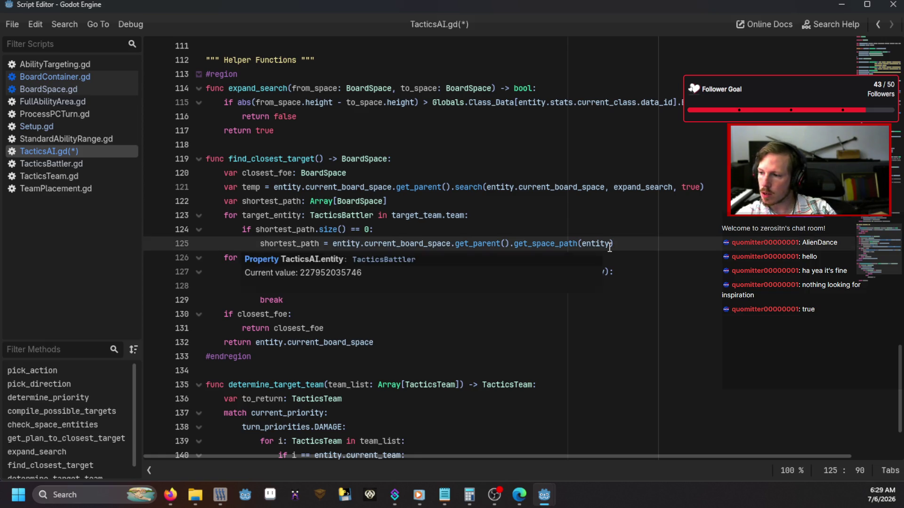
text(.cu)
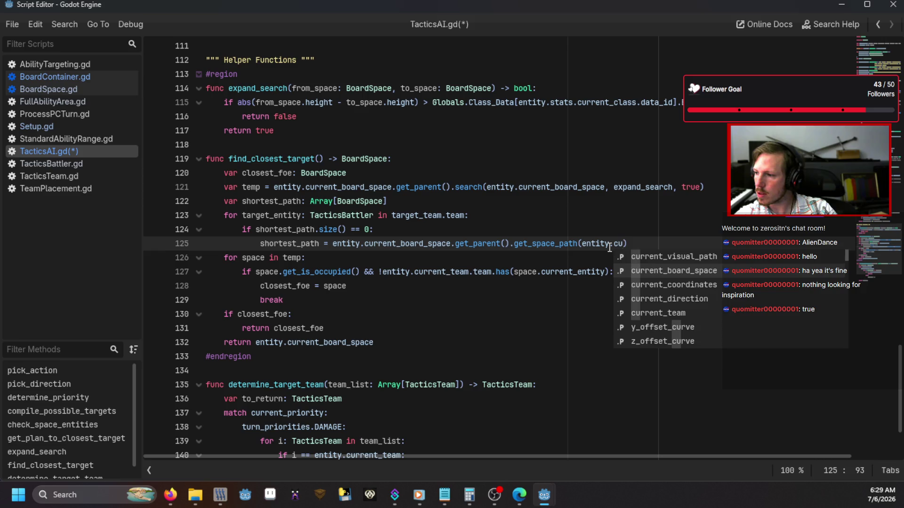
key(Return)
text(ta)
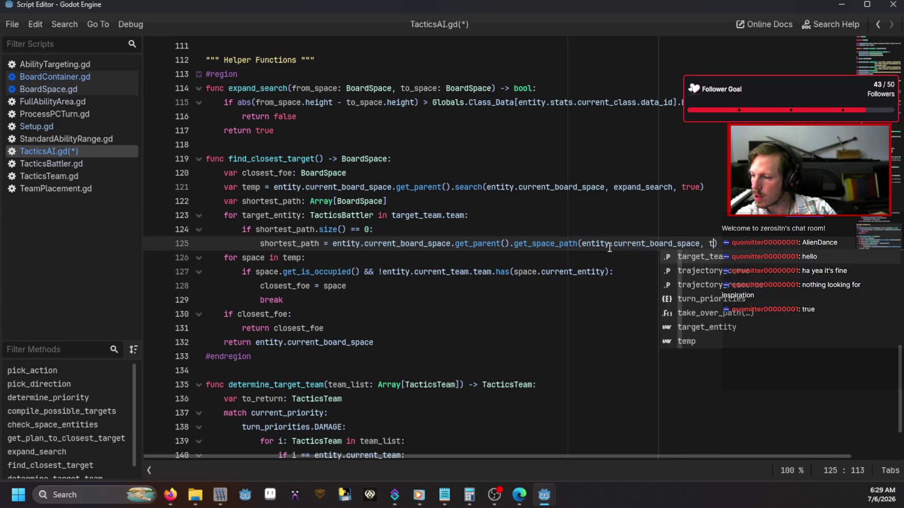
key(Return)
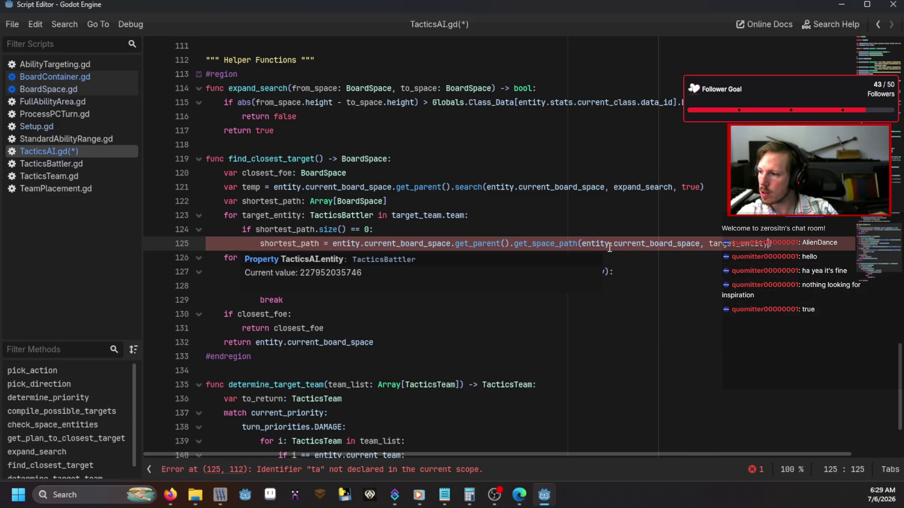
text(.cu)
key(Return)
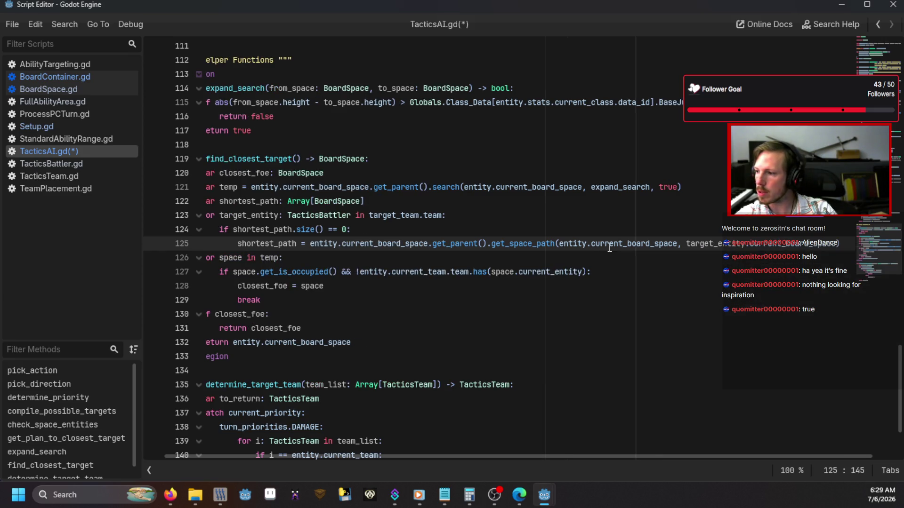
Verify get_space_path's parameter order in BoardContainer.gd, then add a blank line after the assignment
click(75, 77)
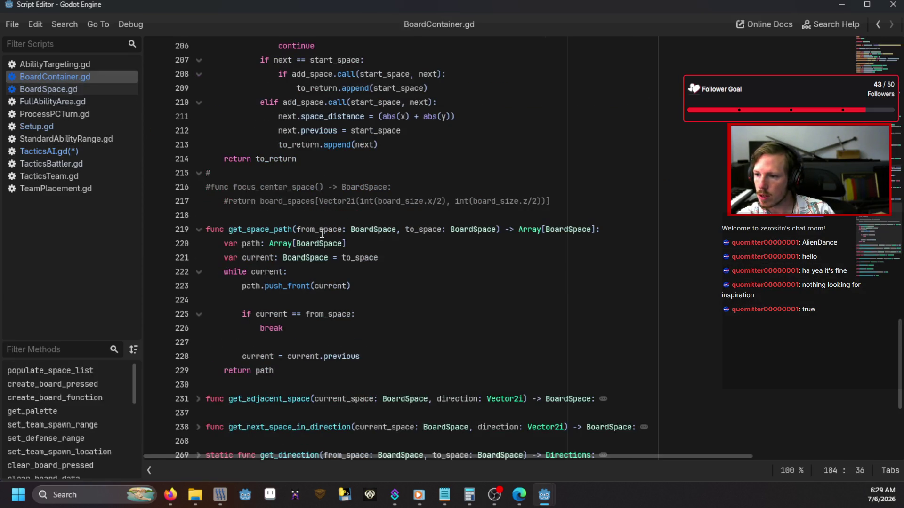
click(434, 229)
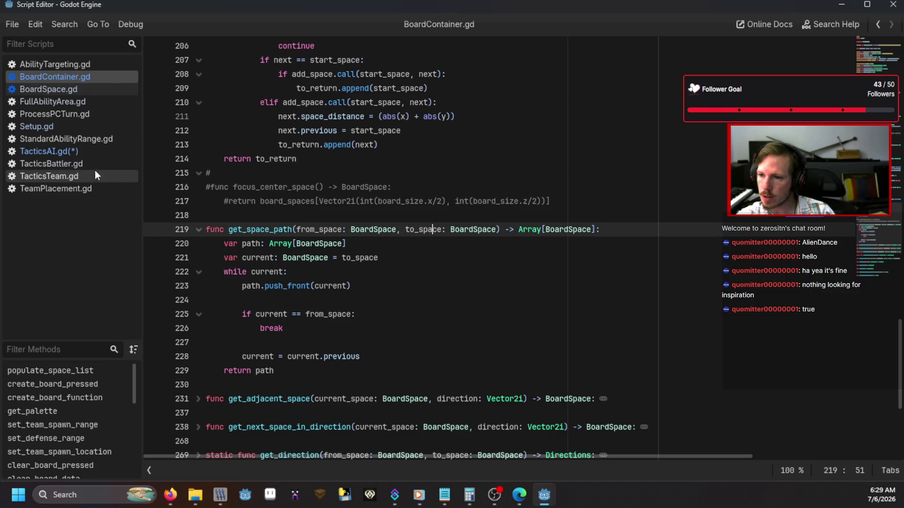
click(84, 152)
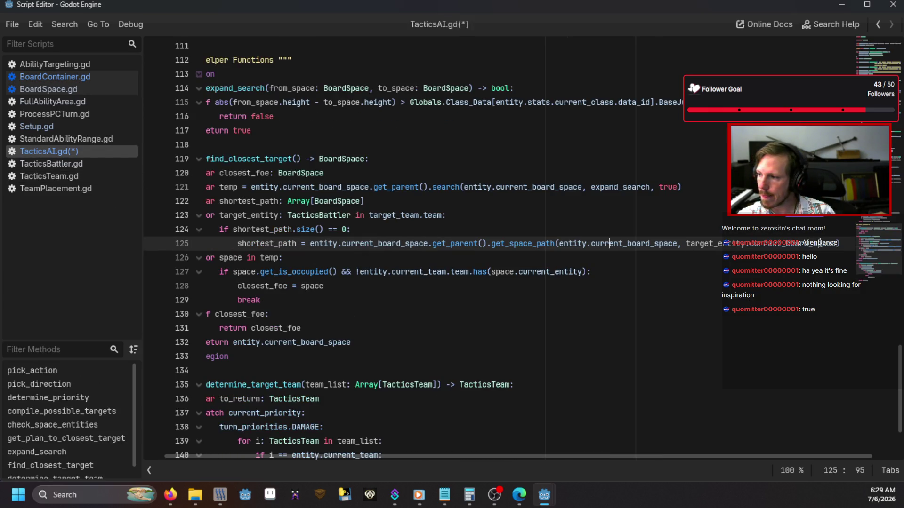
click(843, 242)
key(Return)
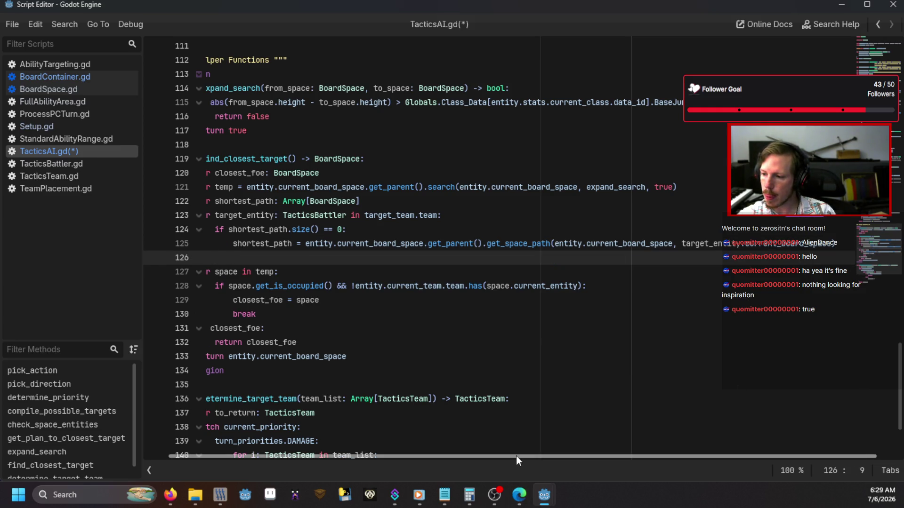
drag(516, 456, 489, 456)
Replace the empty-path check with 'var temp_path: Array[BoardSpace]' holding the get_space_path result
click(391, 225)
key(shift+Home)
key(shift+Home)
key(BackSpace)
key(BackSpace)
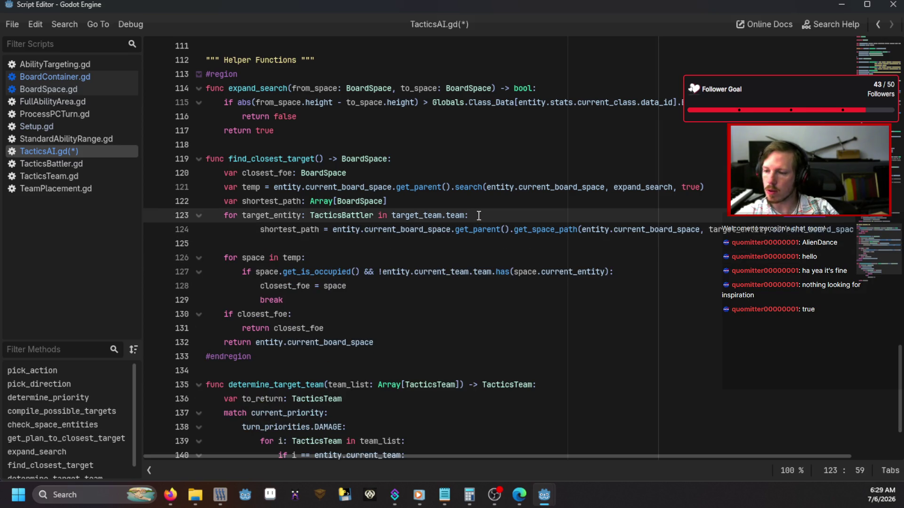
key(Return)
text(var temp)
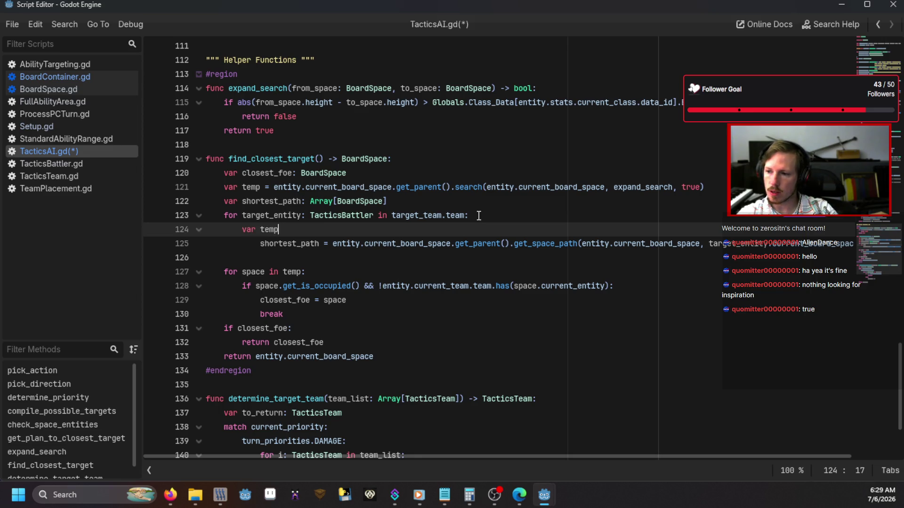
text(: Array[BoardS)
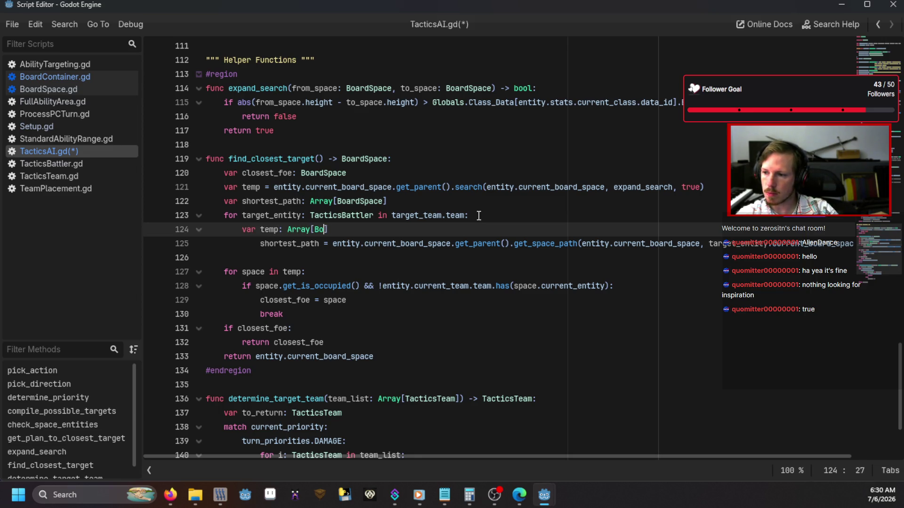
key(Return)
key(Right)
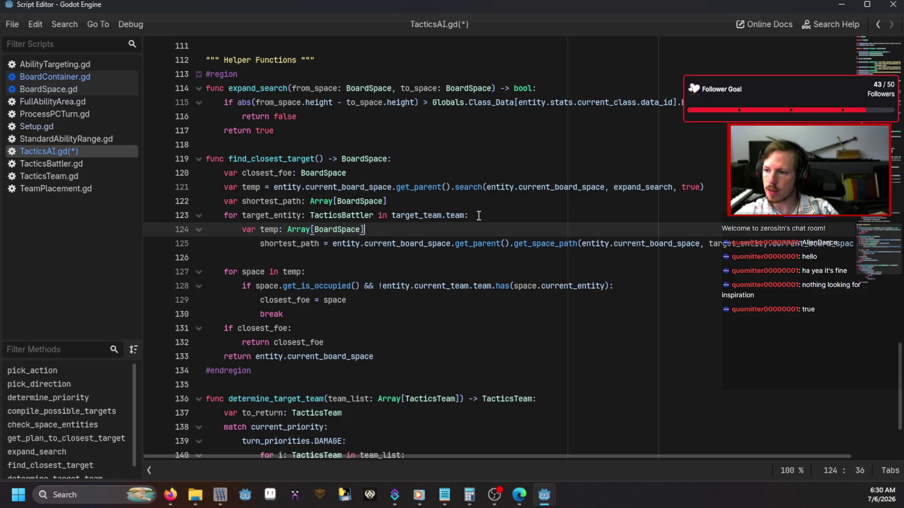
key(Delete)
key(Delete)
key(Delete)
key(Delete)
key(Delete)
key(Delete)
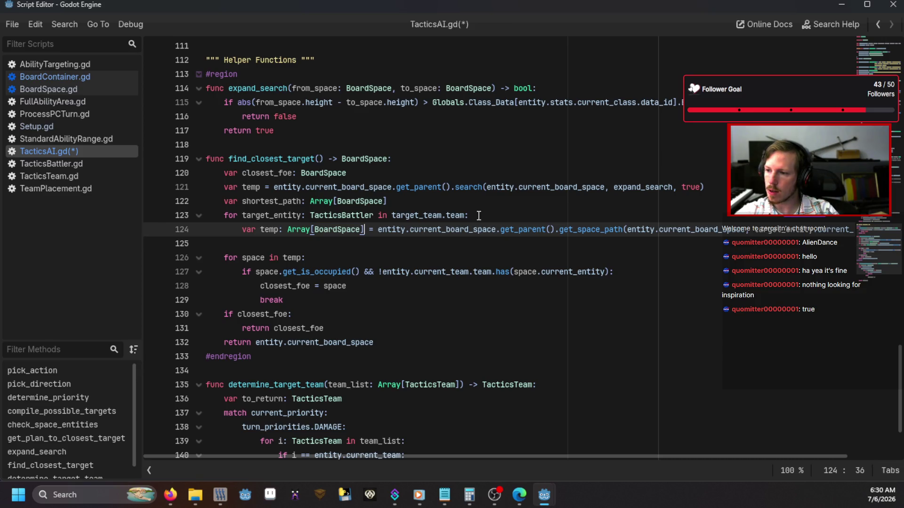
key(Down)
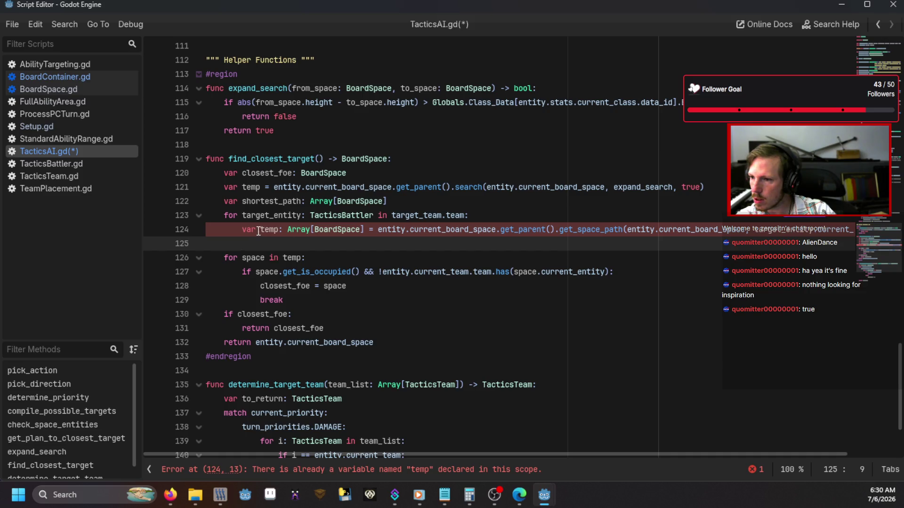
click(278, 230)
text(_path)
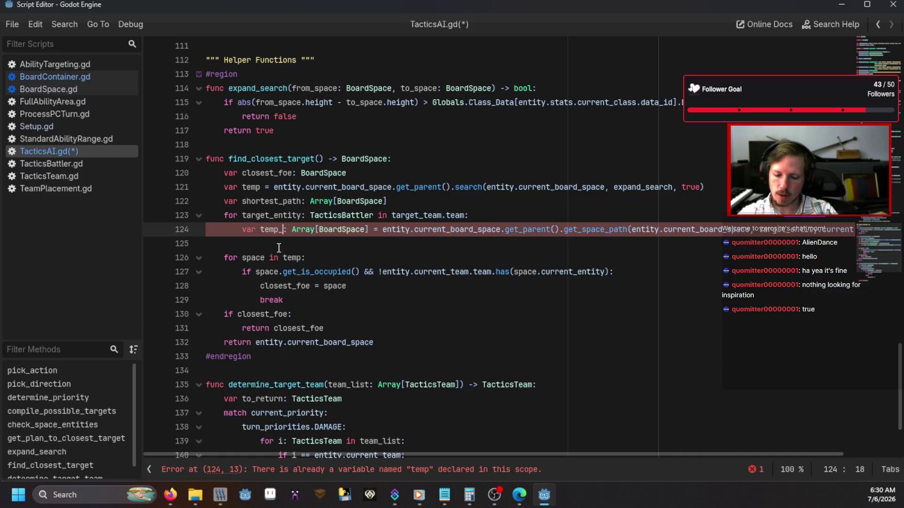
click(279, 248)
Add the condition 'if shortest_path.size() == 0 || temp_path.size() < shortest_path.size():'
text(if sho)
key(Return)
text(.size() --)
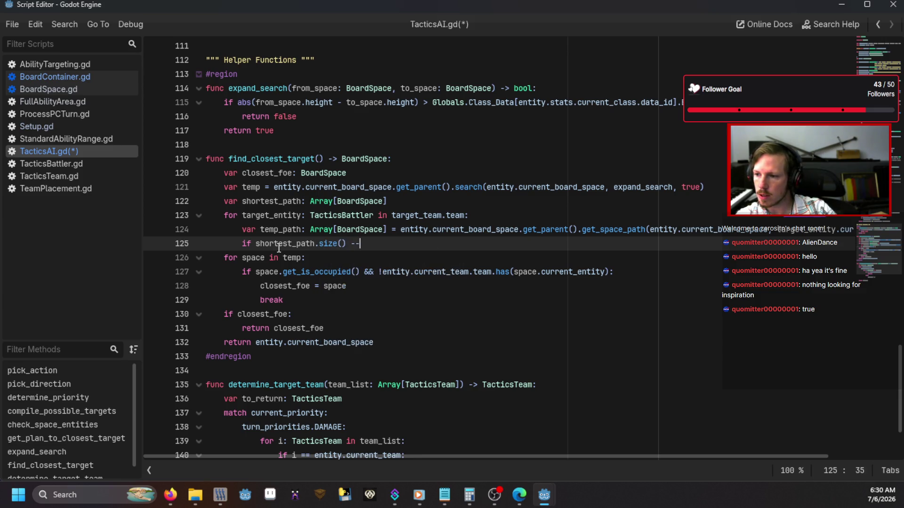
key(BackSpace)
key(BackSpace)
text(== 0 || )
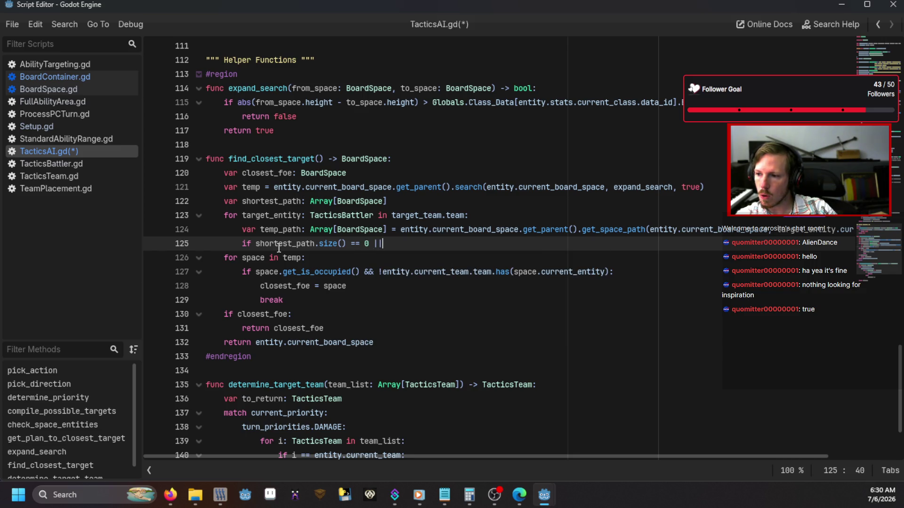
text(temp)
key(Return)
text(.siz)
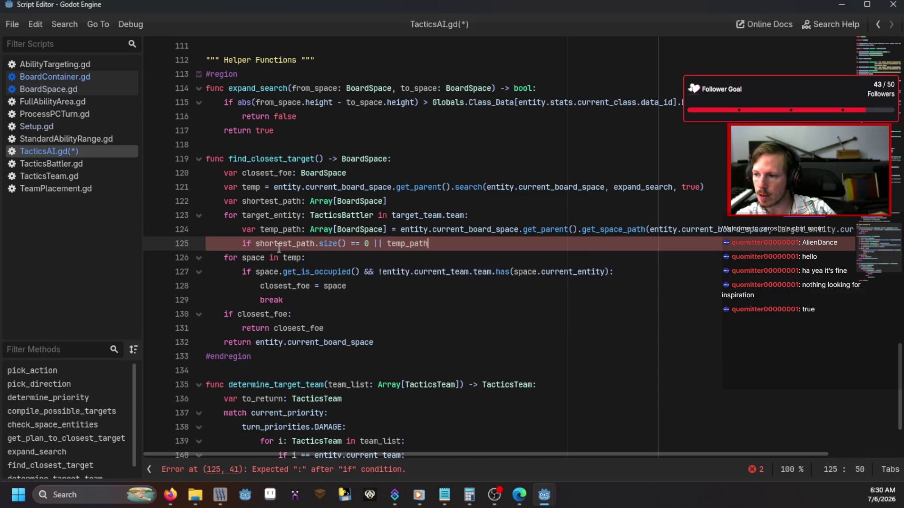
key(Return)
text(< sho)
key(Return)
text(.size())
key(Return)
text(sh)
key(BackSpace)
key(BackSpace)
key(BackSpace)
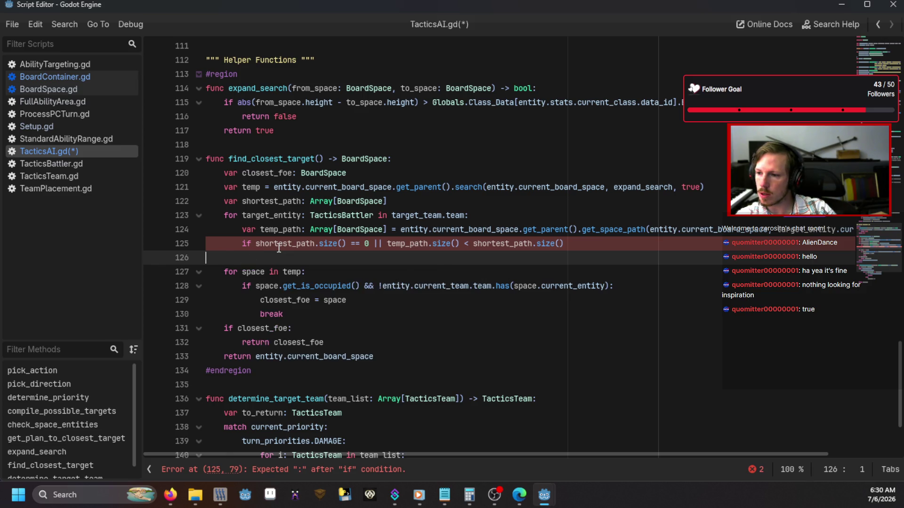
text(:)
key(Return)
Assign 'shortest_path = temp_path' in the if body
text(sho)
key(Return)
text(= temp_)
key(Return)
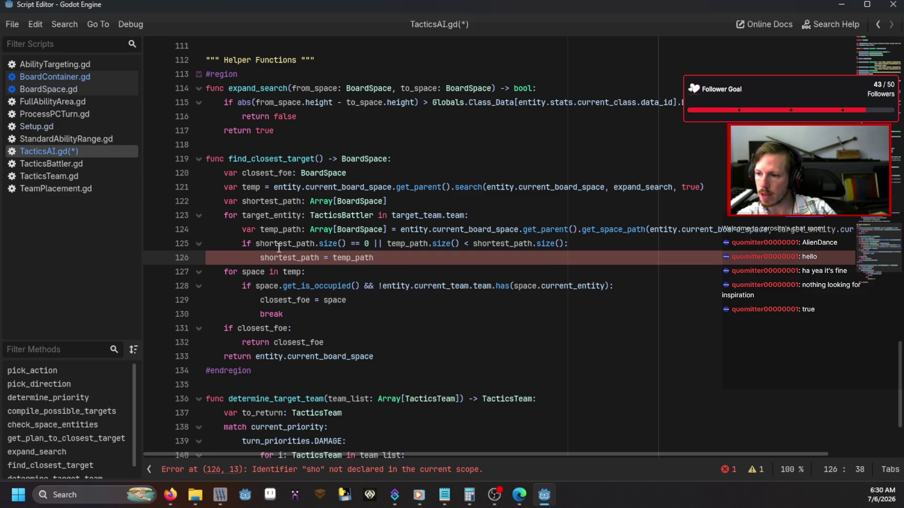
click(278, 248)
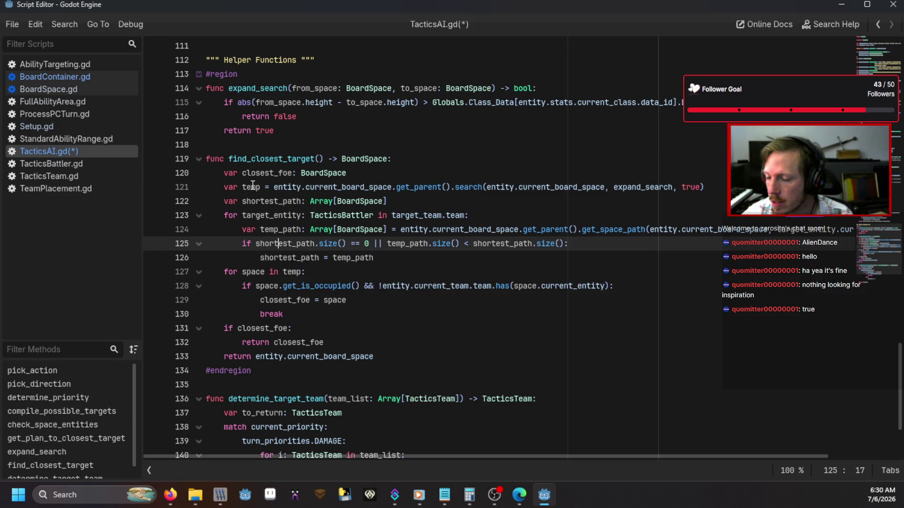
mouse_move(260, 216)
mouse_down()
mouse_move(301, 244)
mouse_move(329, 231)
mouse_move(375, 255)
mouse_up()
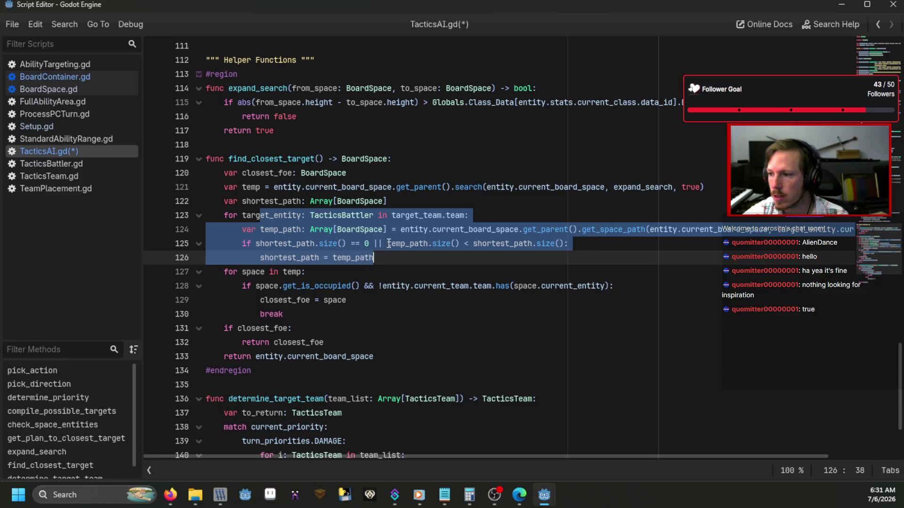
mouse_move(430, 225)
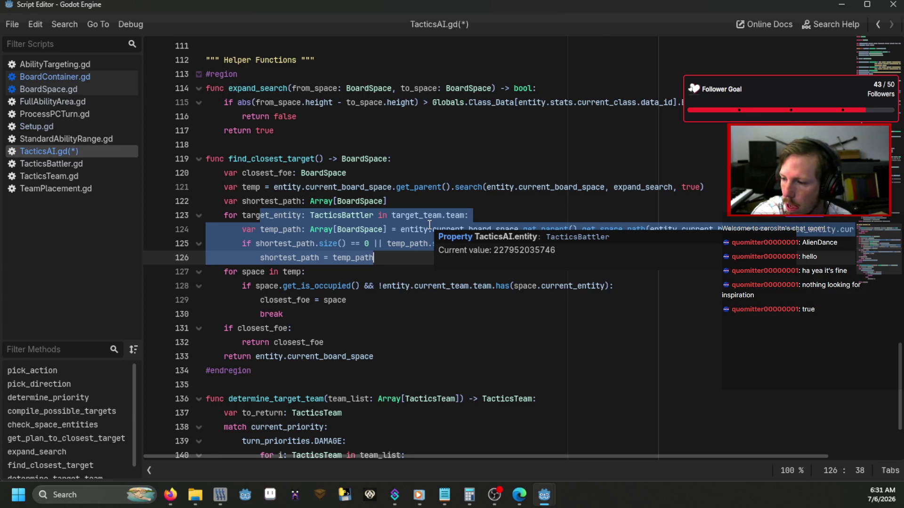
click(405, 259)
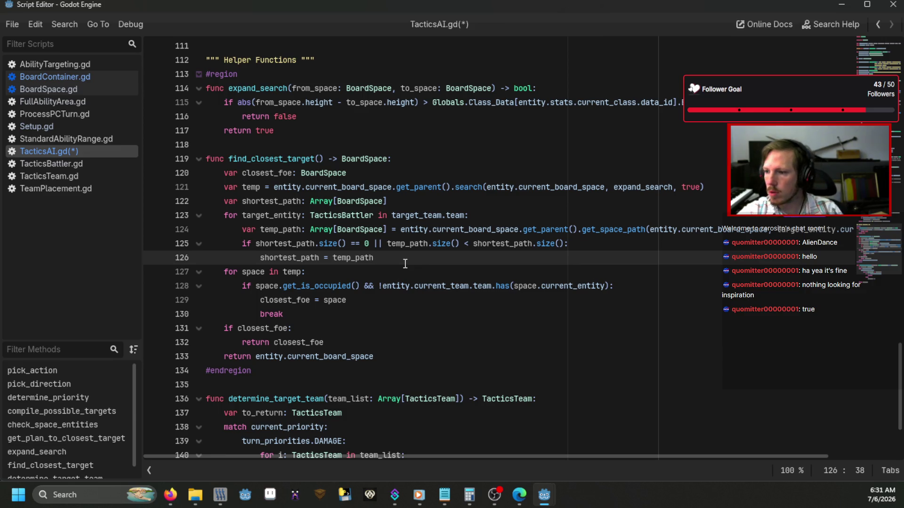
key(Return)
Under the if, add the line closest_foe = target_entity.current_board_space using autocomplete
text(clo)
key(Return)
text(= )
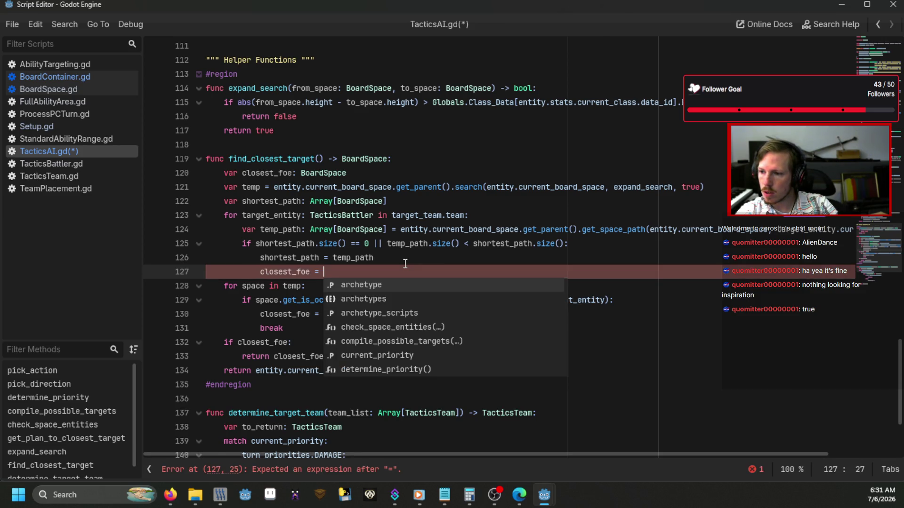
text(ta)
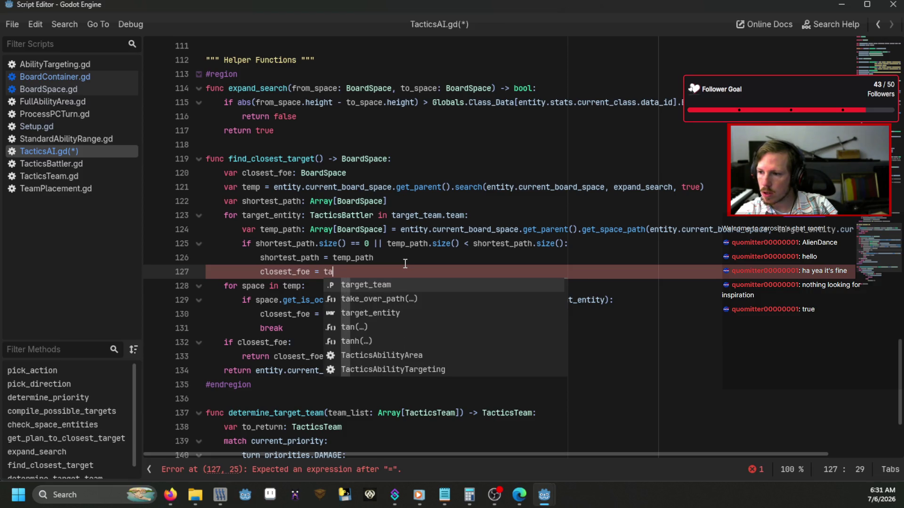
text(rget_entity.cu)
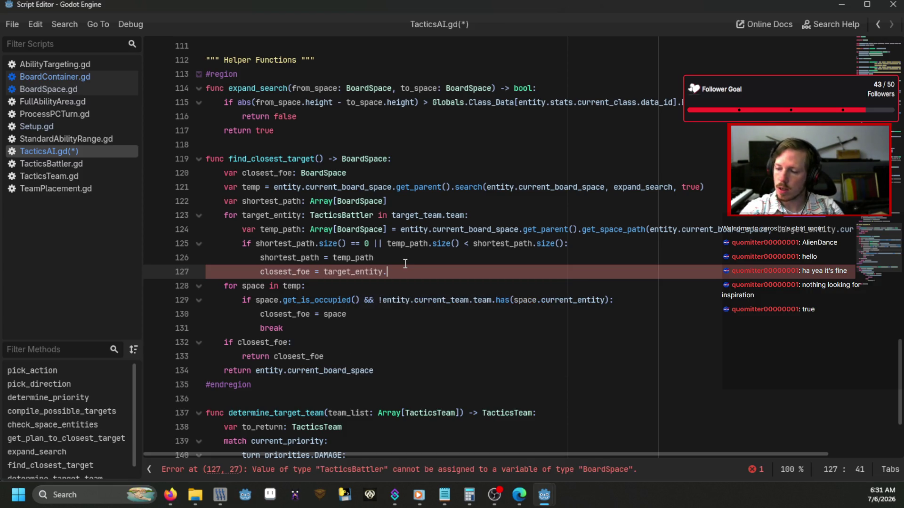
key(Down)
key(Return)
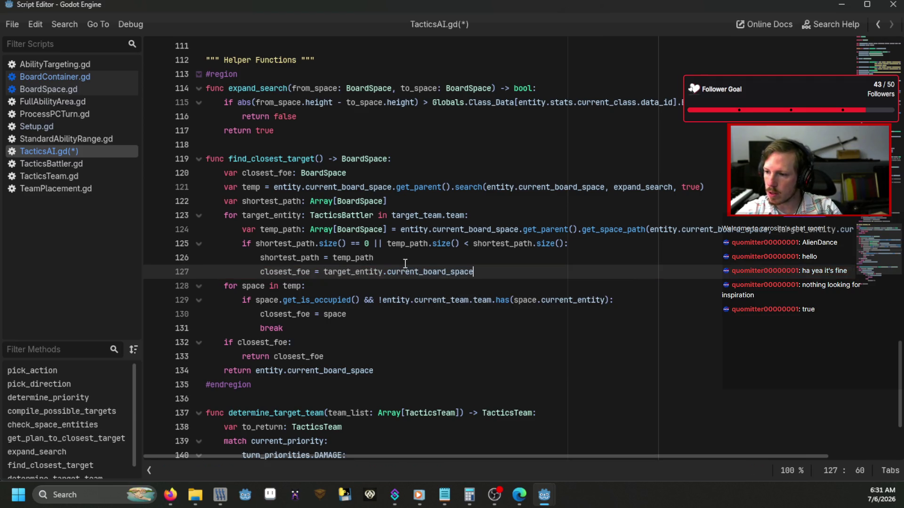
Comment out the old 'for space in temp' loop with Ctrl+K, then return to line 37
click(404, 262)
drag(351, 327, 131, 288)
key(ctrl+k)
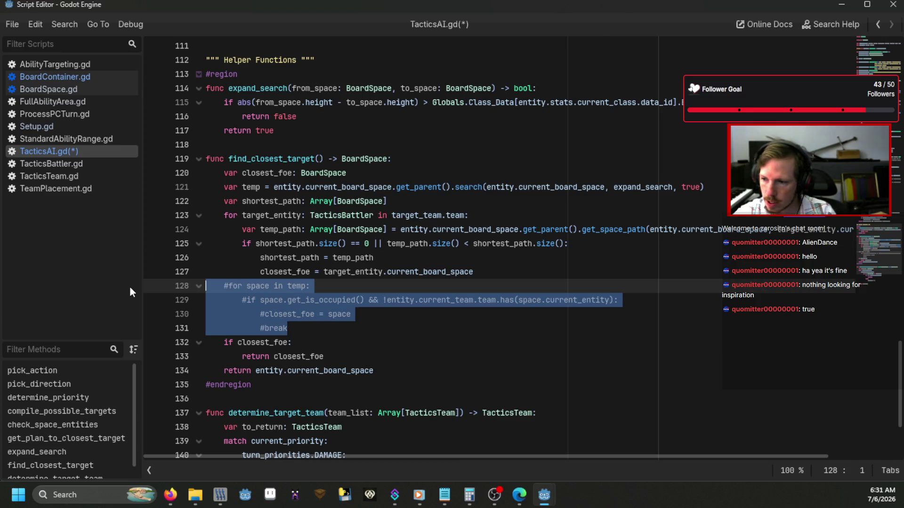
click(346, 350)
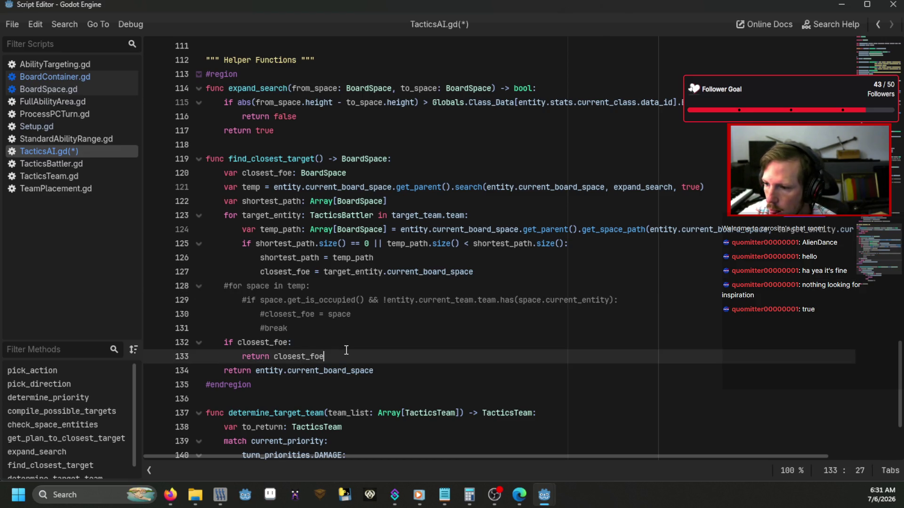
scroll(346, 350, up, 20)
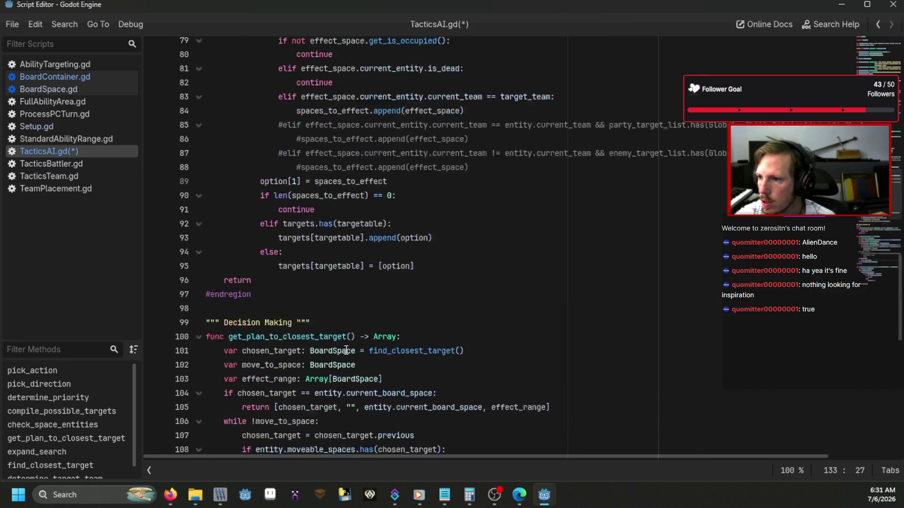
scroll(347, 350, up, 1)
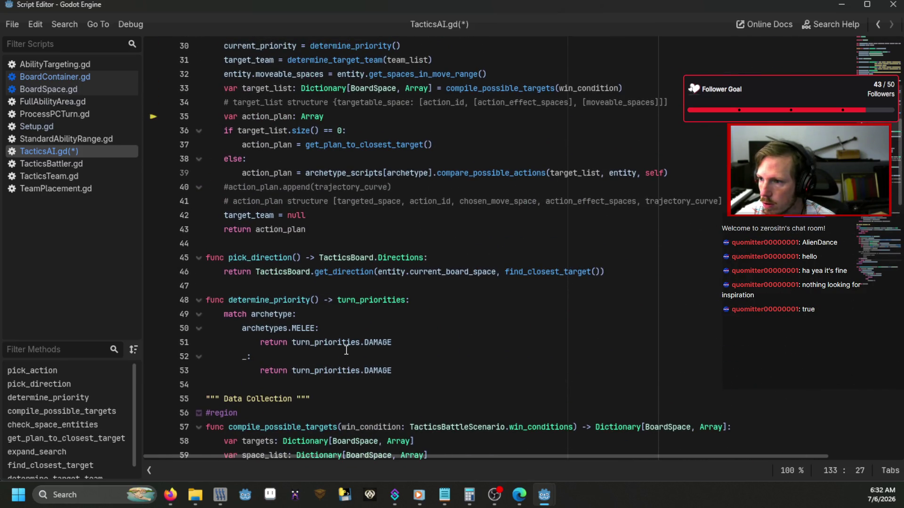
click(456, 144)
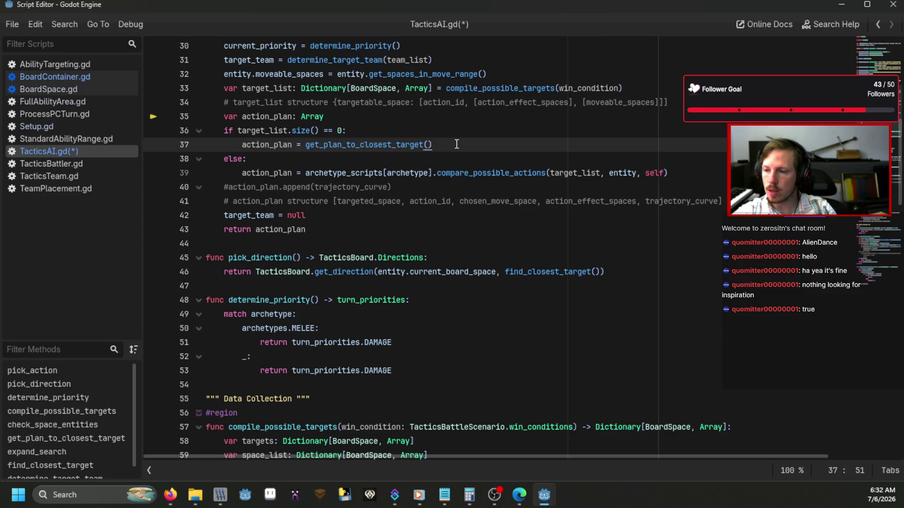
Save TacticsAI.gd, run the project with F5, and start a New Game into the battle
key(Return)
key(BackSpace)
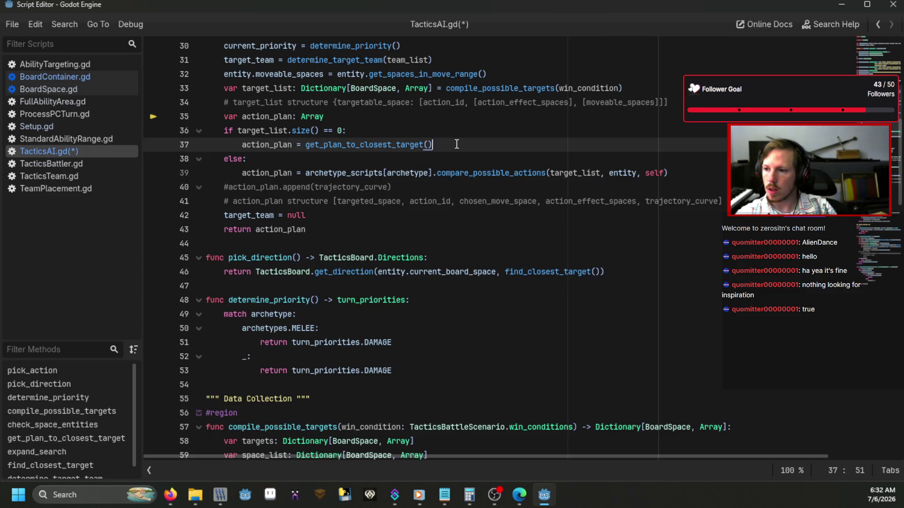
scroll(456, 144, up, 4)
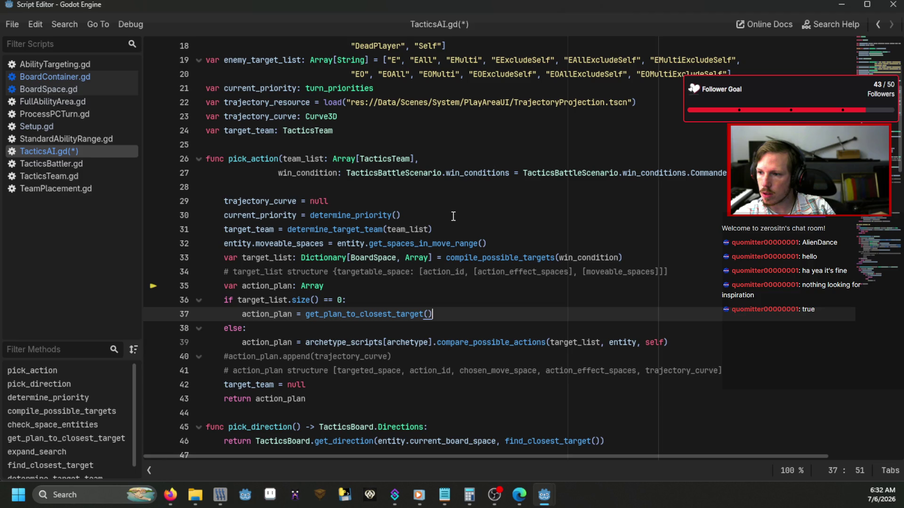
key(F5)
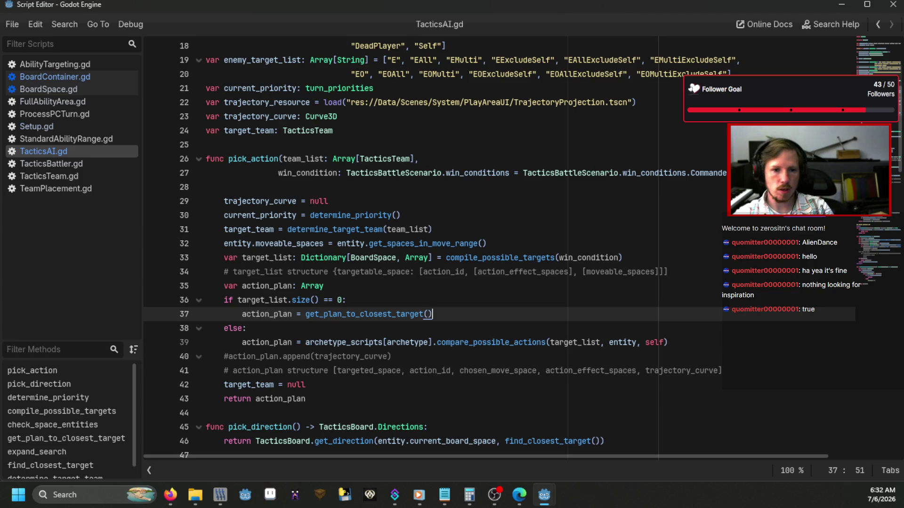
key(Return)
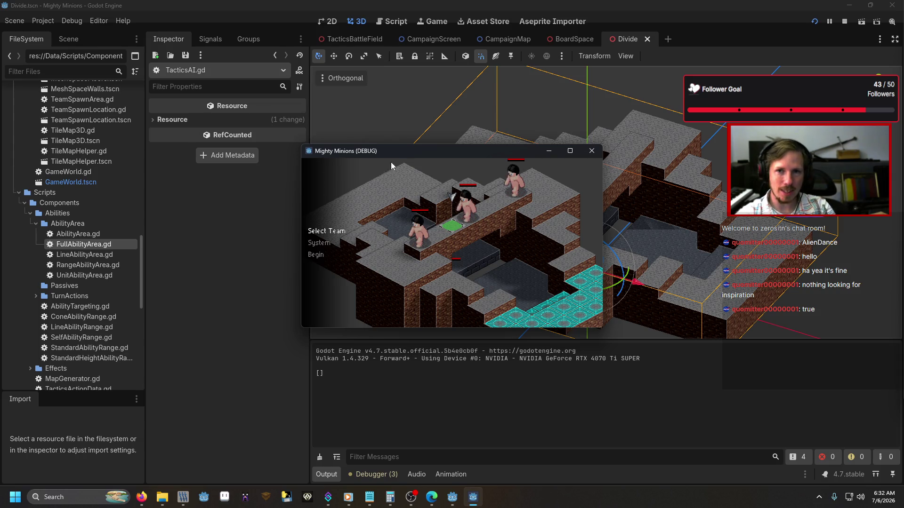
Relaunch the game twice and run the 'debug' console command to load a battle map
key(F5)
key(grave)
text(ebug)
key(Return)
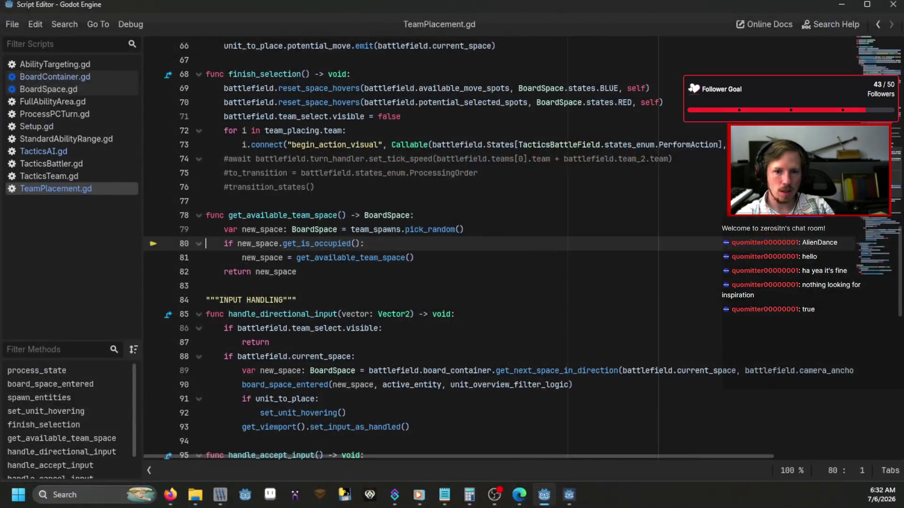
key(F5)
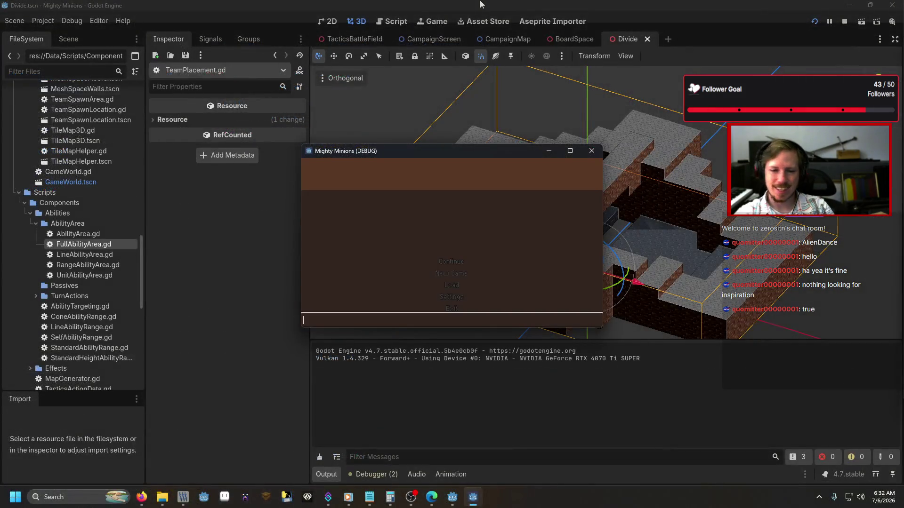
text(debug)
key(Return)
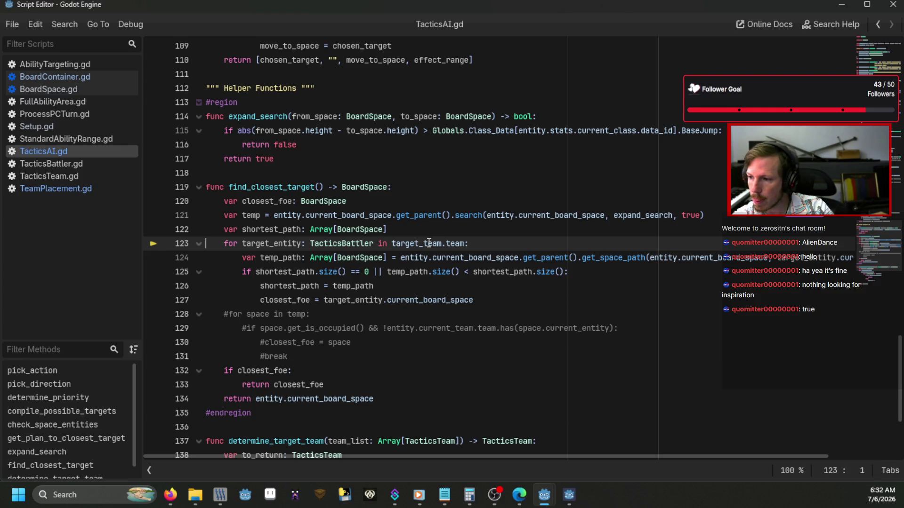
Dismiss the value popup, add a breakpoint on line 31's target_team assignment, and rerun the game
mouse_move(429, 242)
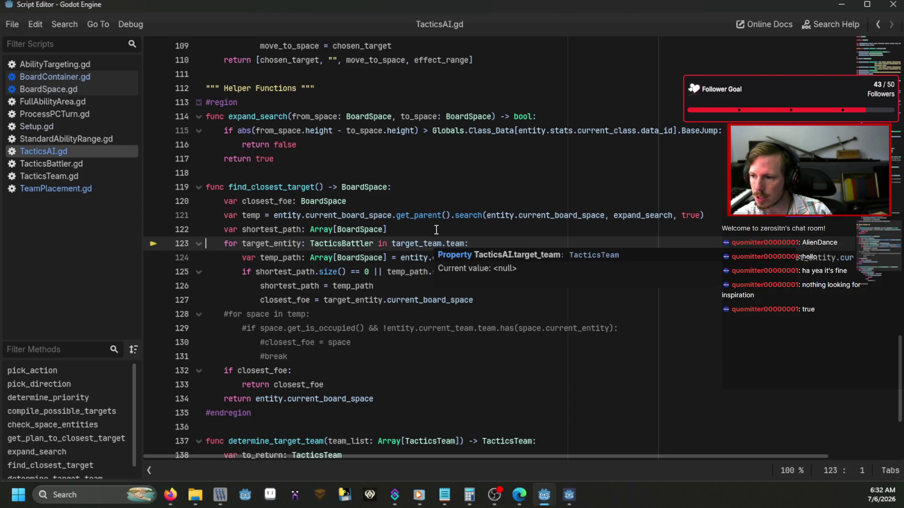
click(437, 230)
scroll(436, 229, down, 4)
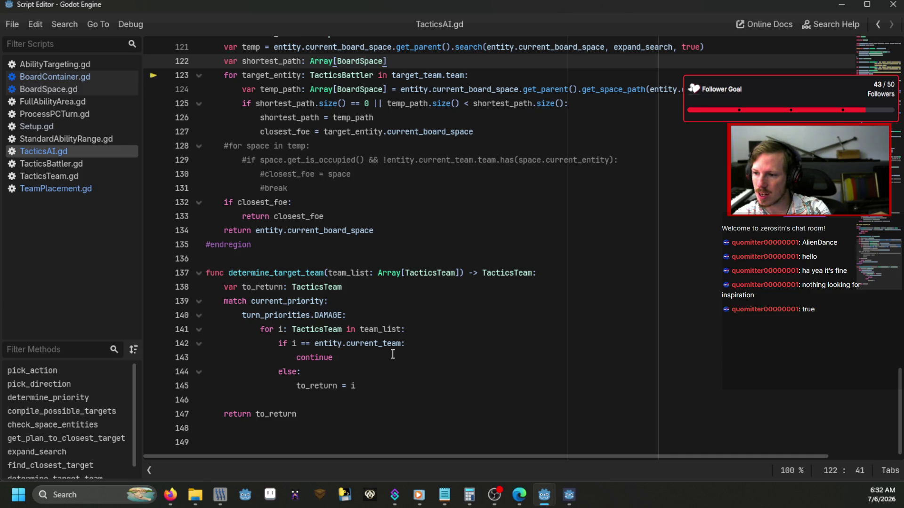
scroll(393, 354, up, 20)
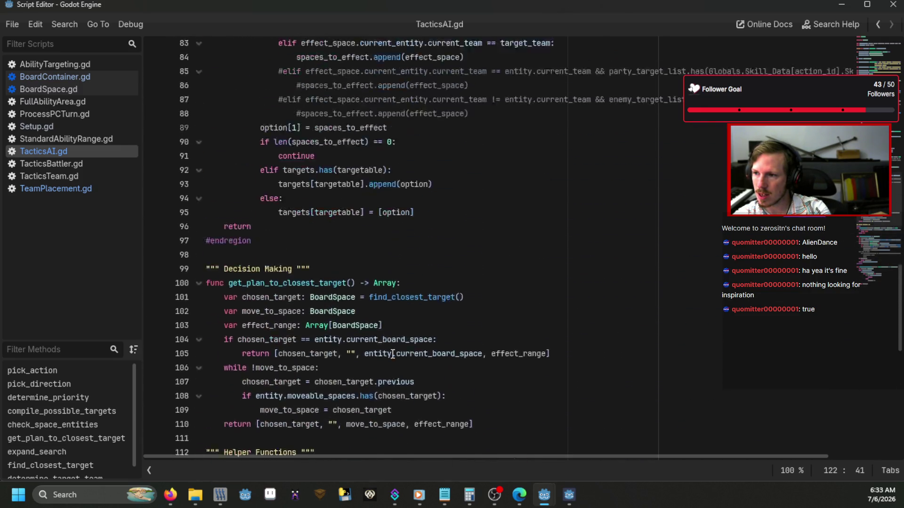
scroll(392, 354, up, 3)
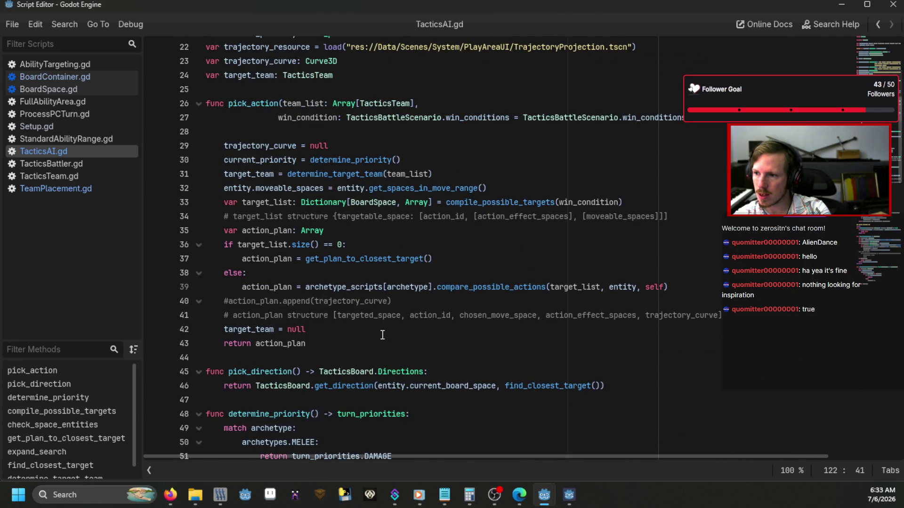
click(153, 174)
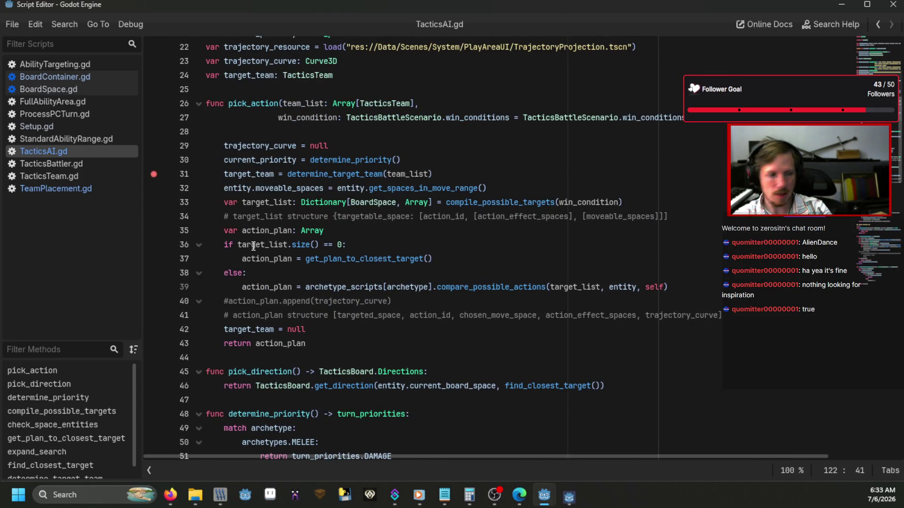
key(F5)
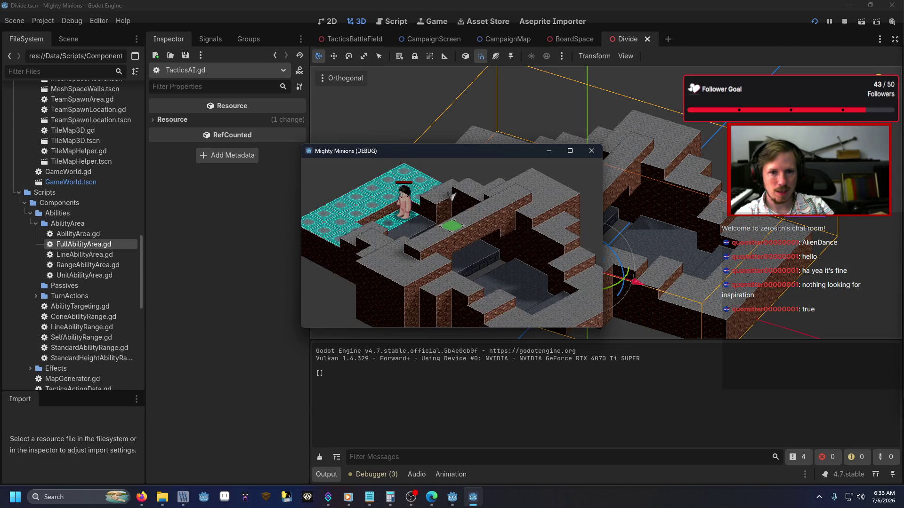
End the player's turn and step into determine_target_team as far as line 141
key(Down)
key(Down)
key(Down)
key(Return)
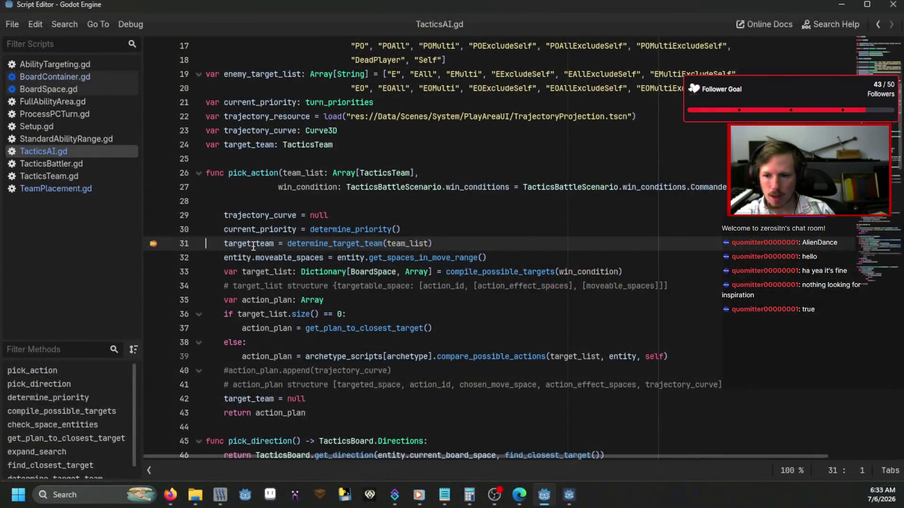
click(830, 322)
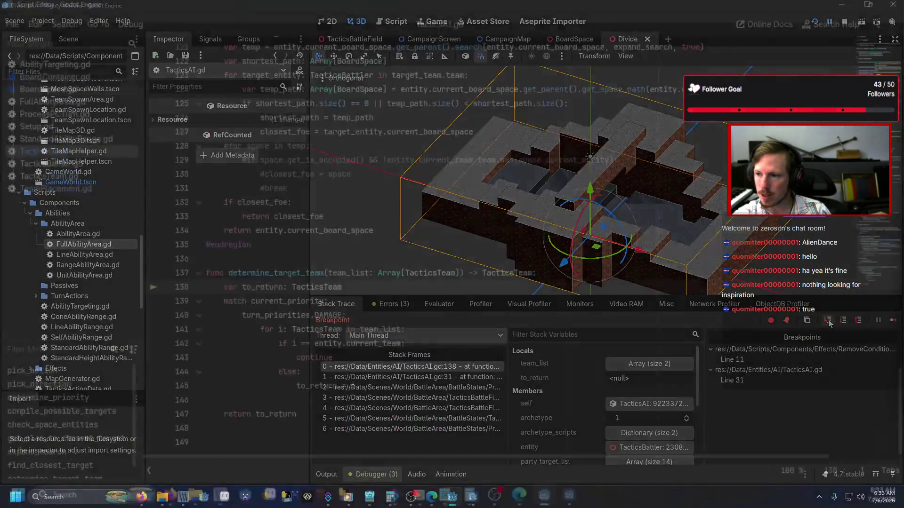
click(830, 322)
click(830, 322)
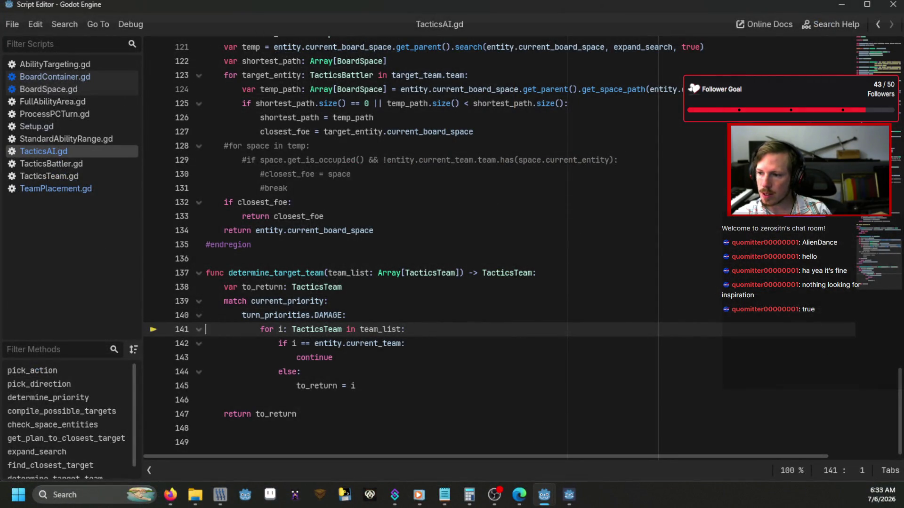
Step through the team loop, return to pick_action line 32, and continue to line 123
click(830, 322)
click(829, 322)
click(829, 322)
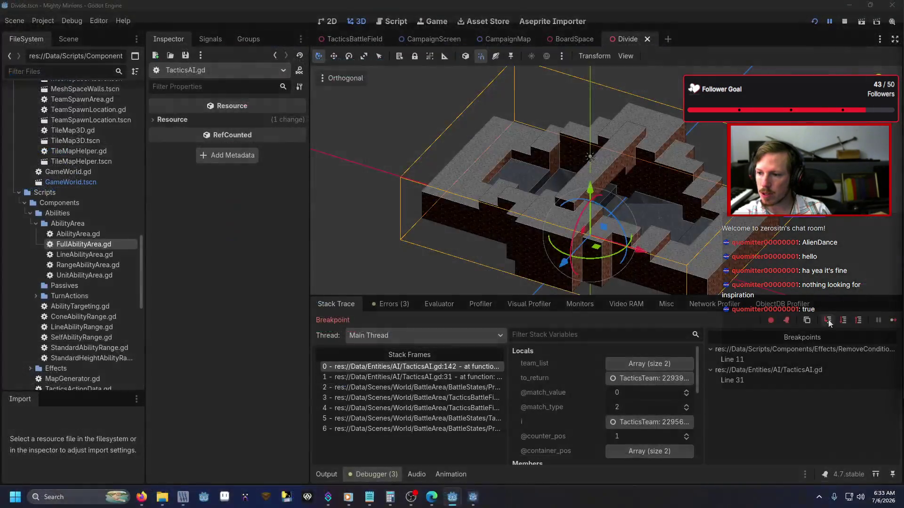
key(F10)
key(F10)
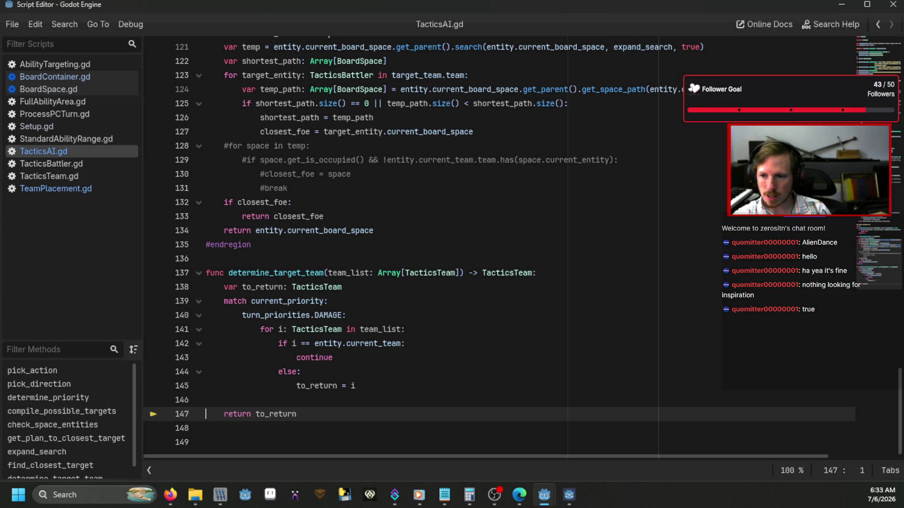
key(F10)
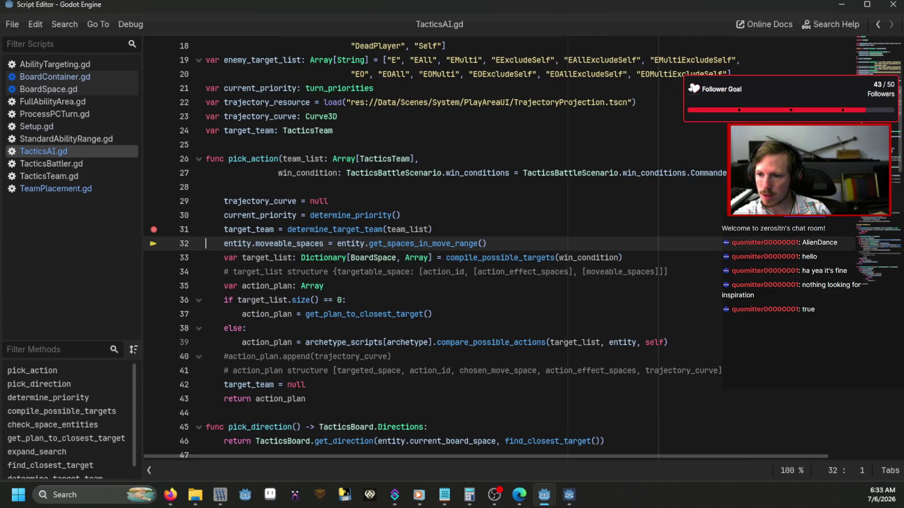
key(F10)
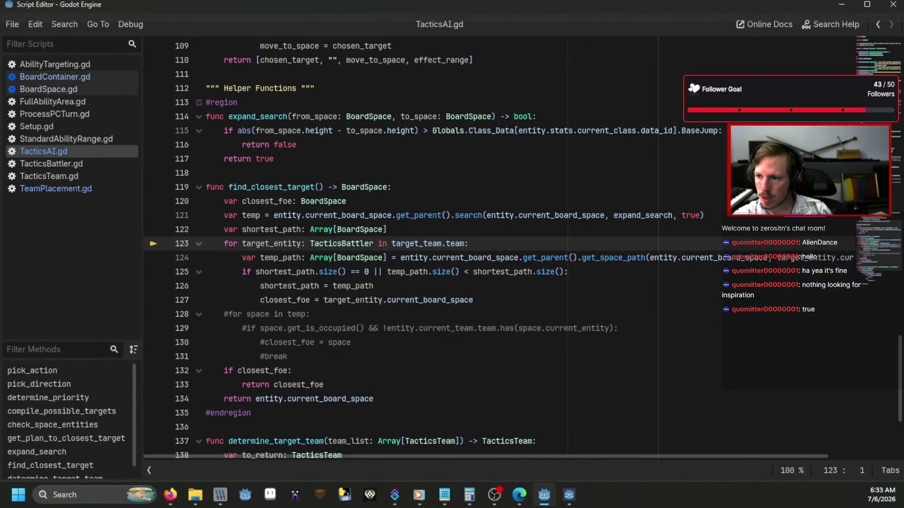
double_click(413, 240)
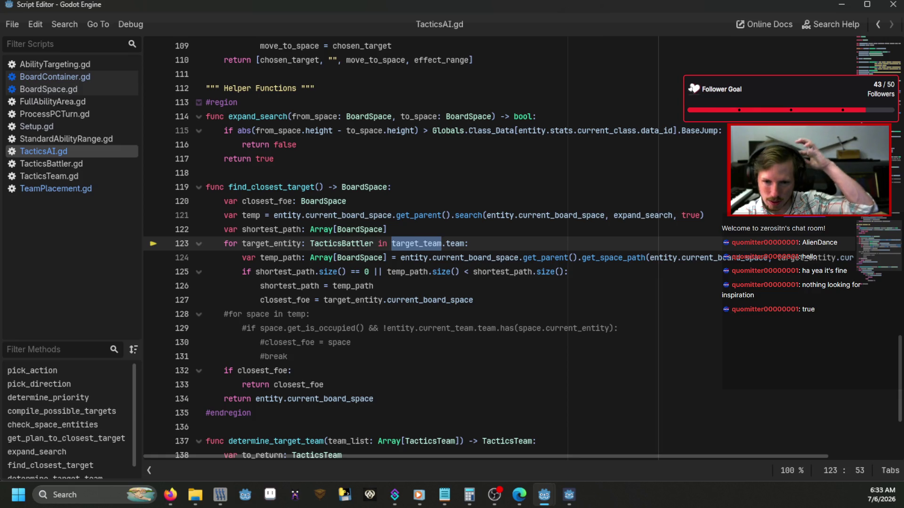
click(420, 289)
scroll(424, 278, up, 2)
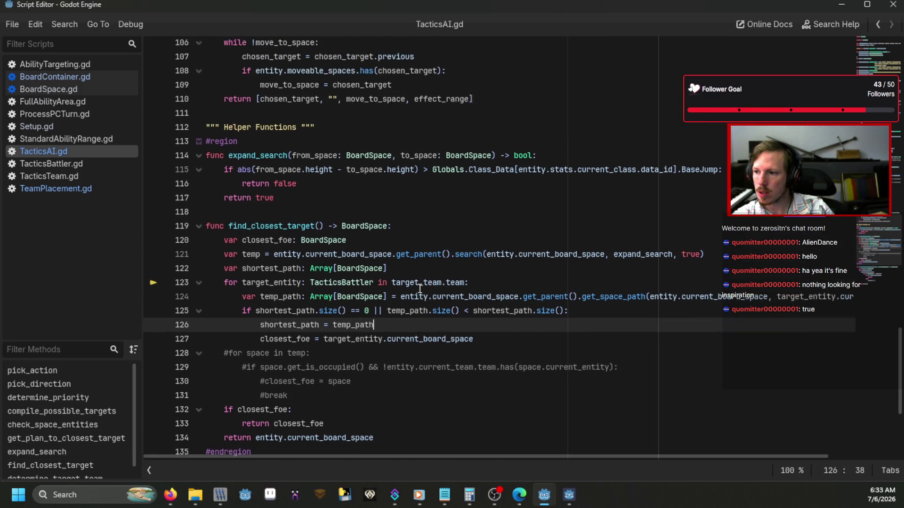
key(ctrl+f)
text(tar)
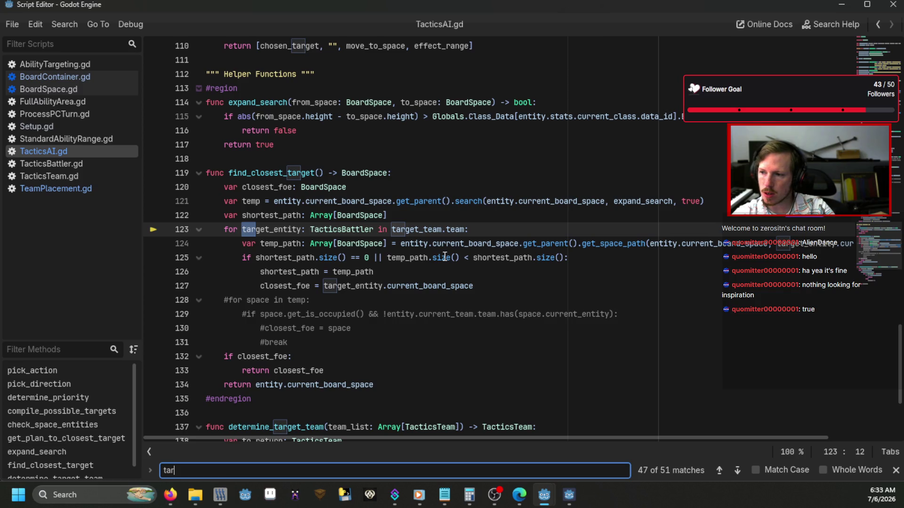
text(get_team)
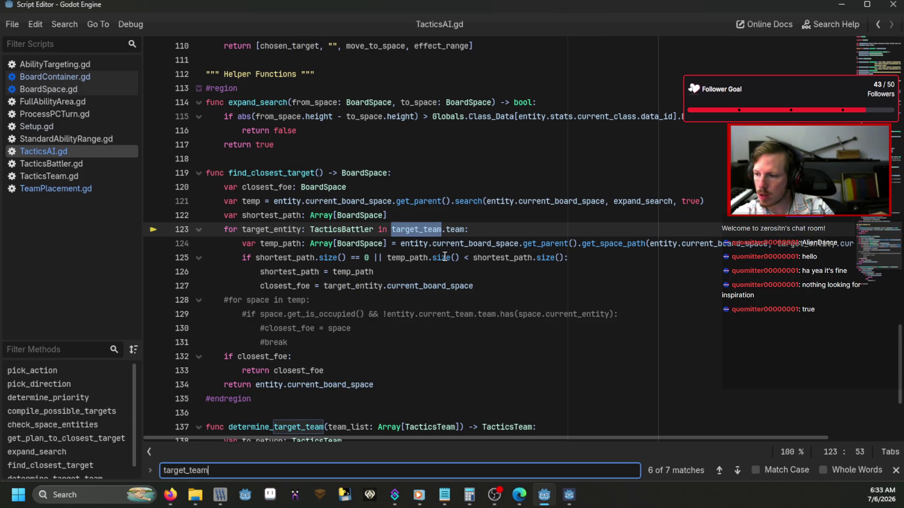
click(738, 470)
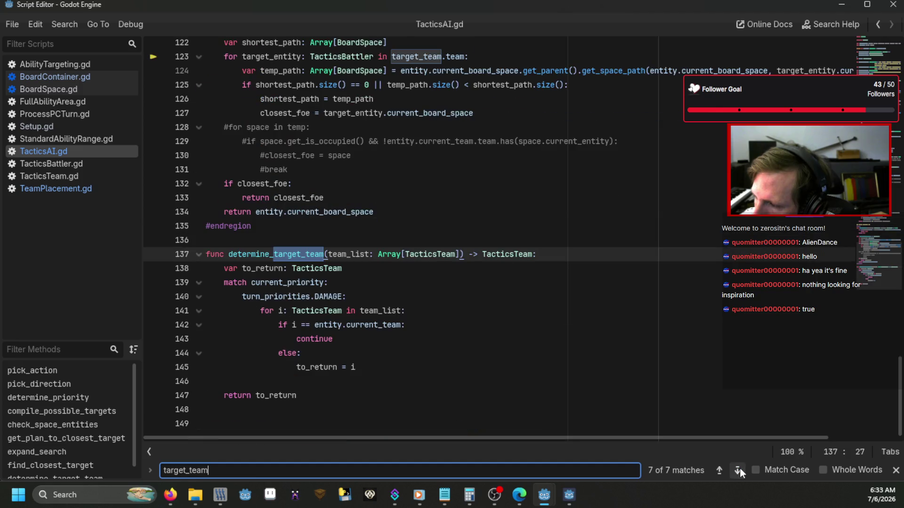
click(738, 471)
click(737, 470)
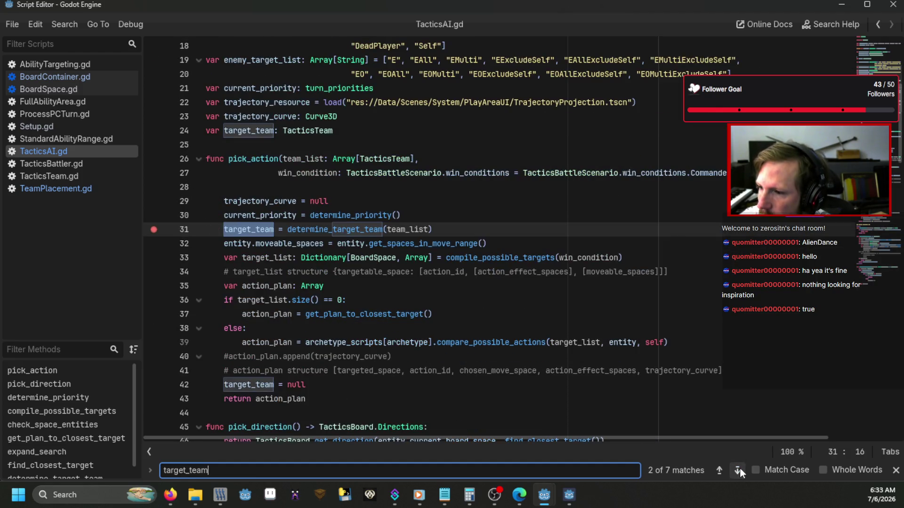
click(739, 469)
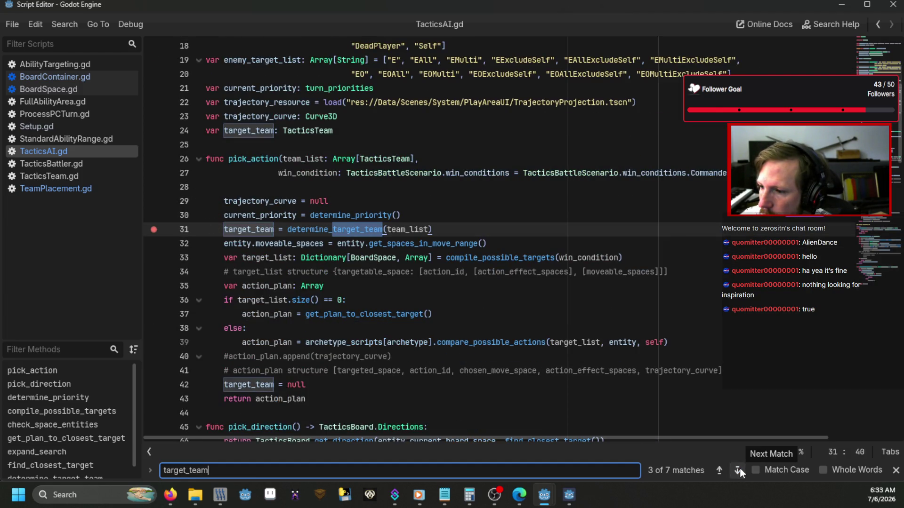
click(738, 470)
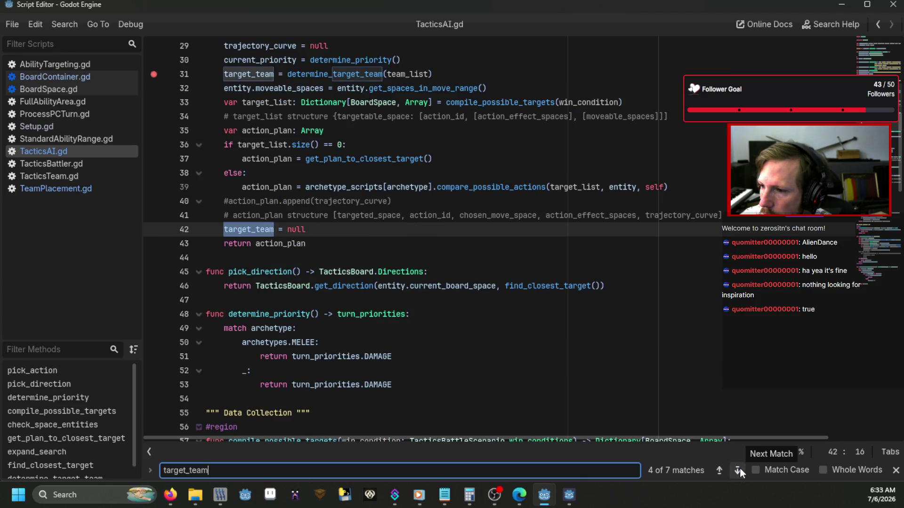
click(738, 469)
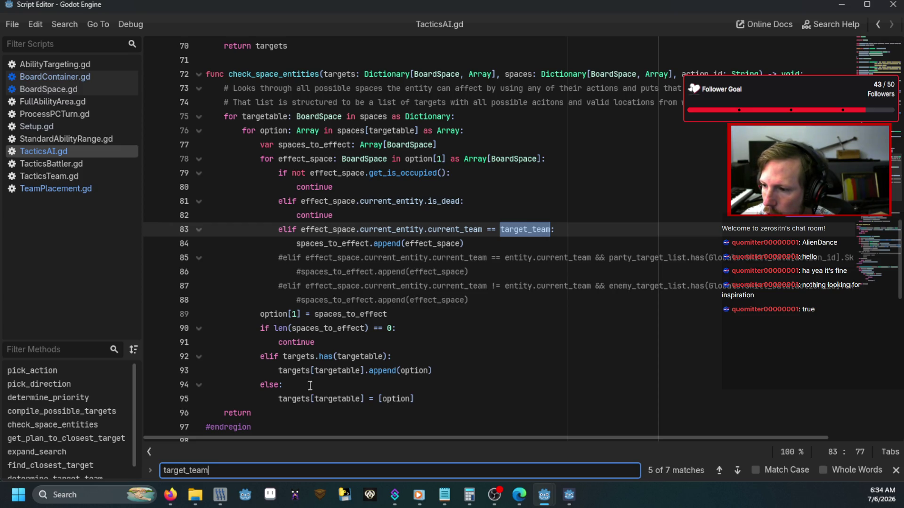
click(736, 471)
click(506, 348)
scroll(476, 329, up, 8)
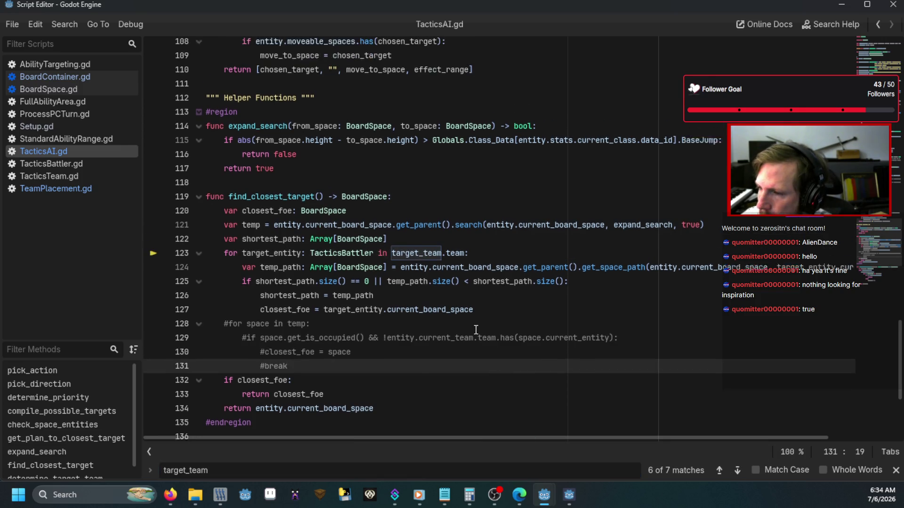
scroll(476, 330, up, 2)
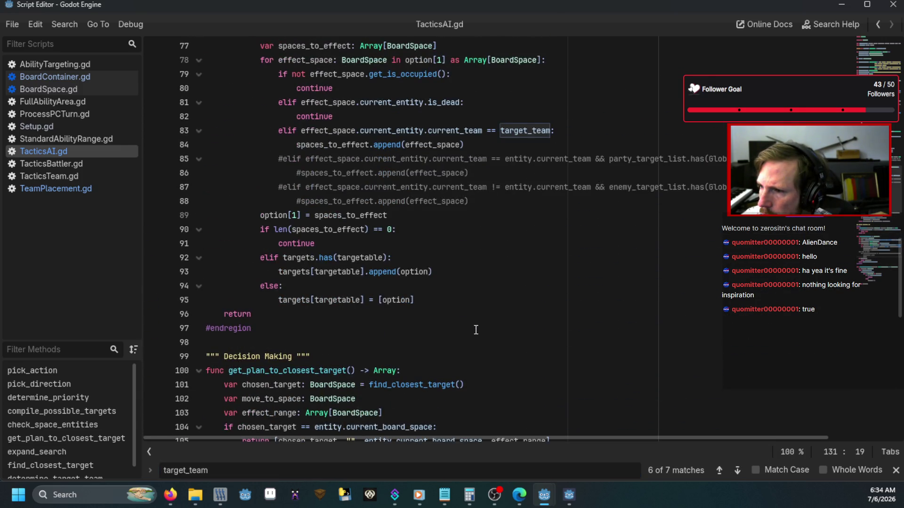
scroll(476, 330, up, 5)
scroll(476, 330, up, 10)
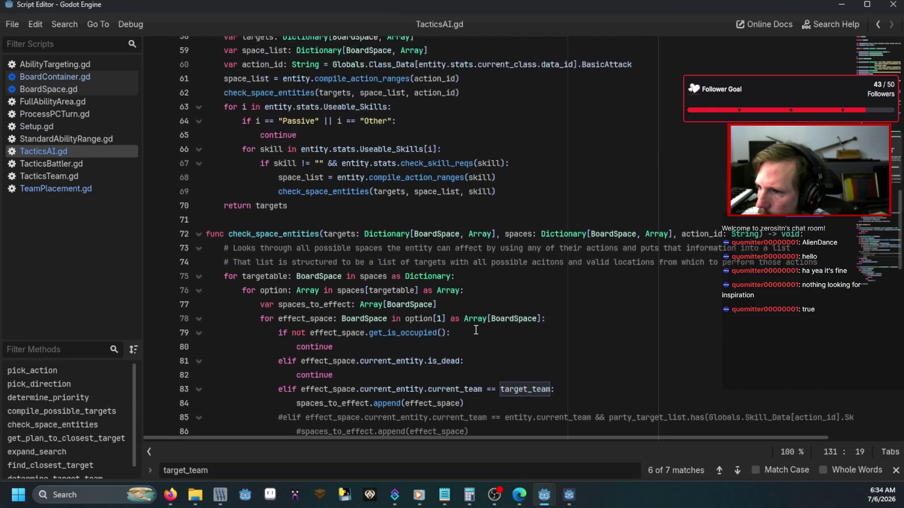
scroll(476, 329, down, 5)
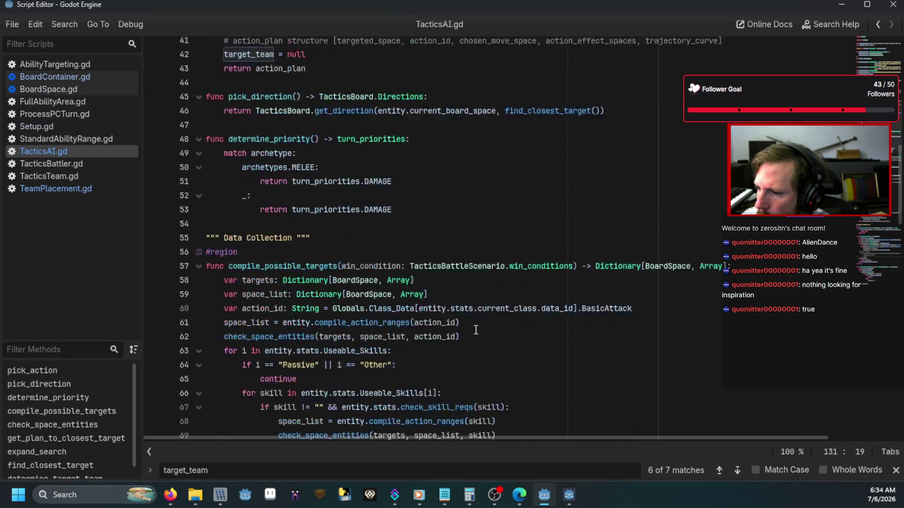
scroll(267, 155, up, 8)
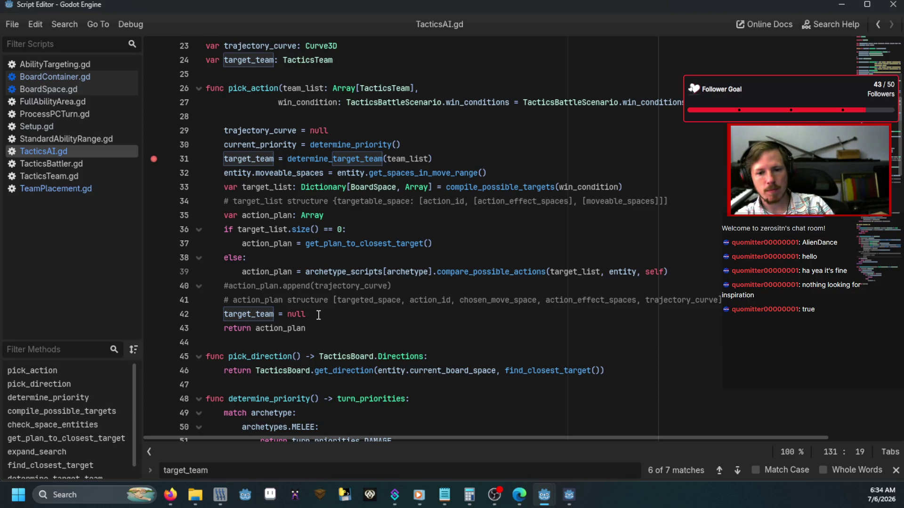
Comment out 'target_team = null' on line 42 with # and launch the game
click(223, 314)
text(#)
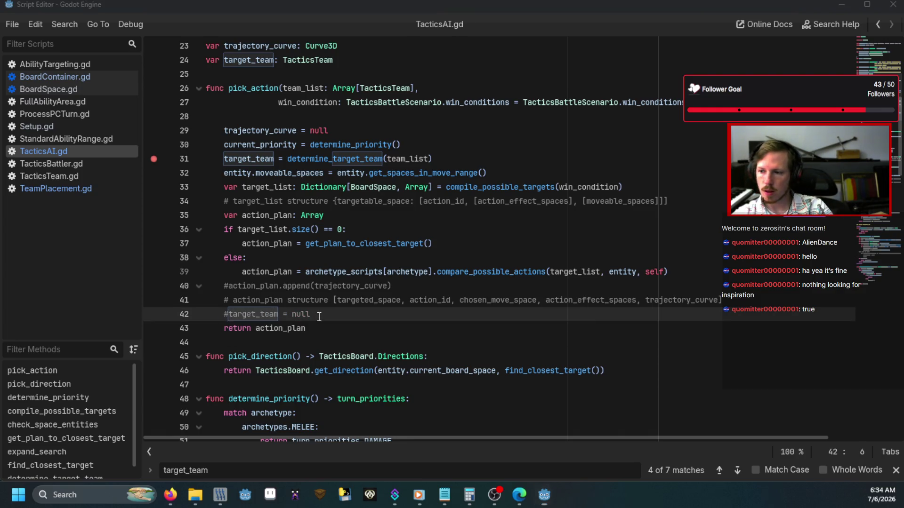
key(F5)
Load a battle with the debug command, continue past the line 31 breakpoint, then stop the game
text(bug)
key(Return)
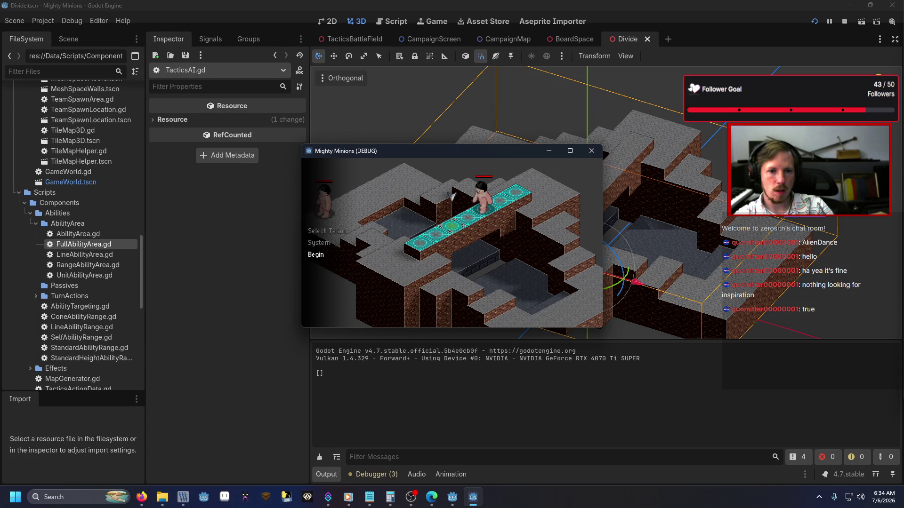
key(Return)
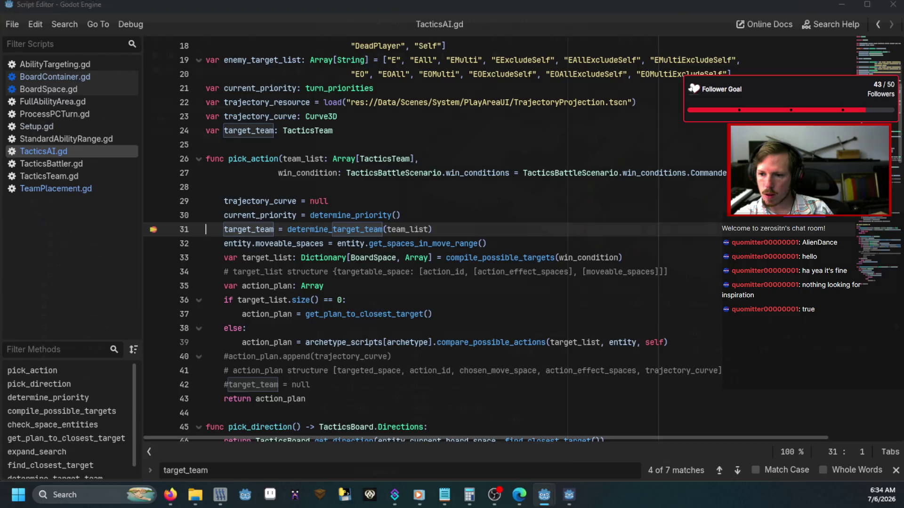
key(F12)
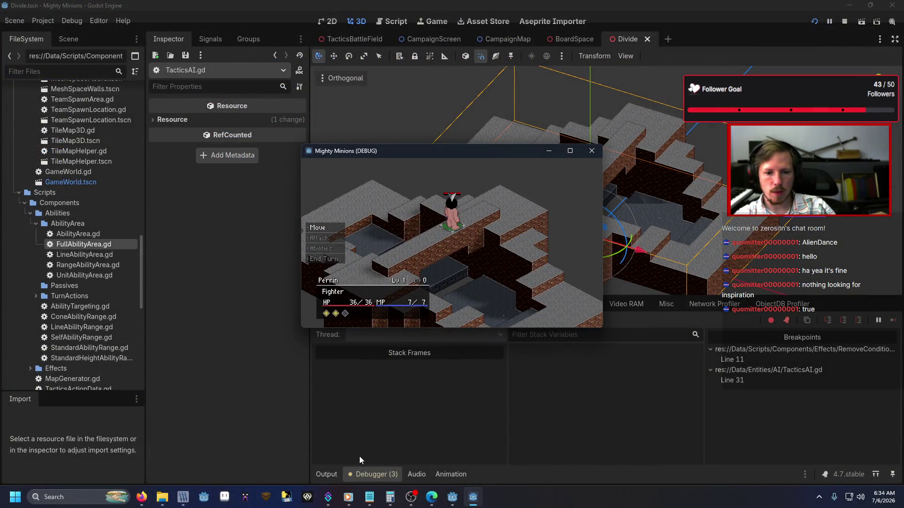
click(323, 473)
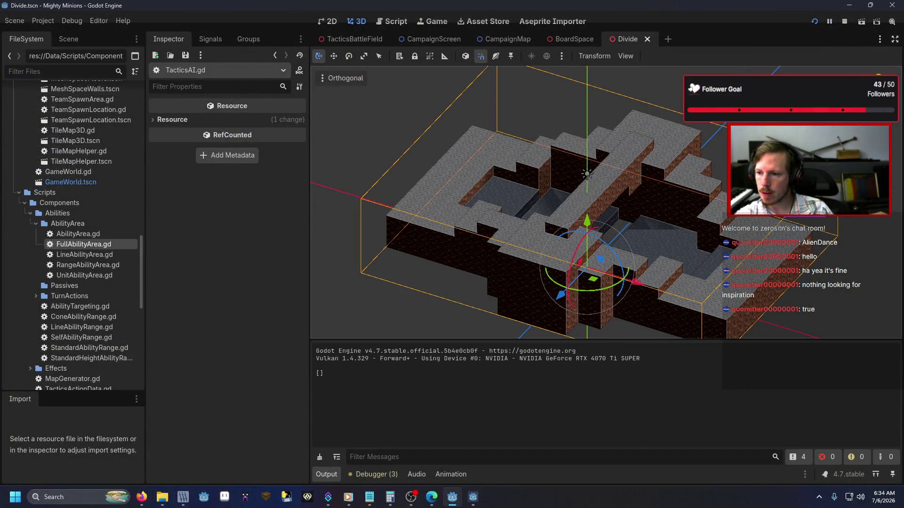
key(ctrl+F3)
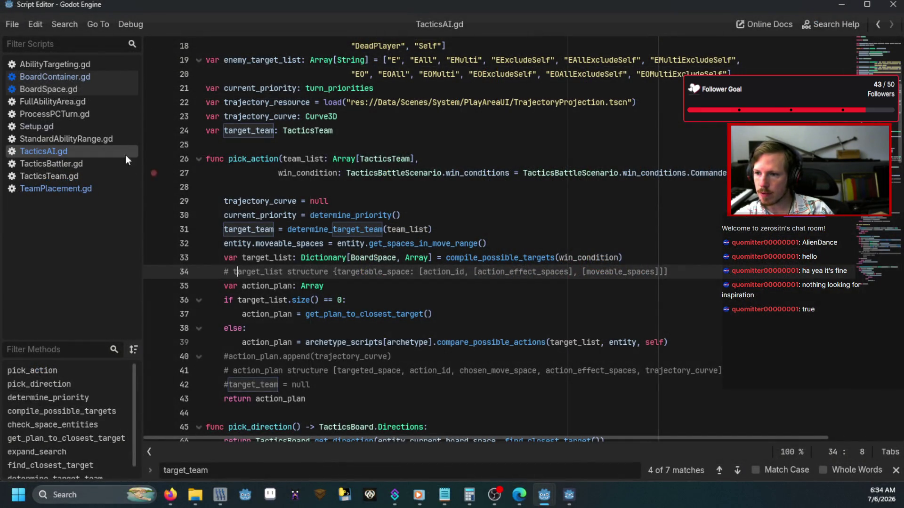
Check the pick_action call on line 17 of ProcessPCTurn.gd, then return to TacticsAI.gd
click(80, 114)
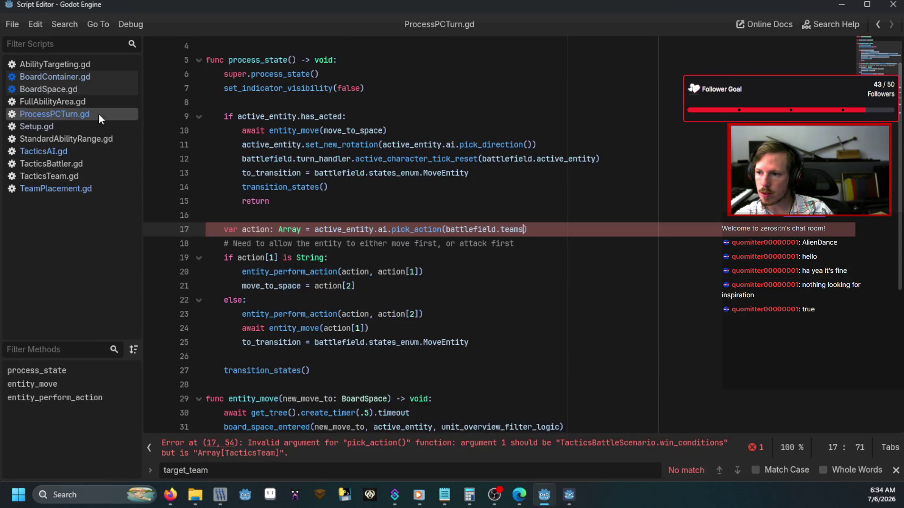
click(282, 230)
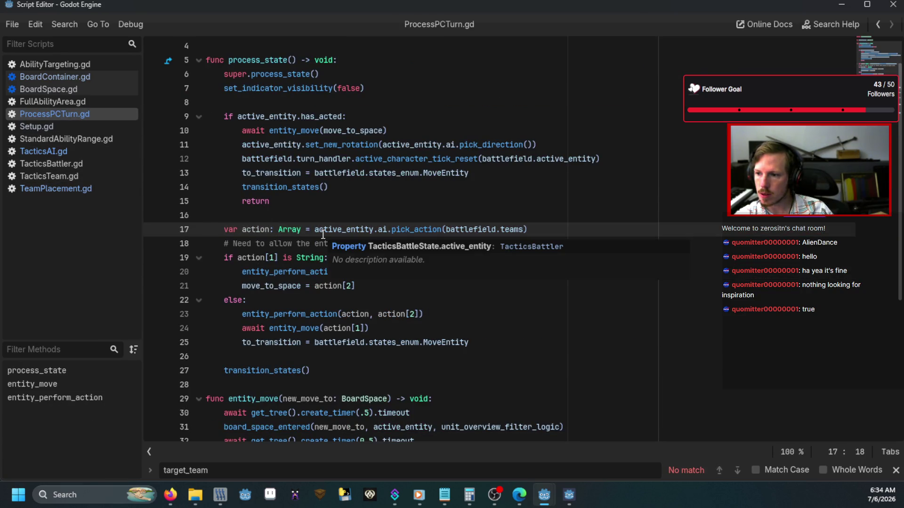
click(83, 154)
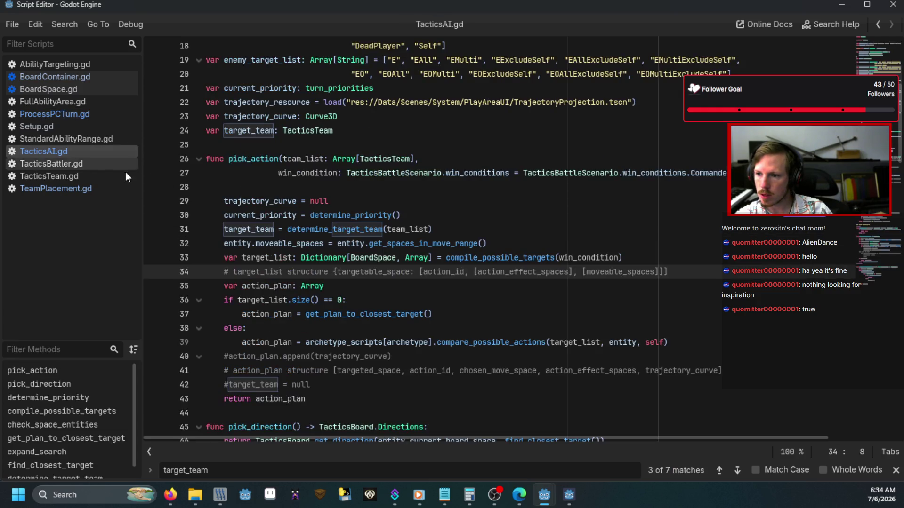
Add print(action_plan) as line 43, set a breakpoint on line 37, and run the game
click(319, 385)
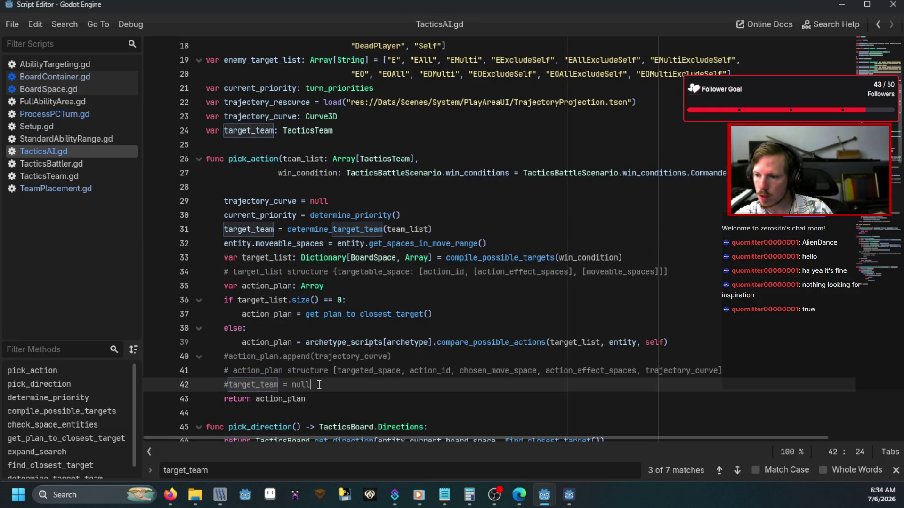
key(Return)
text(p)
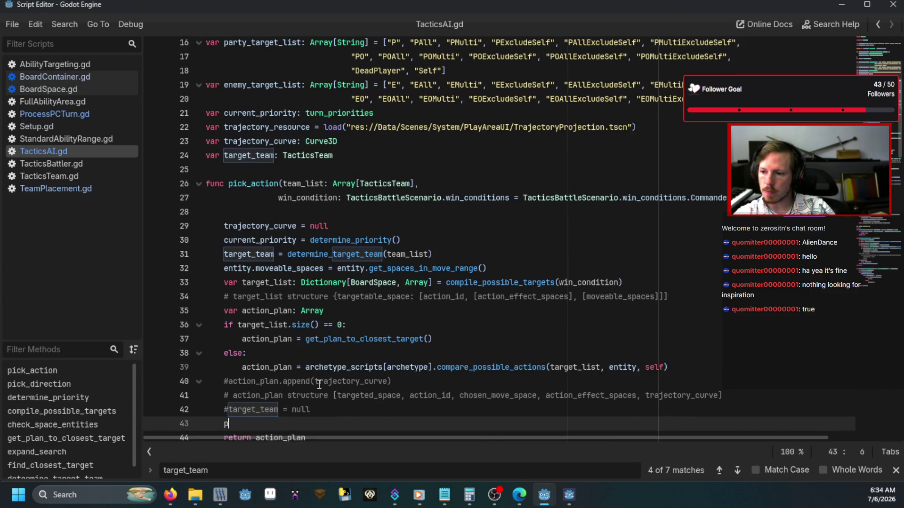
text(rint(action_plan)
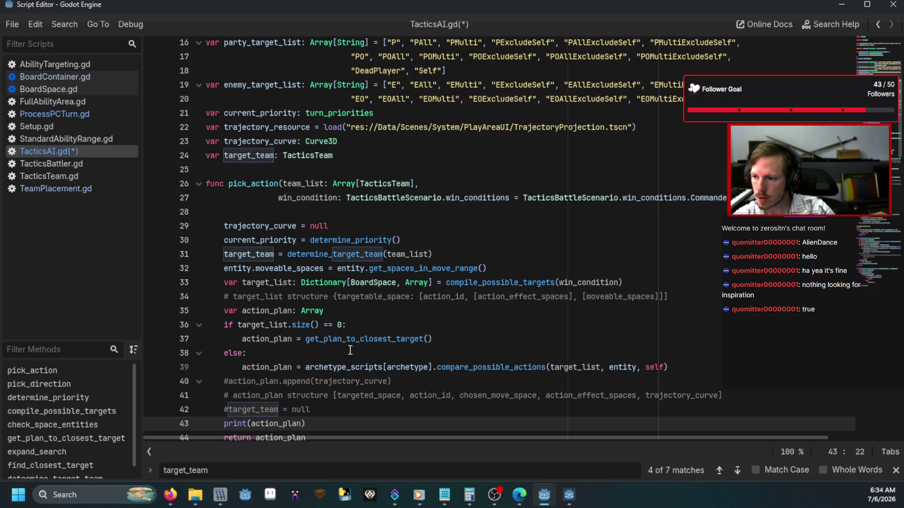
click(160, 339)
key(F5)
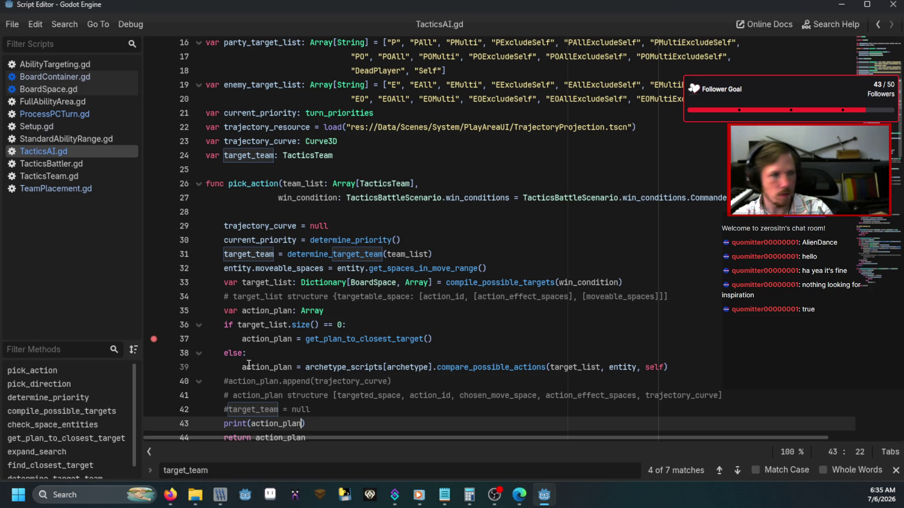
Enter the 'siege' console command, restart, run 'debug', and begin the battle with a team
text(siege)
key(Return)
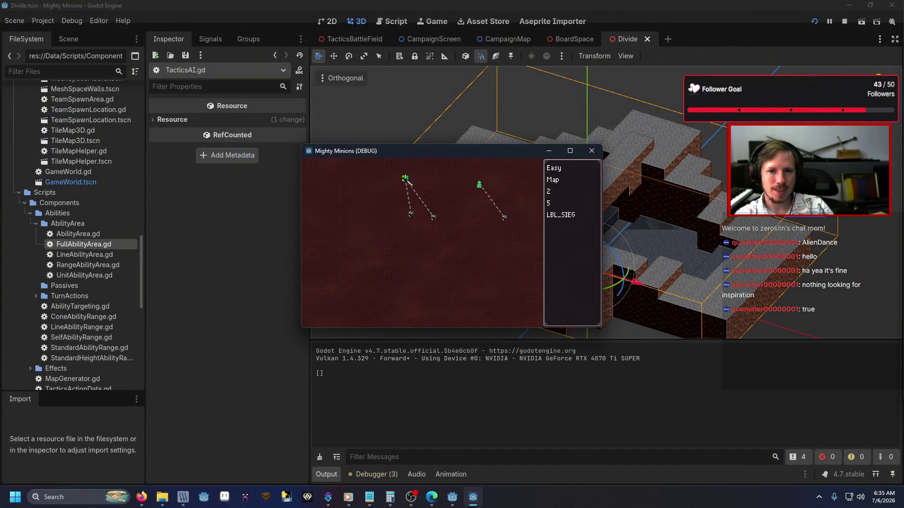
key(F5)
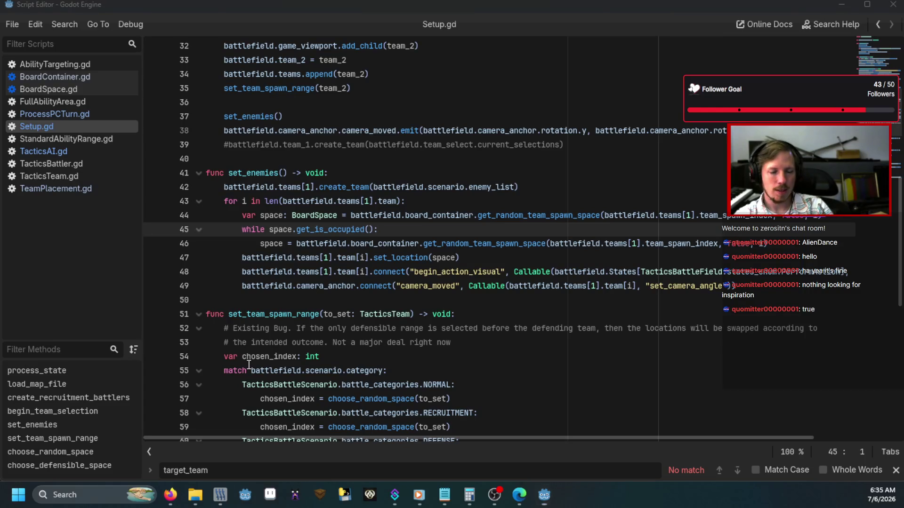
text(debug)
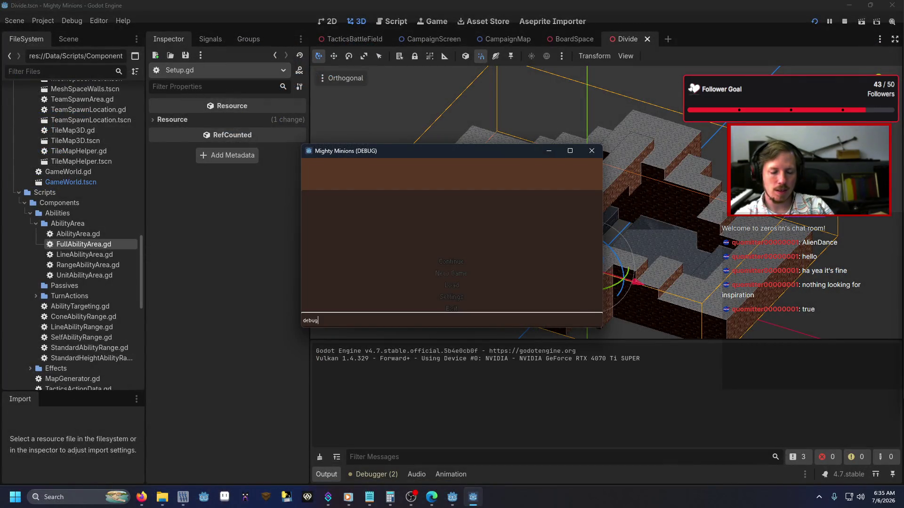
key(Return)
key(Return)
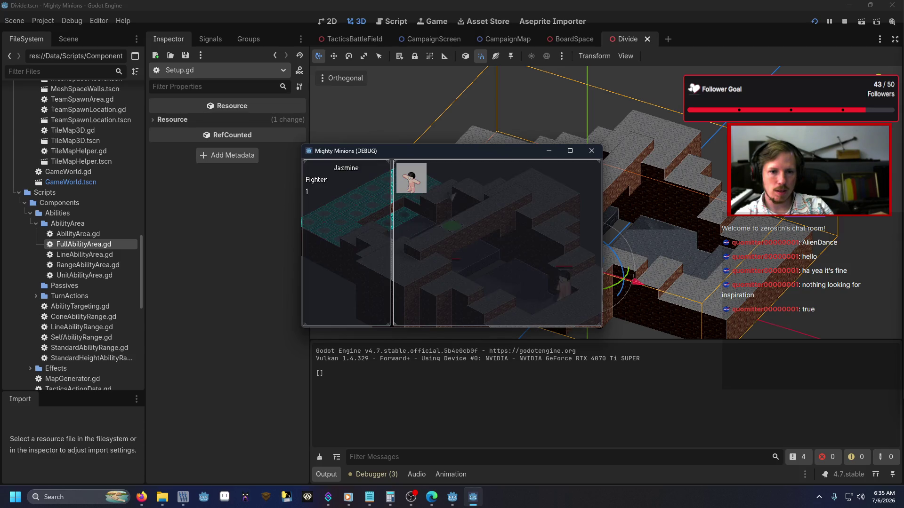
key(Return)
key(Down)
key(Down)
key(Return)
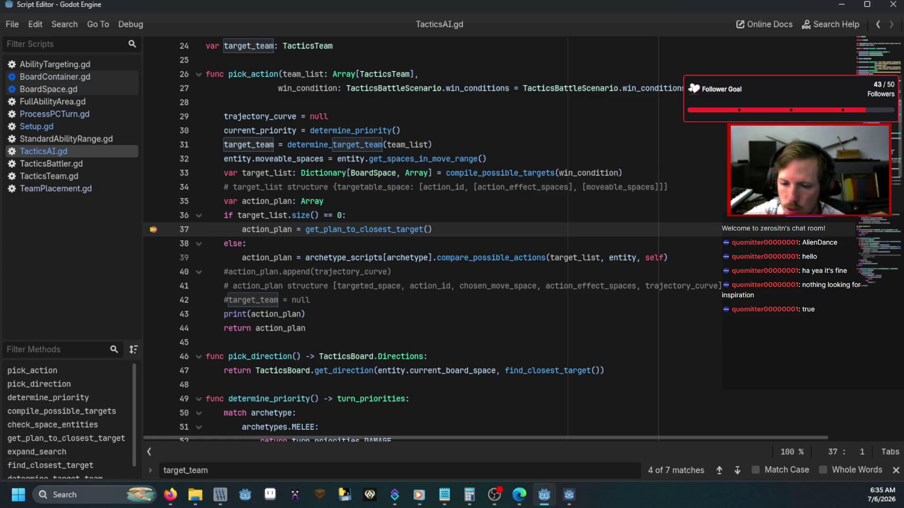
Step into get_plan_to_closest_target and through find_closest_target to the fallback return on line 135
key(F11)
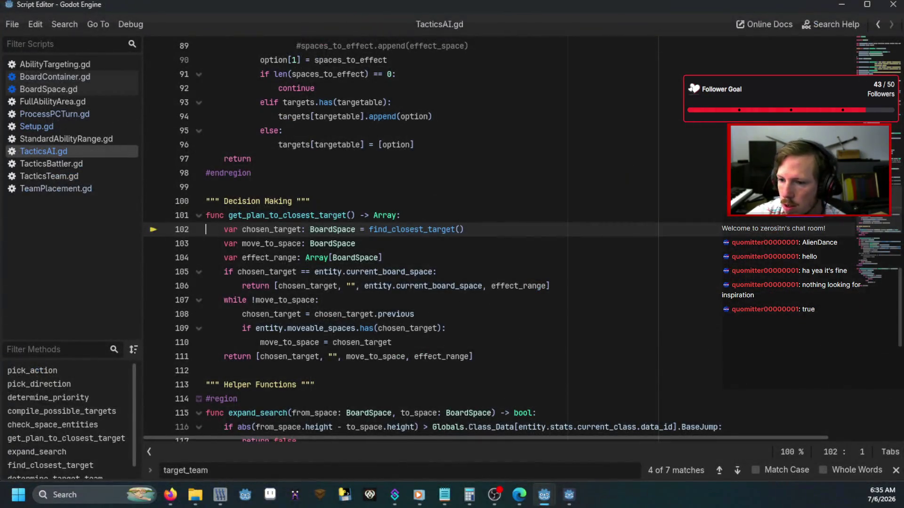
click(828, 323)
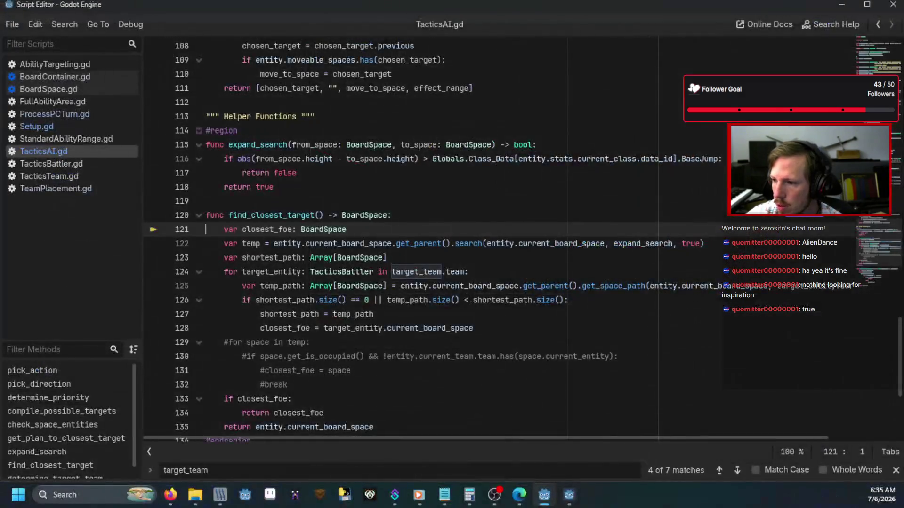
key(F10)
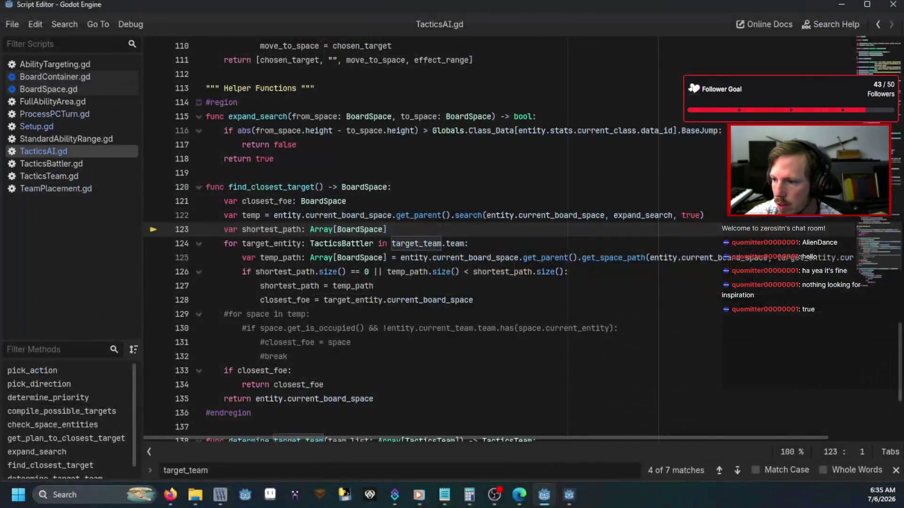
key(F10)
key(F10)
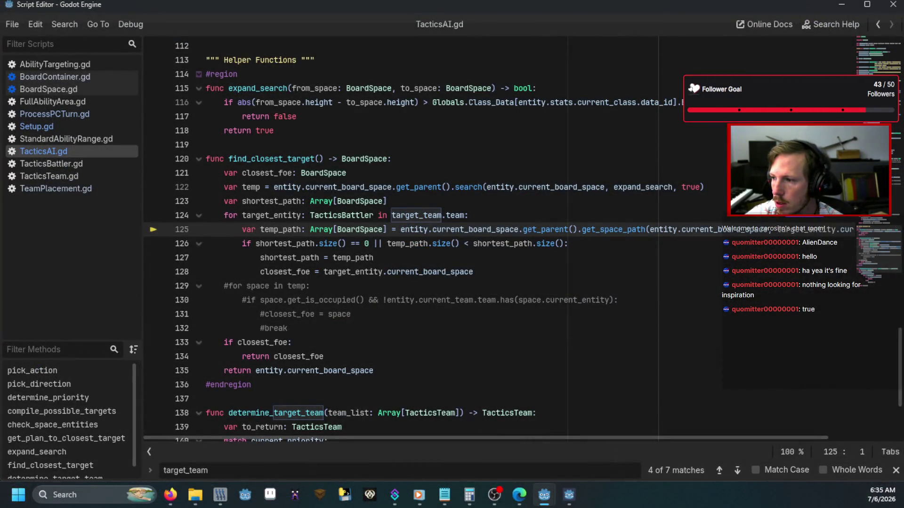
key(F10)
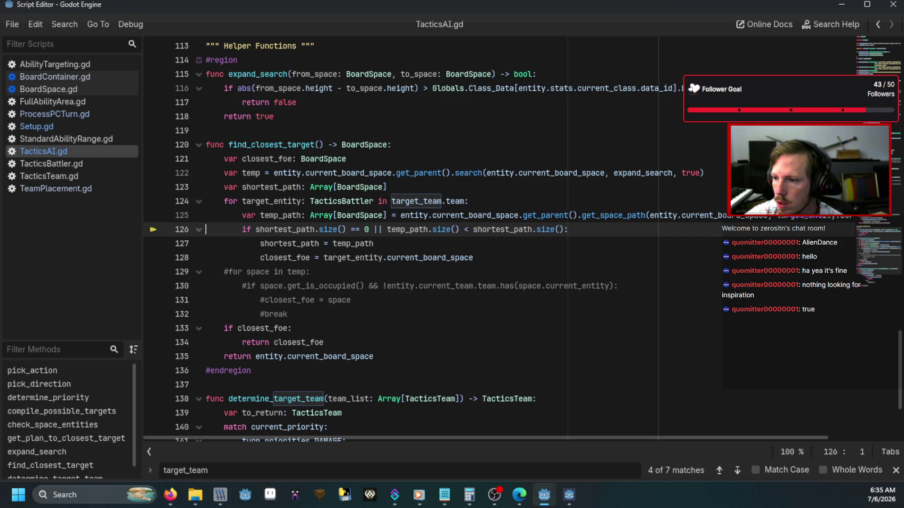
key(F10)
key(F10)
key(F10)
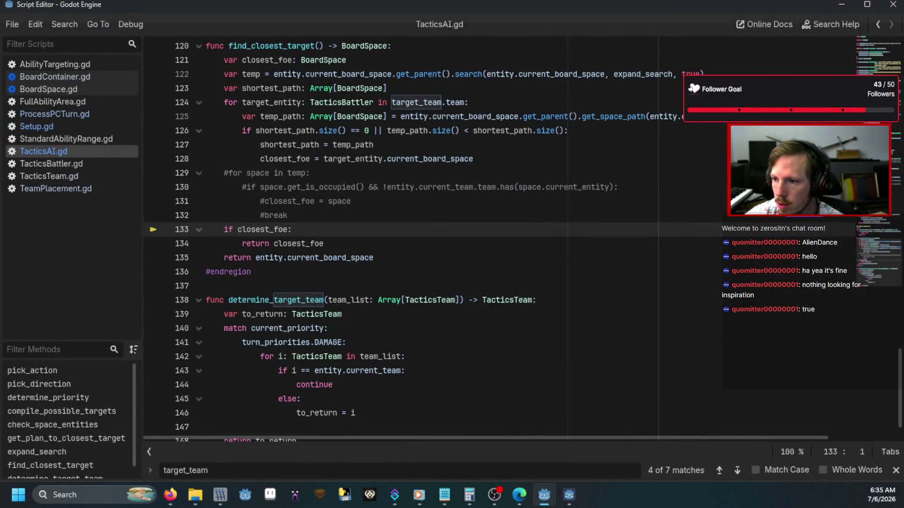
key(F10)
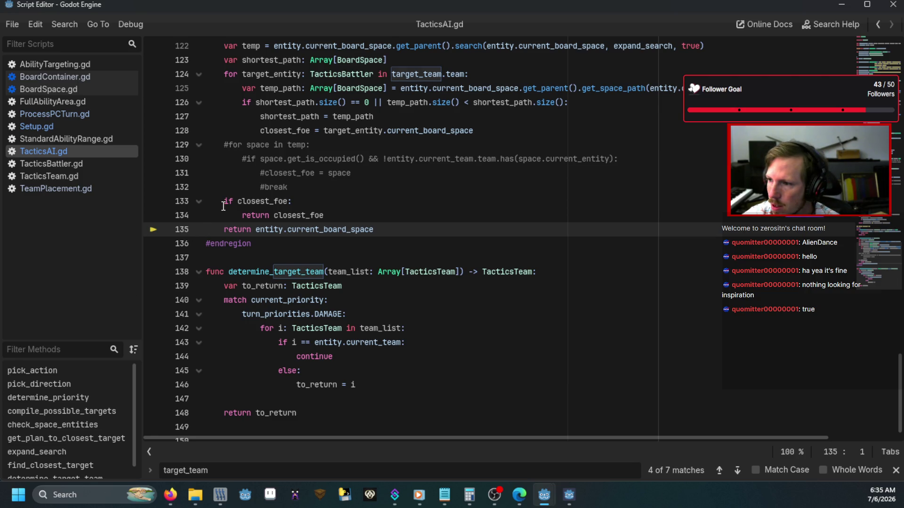
Add a breakpoint on line 128's closest_foe assignment and continue until execution stops there
scroll(224, 208, up, 2)
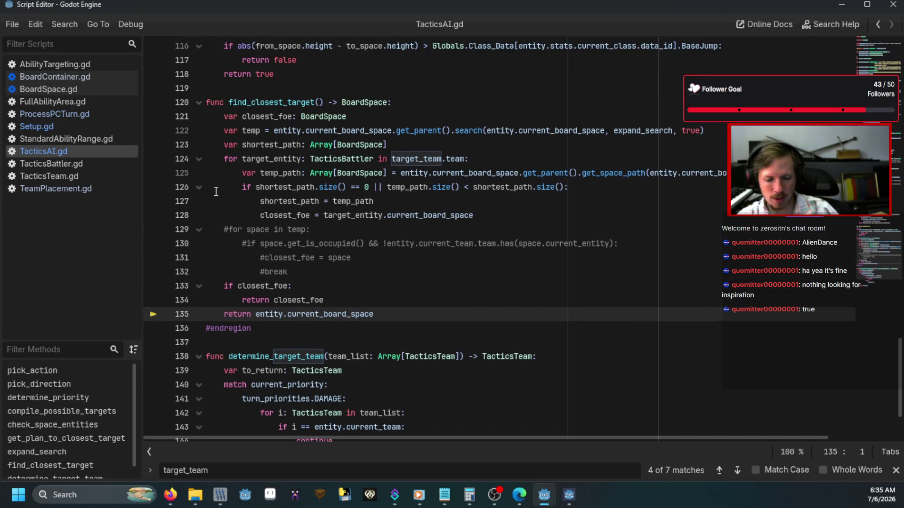
click(154, 215)
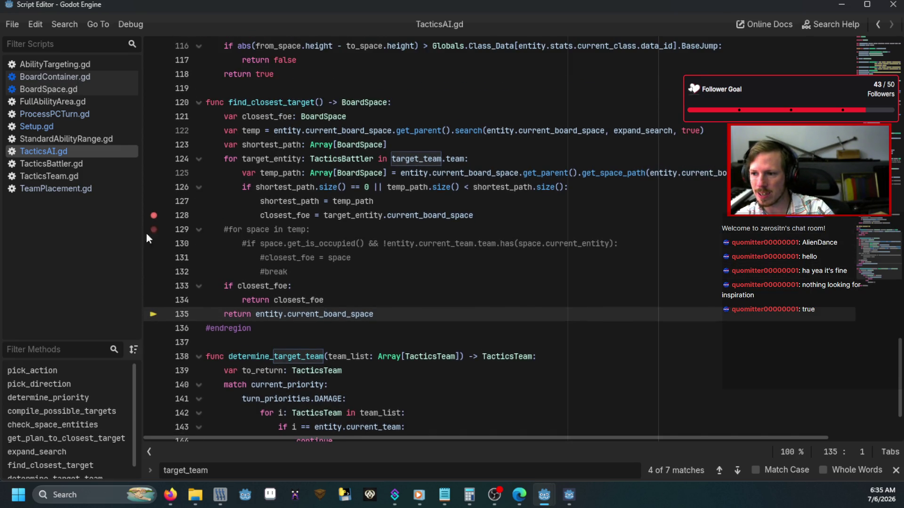
key(F12)
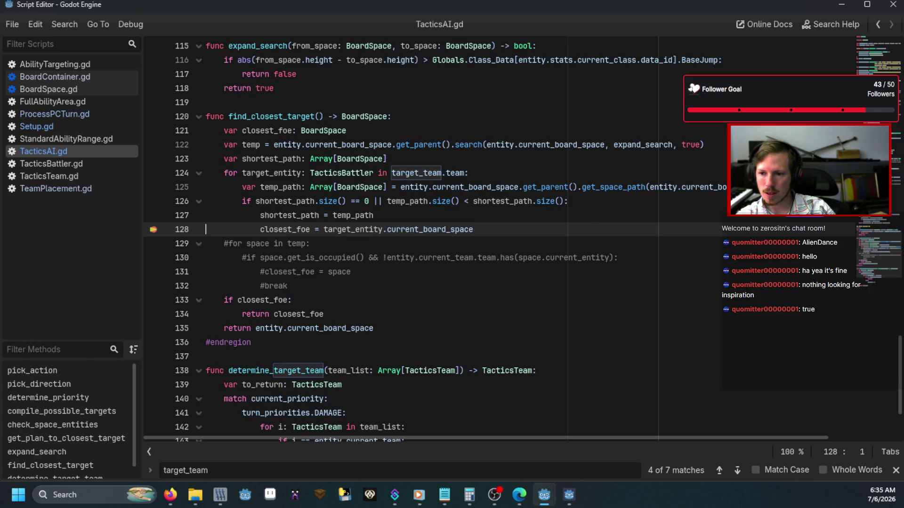
key(F10)
click(352, 241)
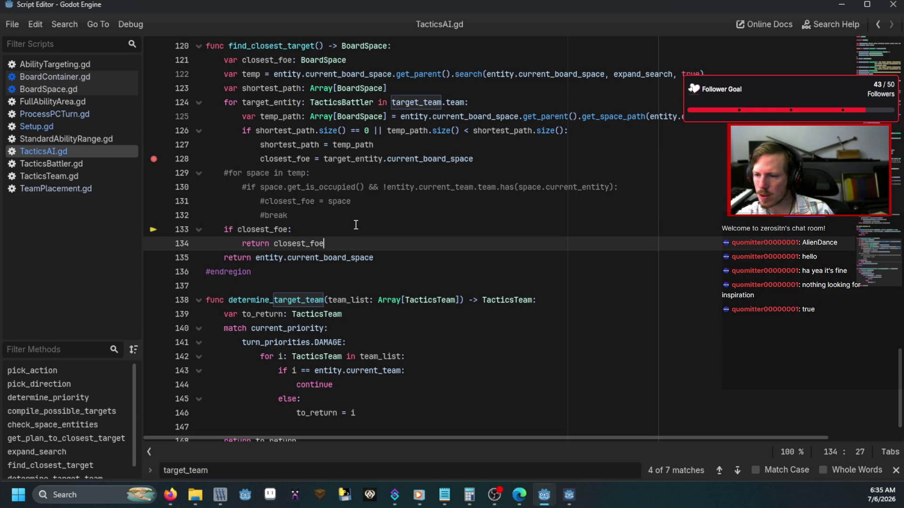
key(F12)
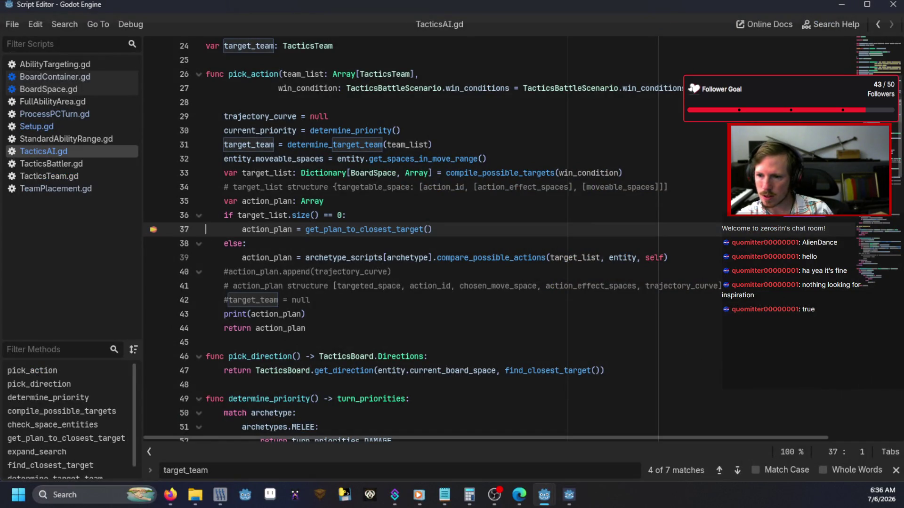
key(F12)
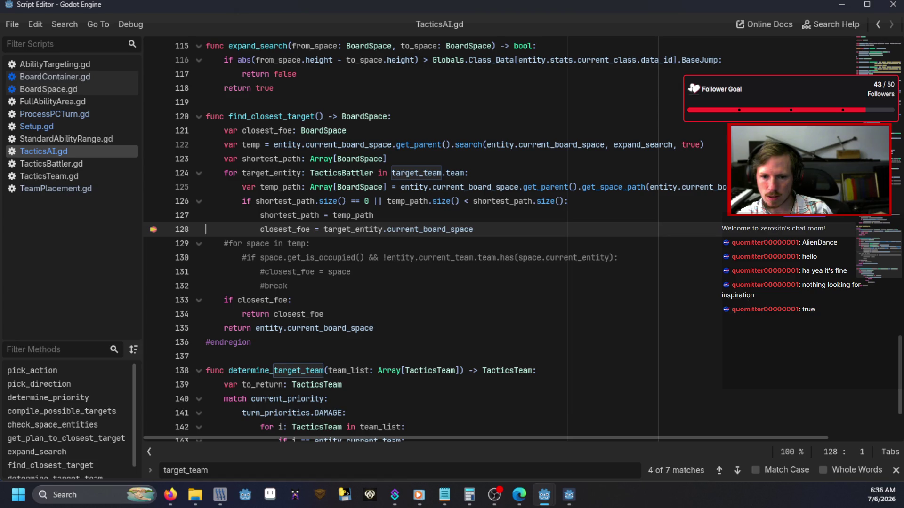
key(alt+Tab)
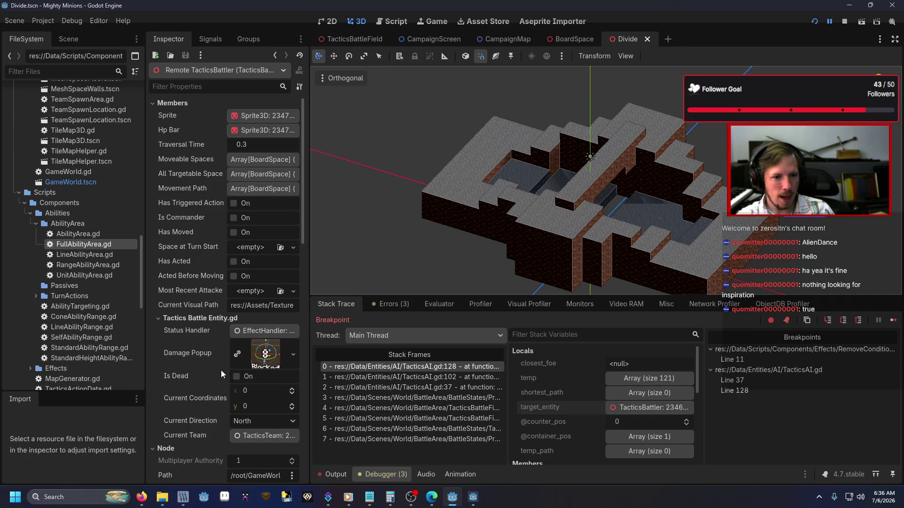
scroll(221, 370, down, 2)
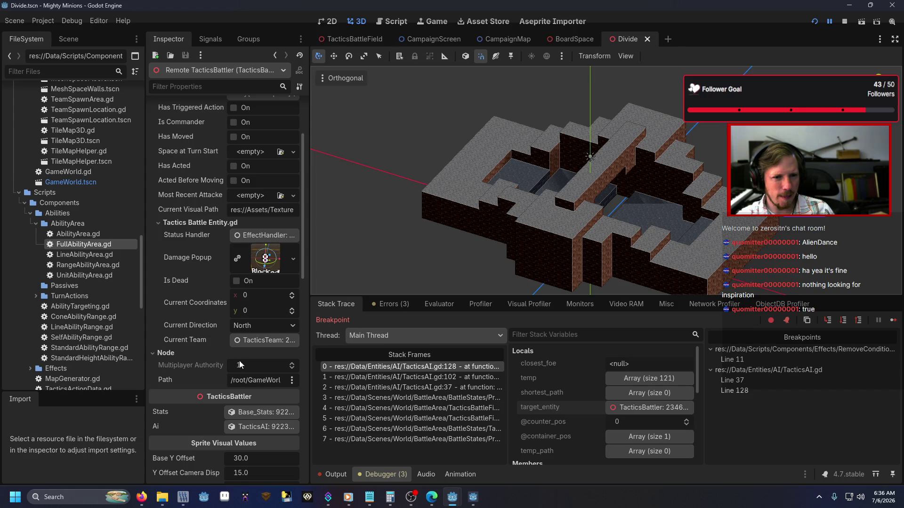
scroll(199, 284, up, 2)
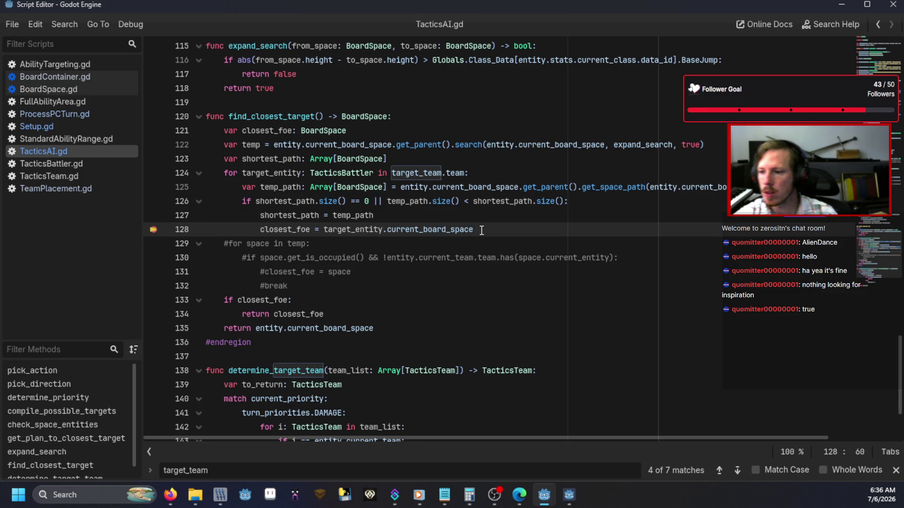
Remove the line-128 breakpoint, replace lines 133–135 with 'return closest_foe', and run the game
click(162, 231)
mouse_move(377, 330)
mouse_down()
mouse_move(222, 328)
mouse_move(224, 301)
mouse_up()
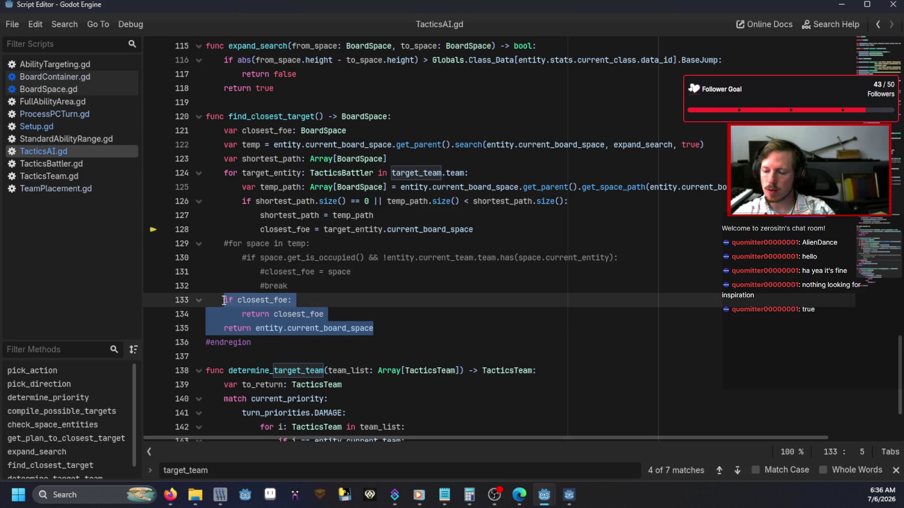
text(return clo)
key(Return)
key(F5)
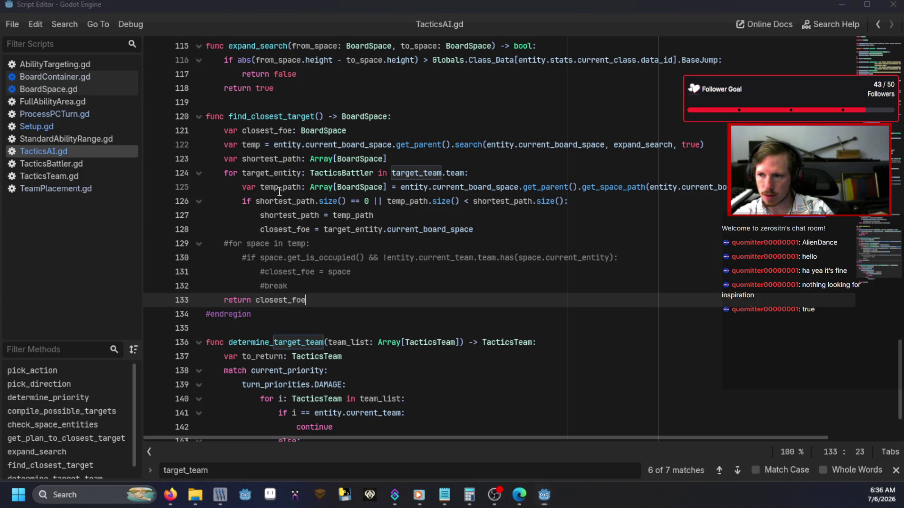
Start a test battle with the 'battle' console command, choosing a team and beginning
text(battle)
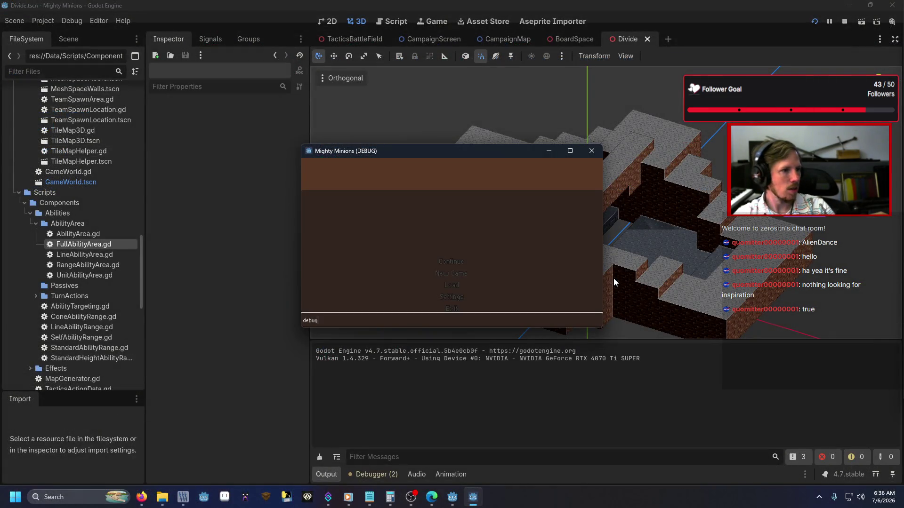
key(Return)
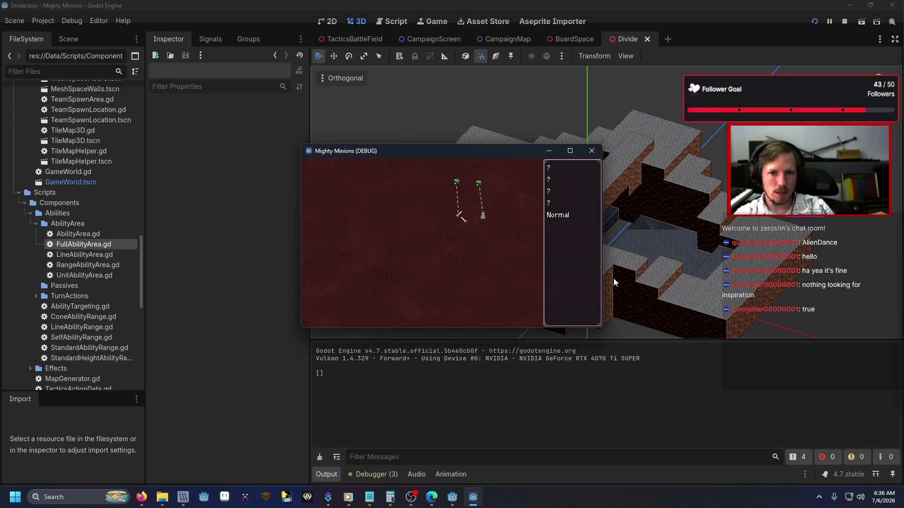
key(Return)
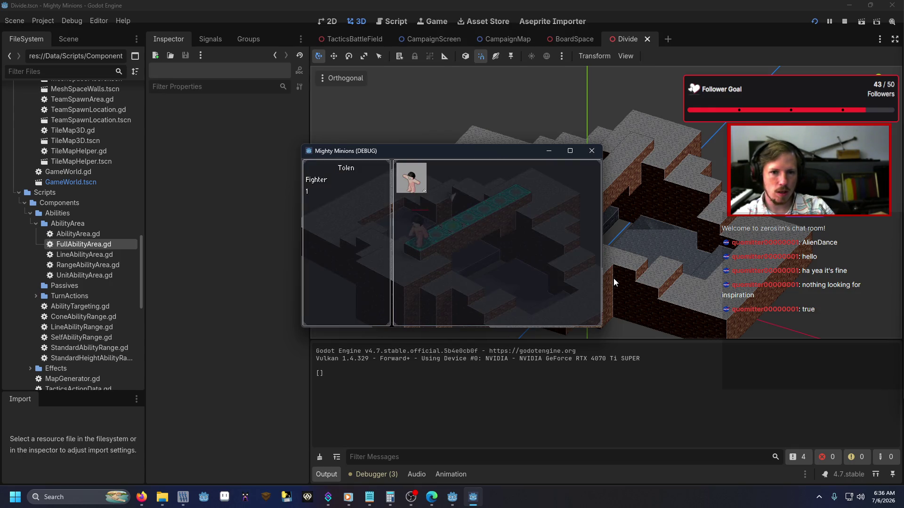
key(Return)
key(Down)
key(Down)
key(Return)
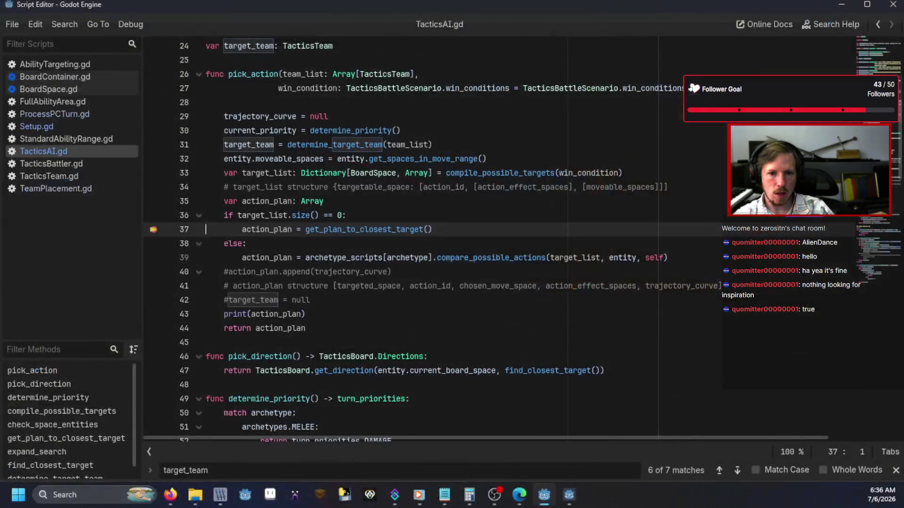
Continue past the line-37 breakpoint, stop the game, and view the printed action_plan targeting BoardSpace (0, -2)
key(F12)
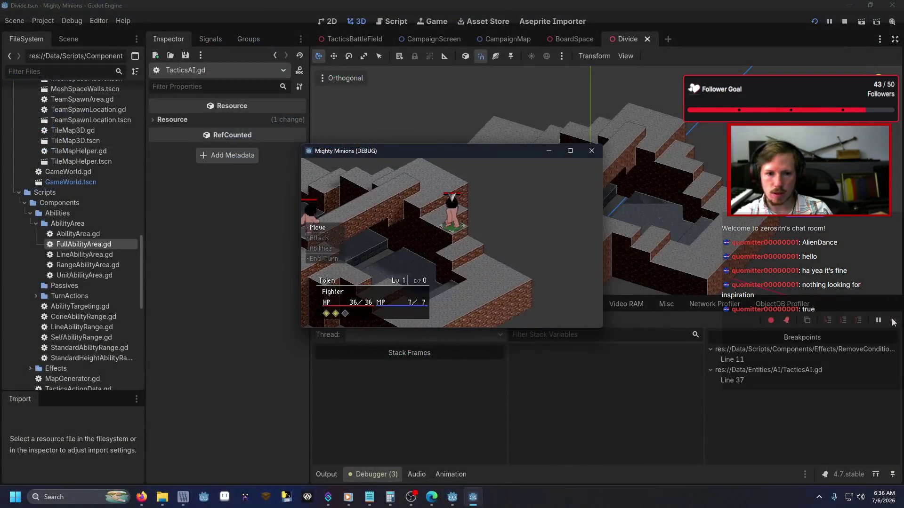
click(332, 469)
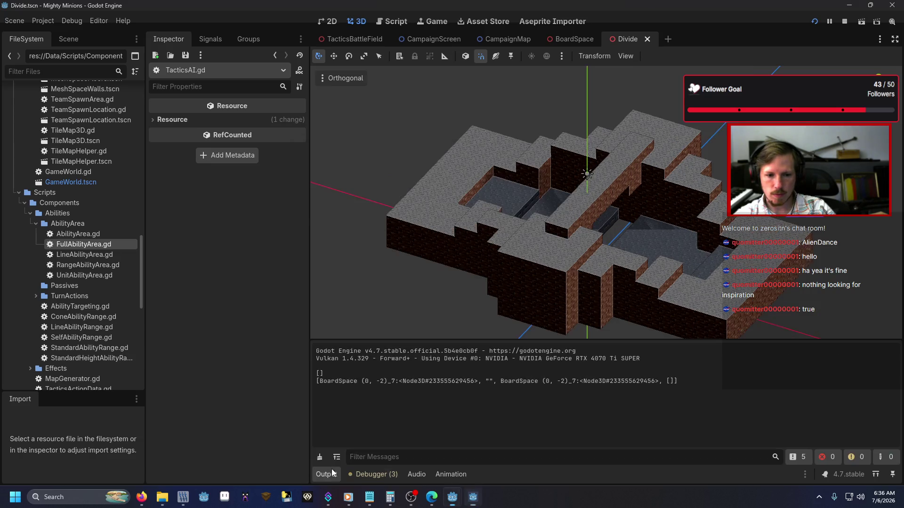
click(563, 226)
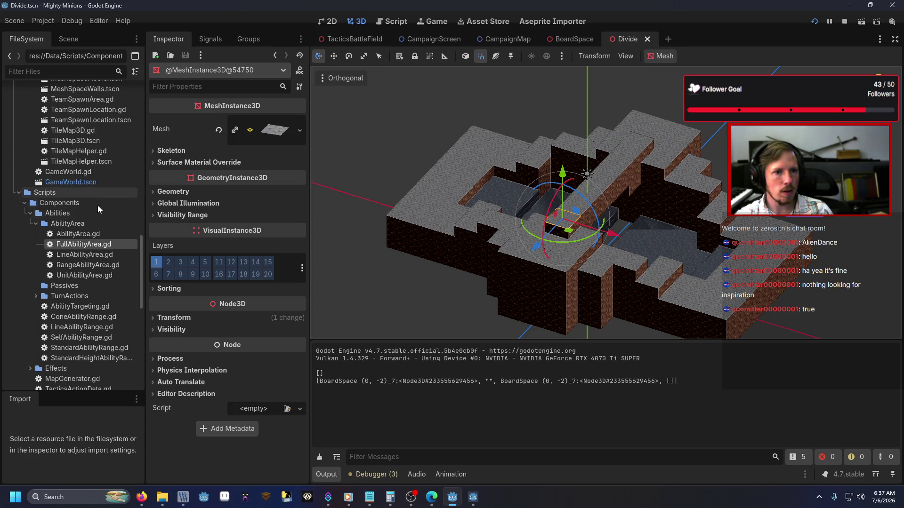
Check Board Coordinates of tiles BoardSpace (0, 2)_7, (0, -4)_7 and (0, -3)_7, then return to TacticsAI.gd
click(63, 40)
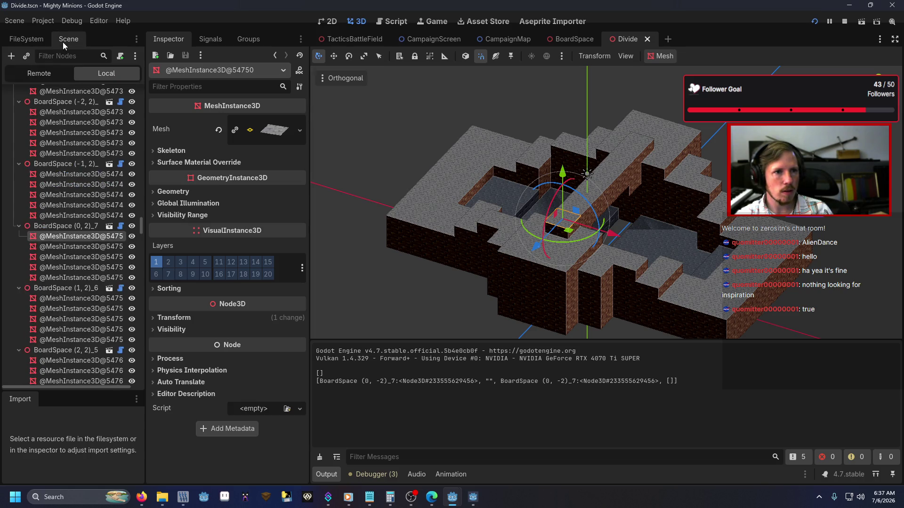
click(75, 227)
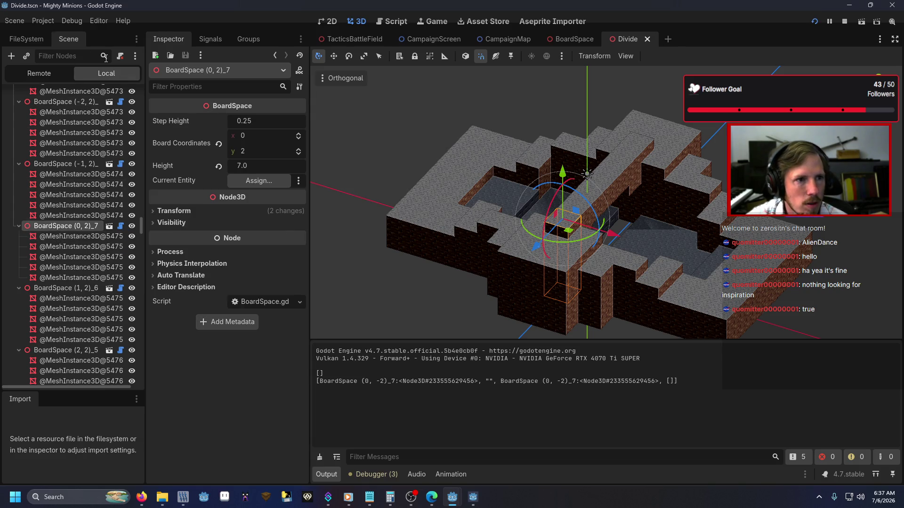
click(635, 144)
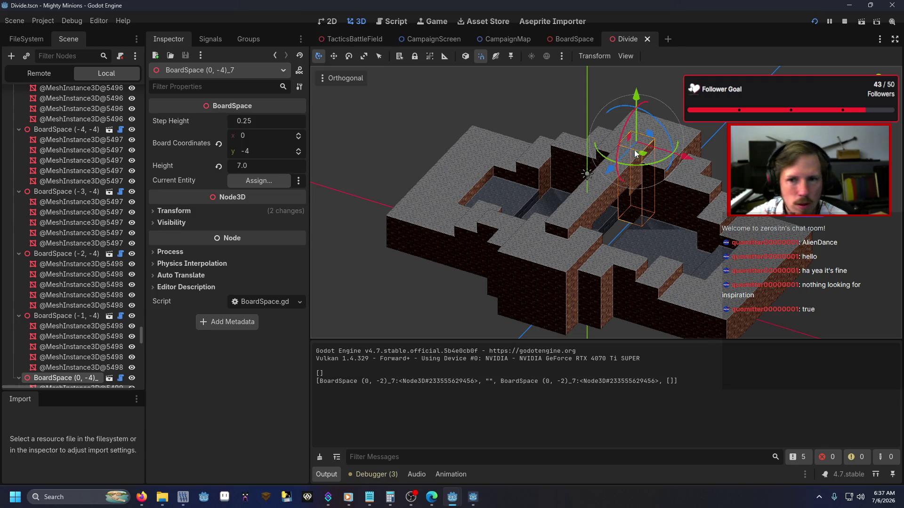
click(630, 159)
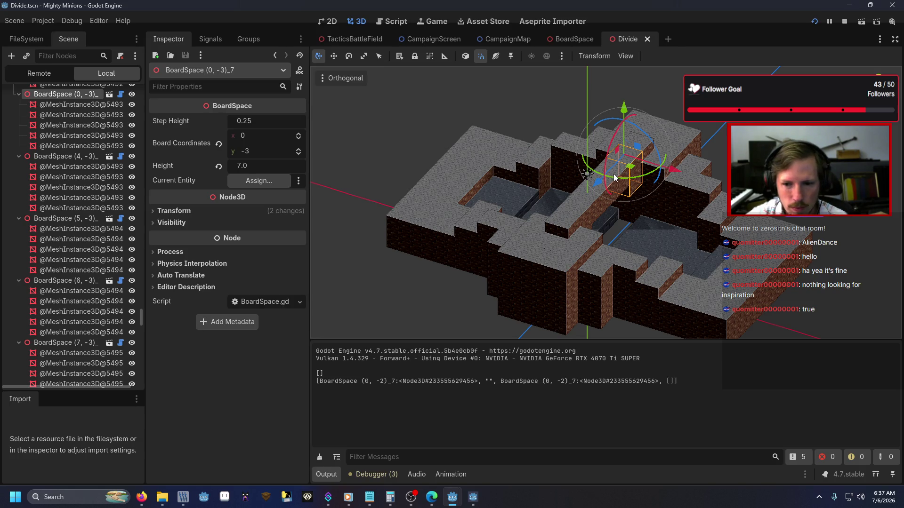
key(alt+Tab)
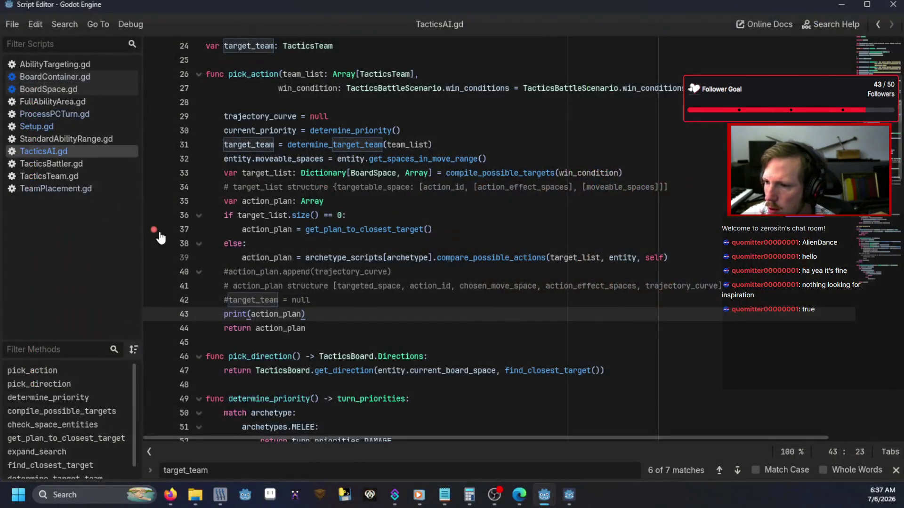
Review find_closest_target in TacticsAI.gd, then rerun the Mighty Minions game with F5
scroll(289, 305, down, 20)
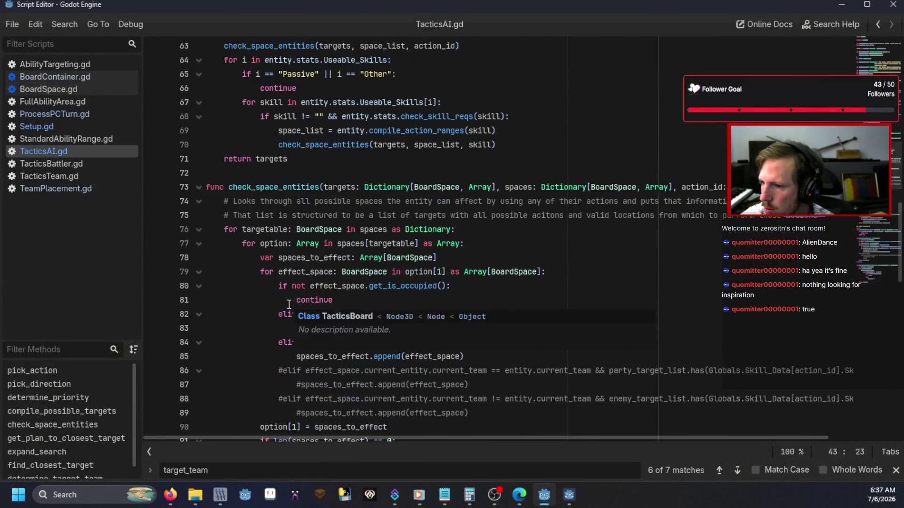
scroll(289, 305, down, 12)
scroll(289, 304, up, 1)
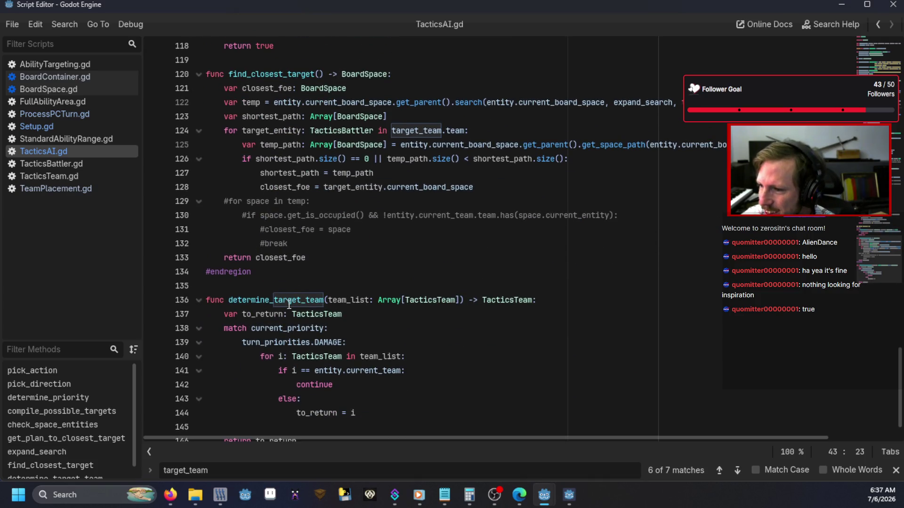
scroll(289, 305, up, 1)
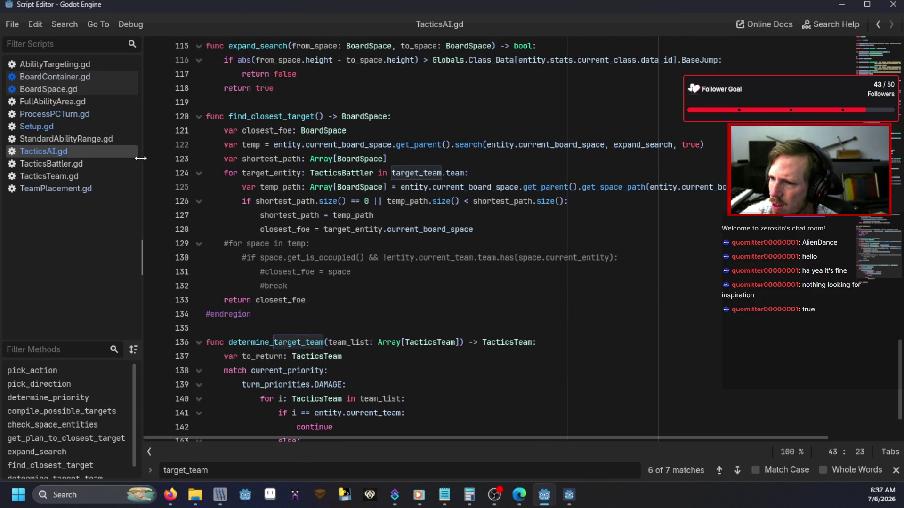
key(F5)
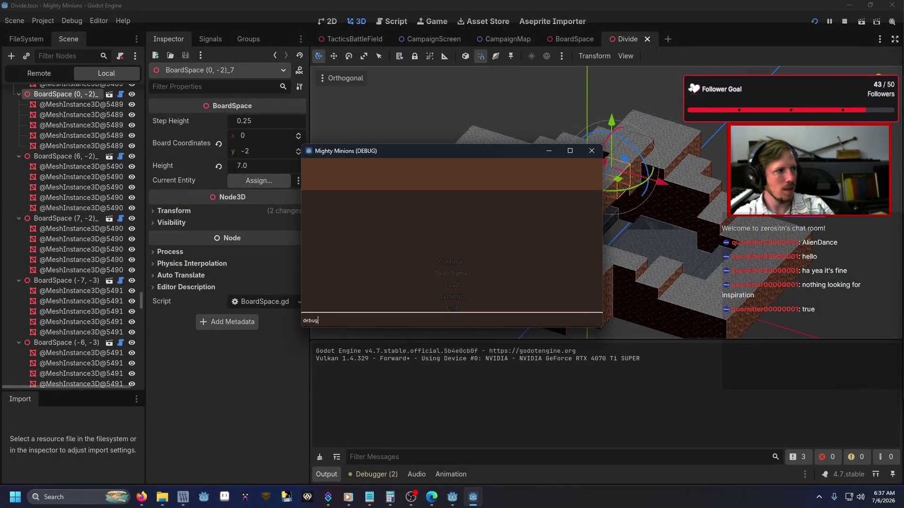
Choose Battle from the game menu, then End Turn so the debugger halts at line 123
key(Return)
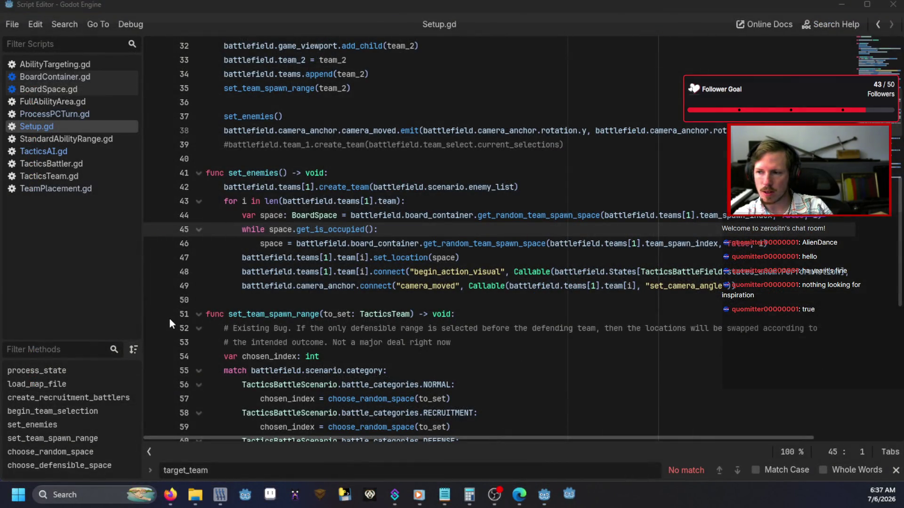
key(Down)
key(Return)
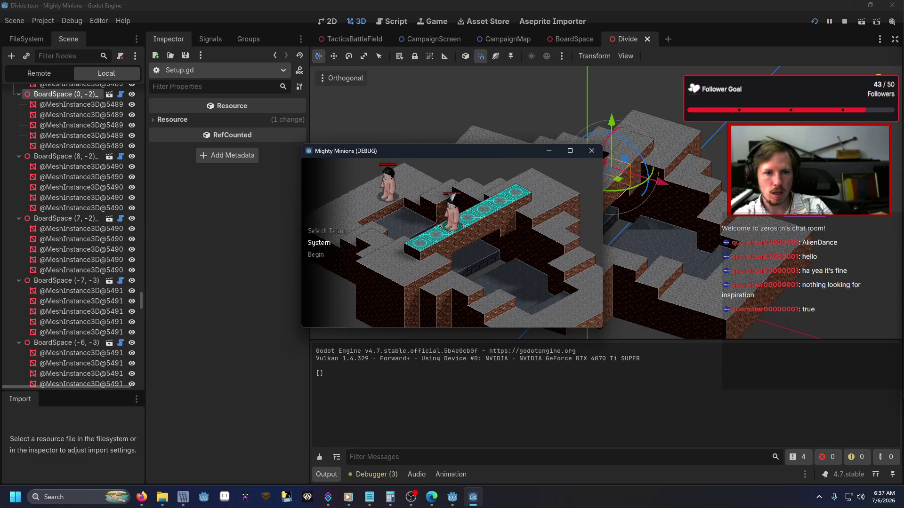
key(Up)
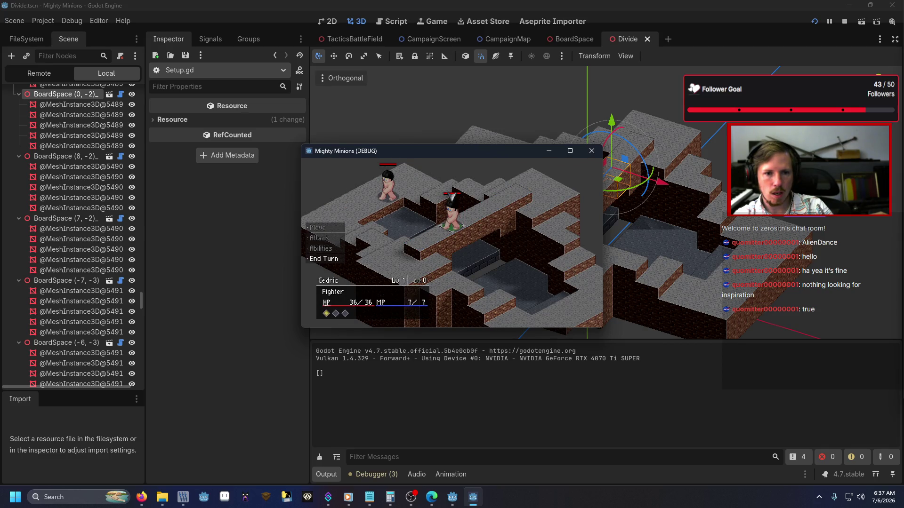
key(Return)
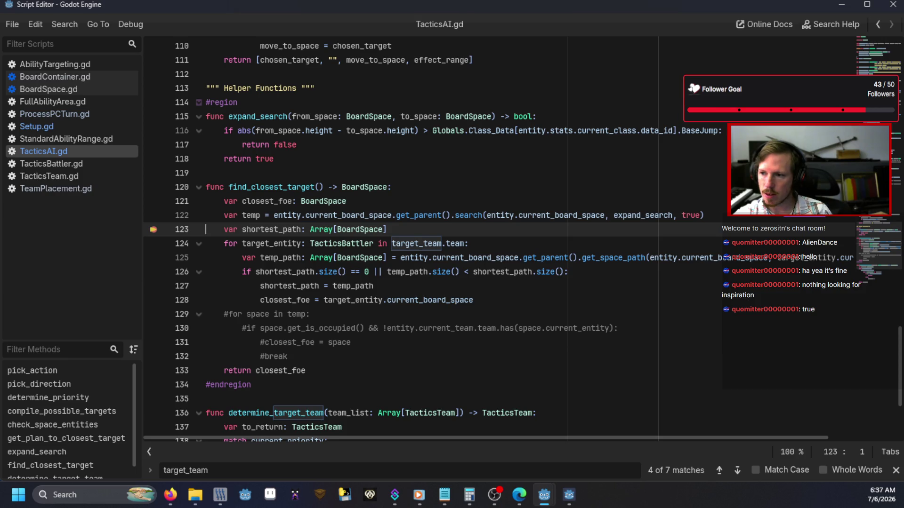
Step through lines 123–133 of find_closest_target with F10, then continue past the pick_direction pause
key(F10)
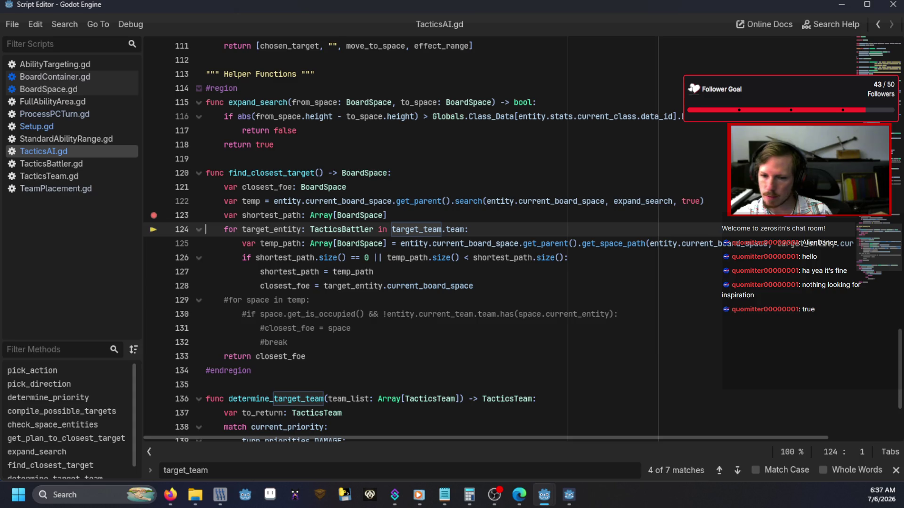
key(F10)
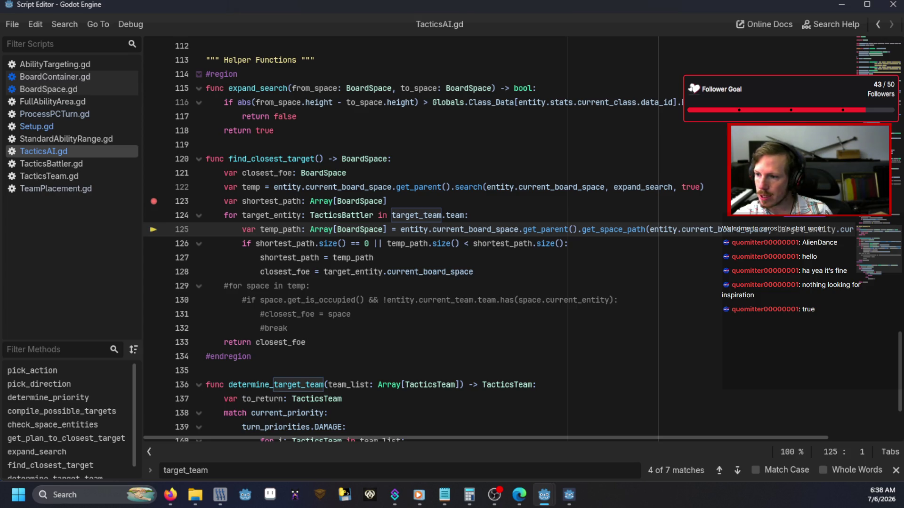
key(F10)
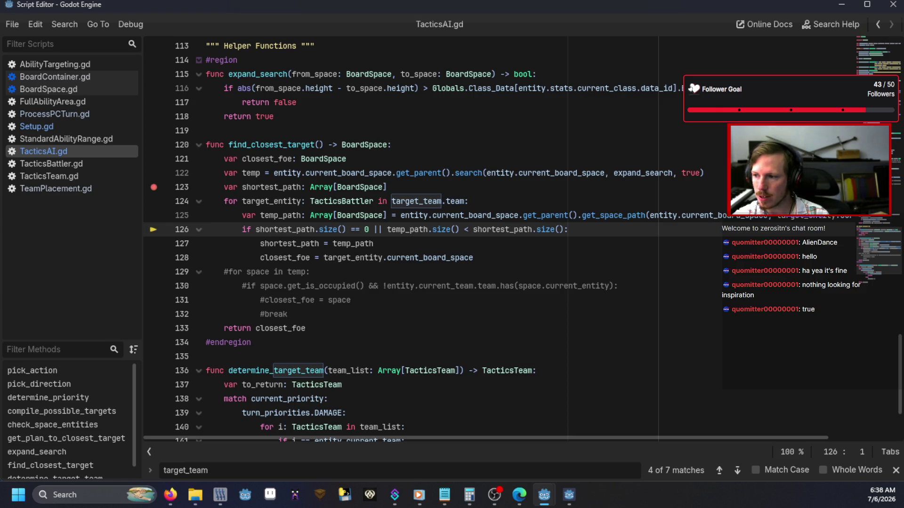
key(F10)
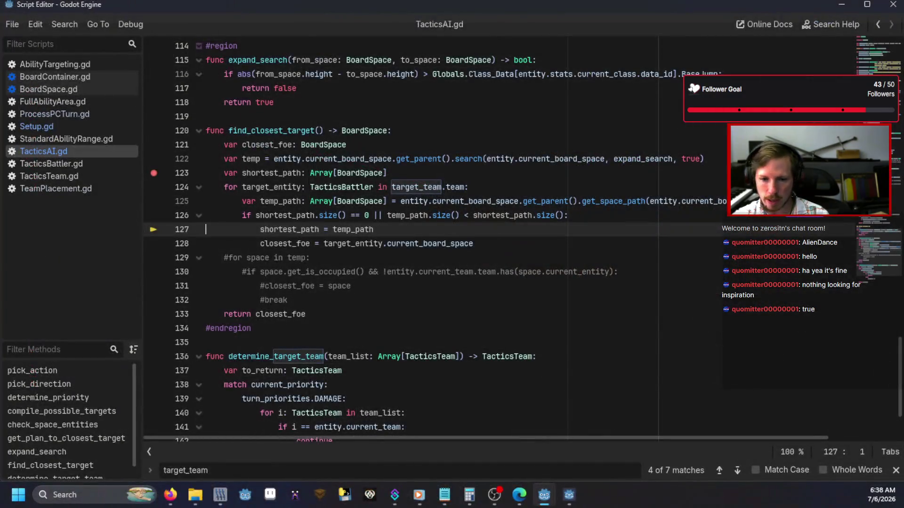
key(F10)
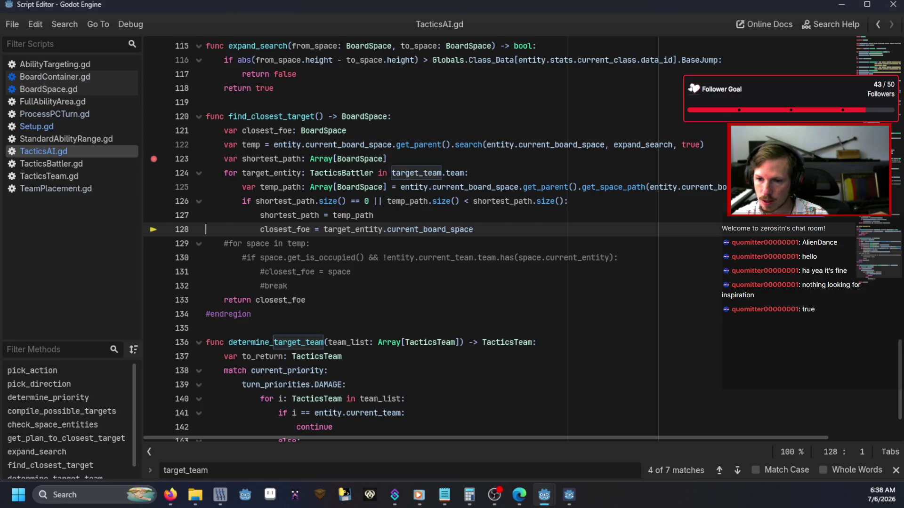
key(F10)
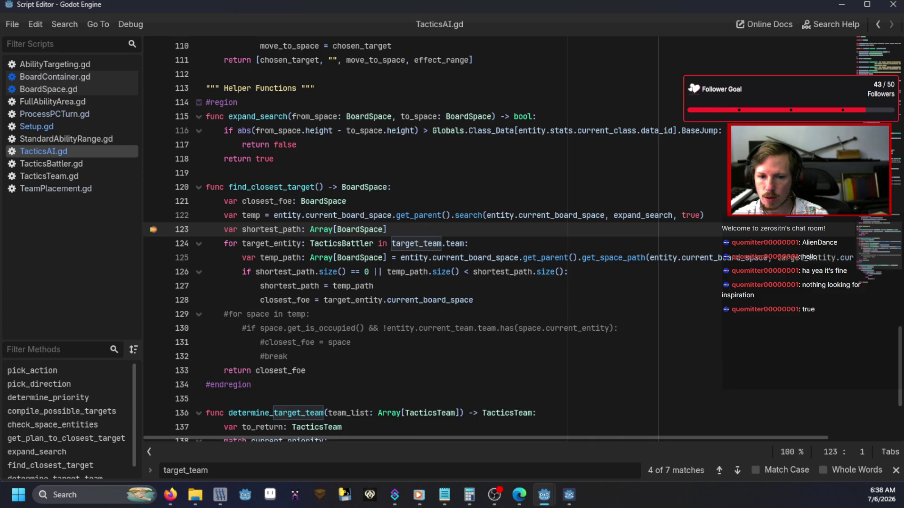
key(F12)
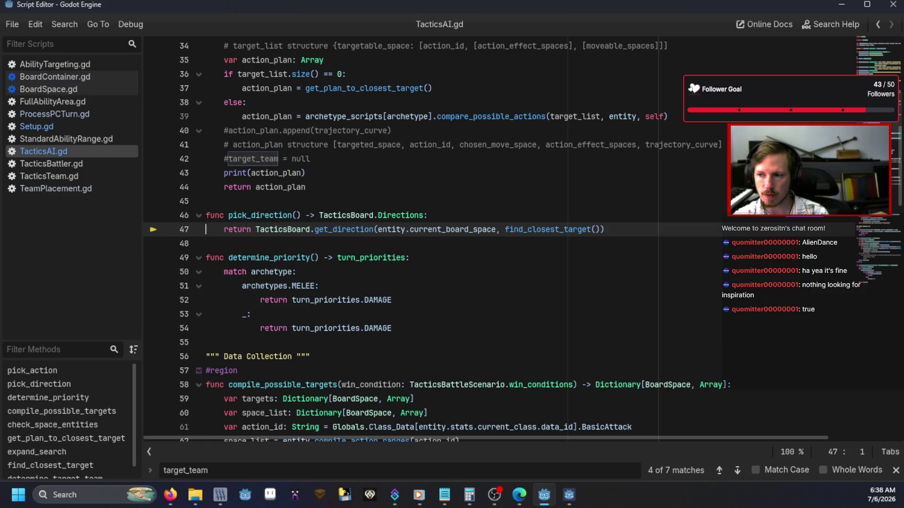
key(F12)
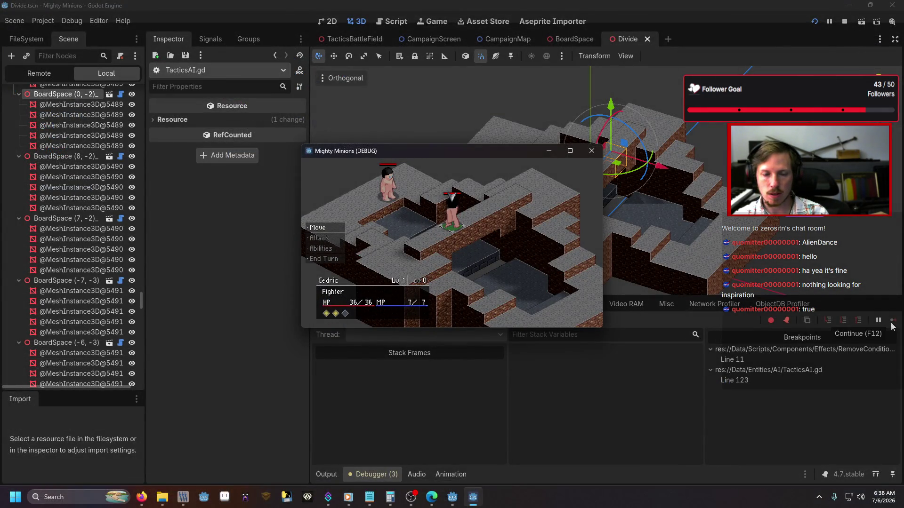
Close the Mighty Minions (DEBUG) window and scroll through TacticsAI.gd
click(592, 151)
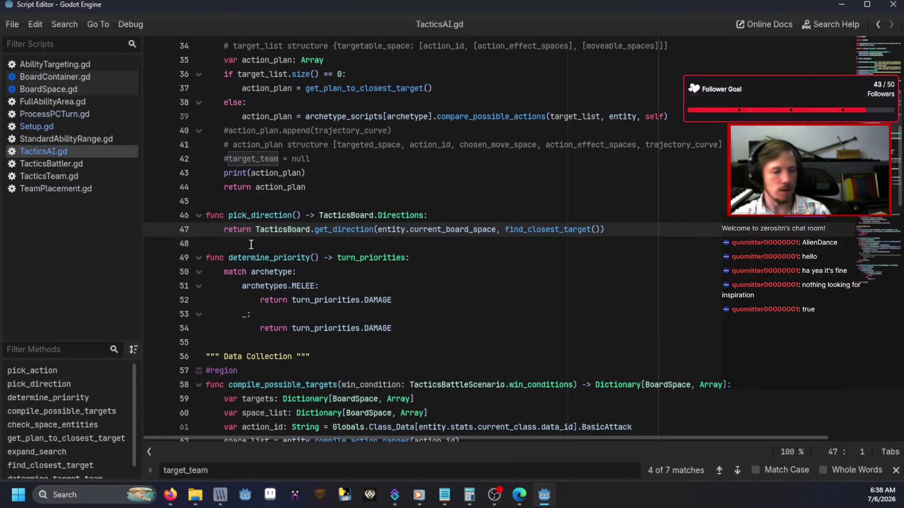
scroll(246, 232, up, 10)
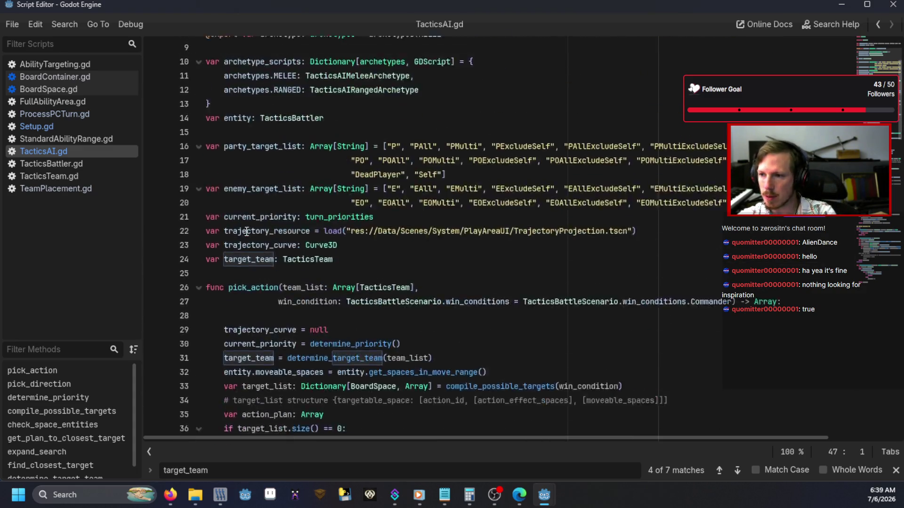
scroll(246, 232, down, 7)
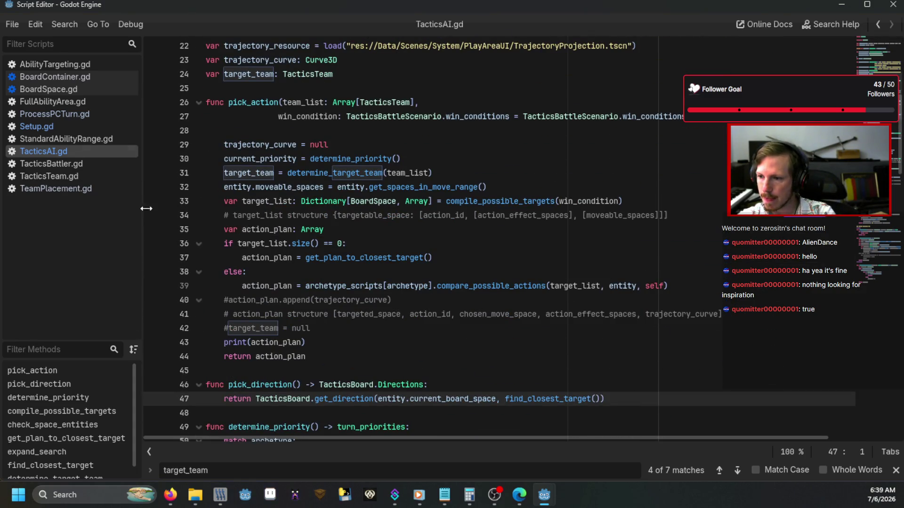
scroll(433, 269, down, 2)
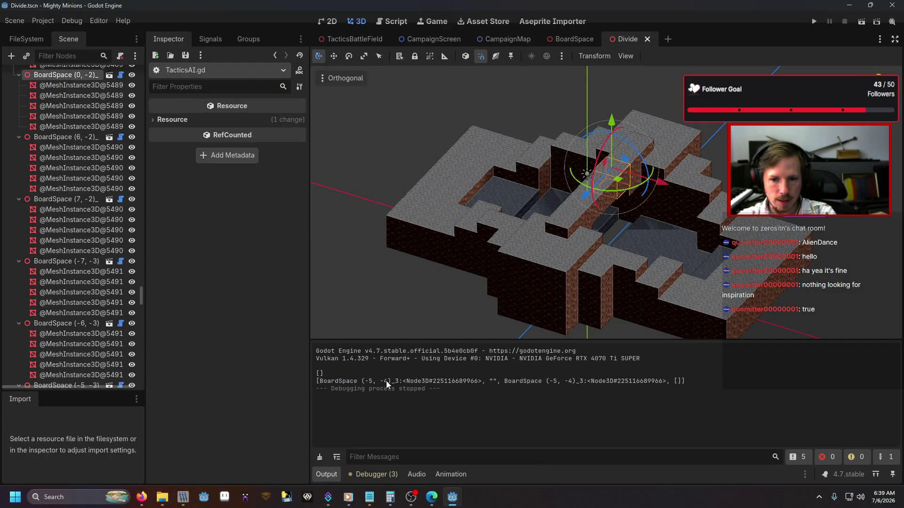
Check tile Board Coordinates on the Divide map until finding BoardSpace (-5, -4) at height 3.0, then return to TacticsAI.gd
click(473, 182)
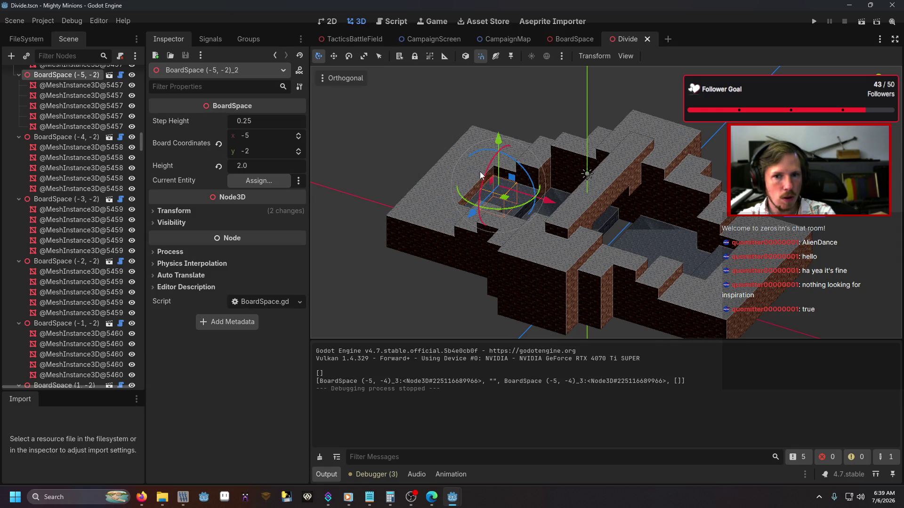
click(481, 175)
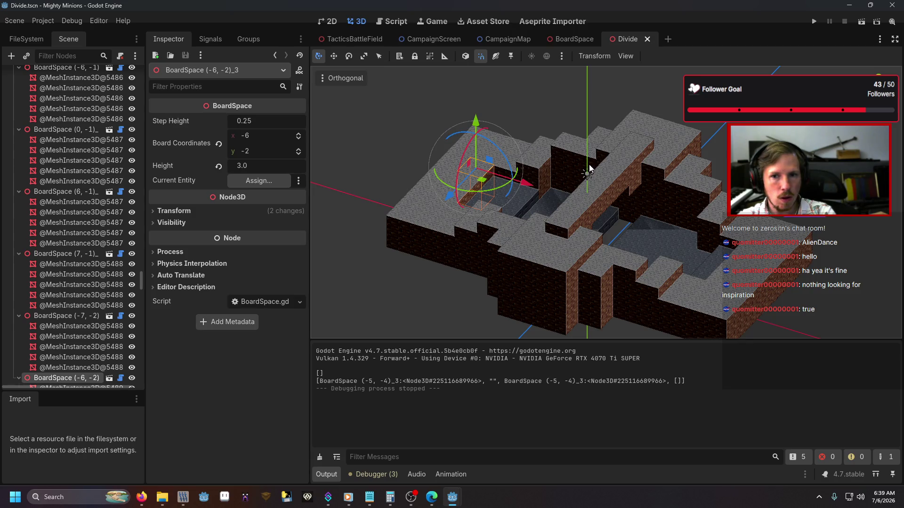
click(534, 164)
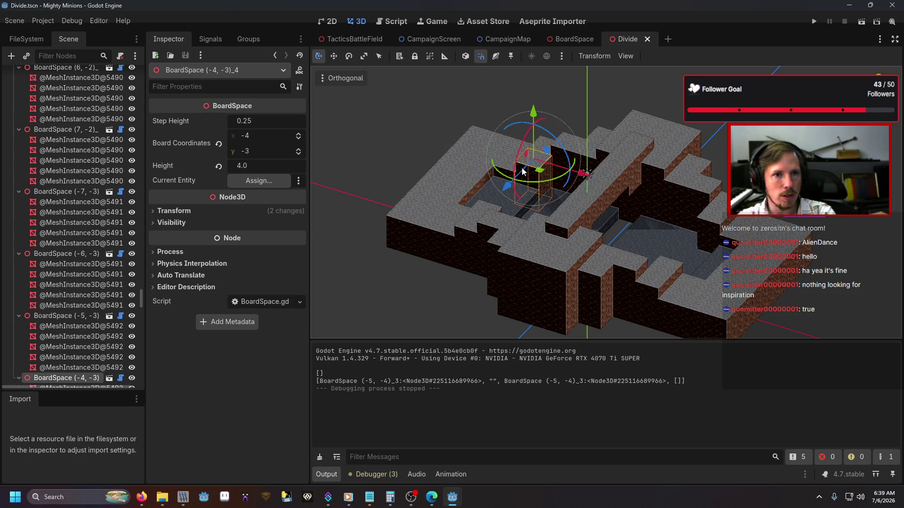
click(645, 229)
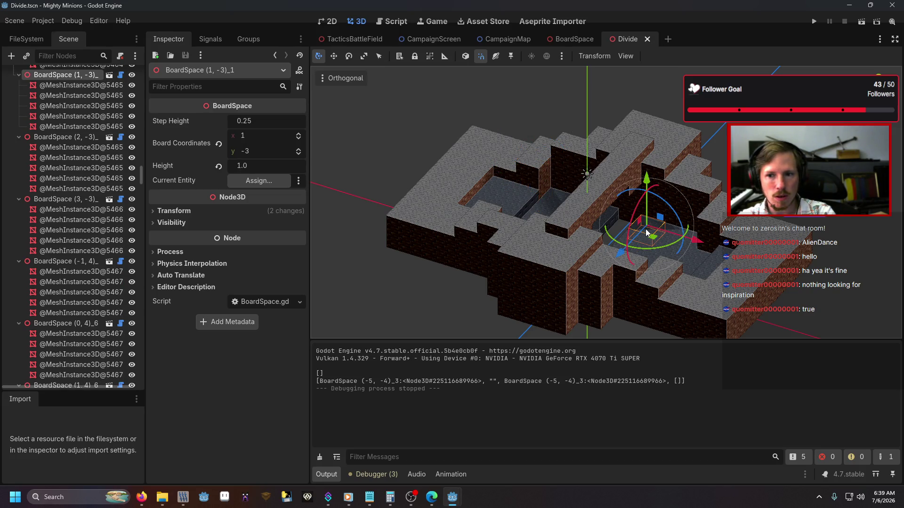
click(596, 259)
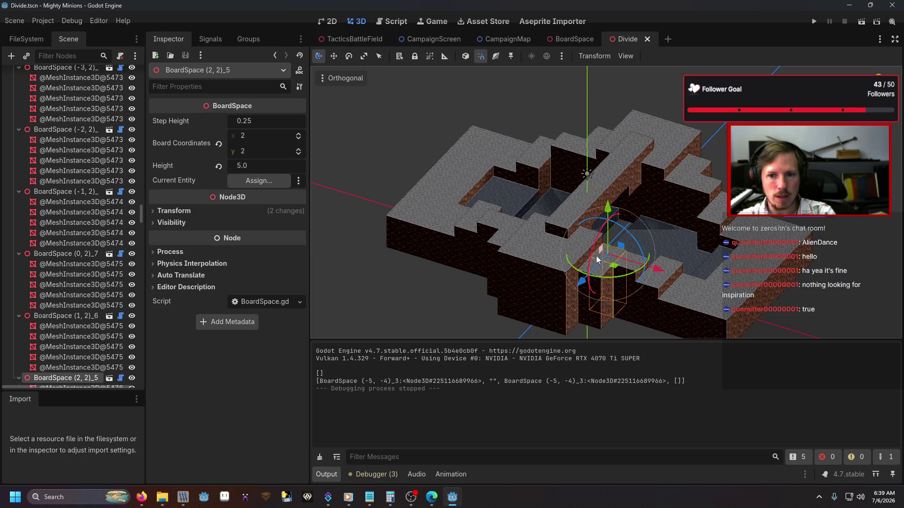
click(503, 227)
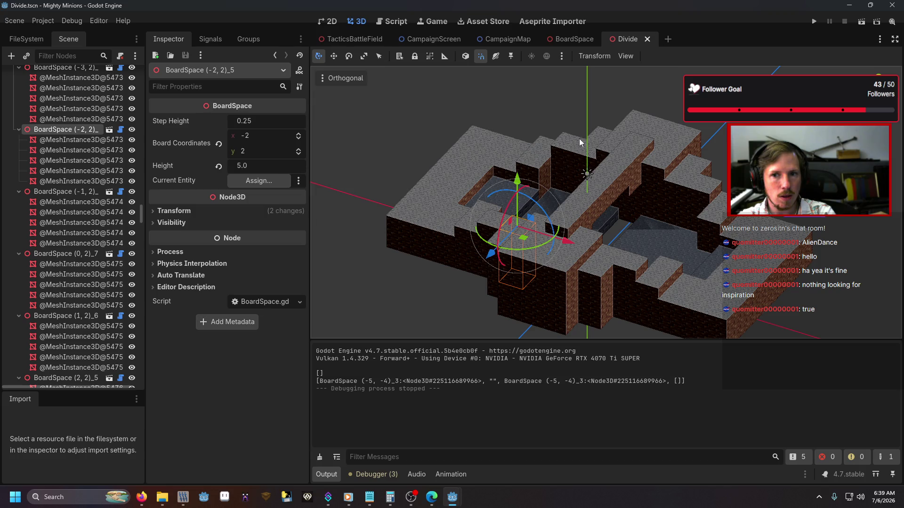
click(594, 151)
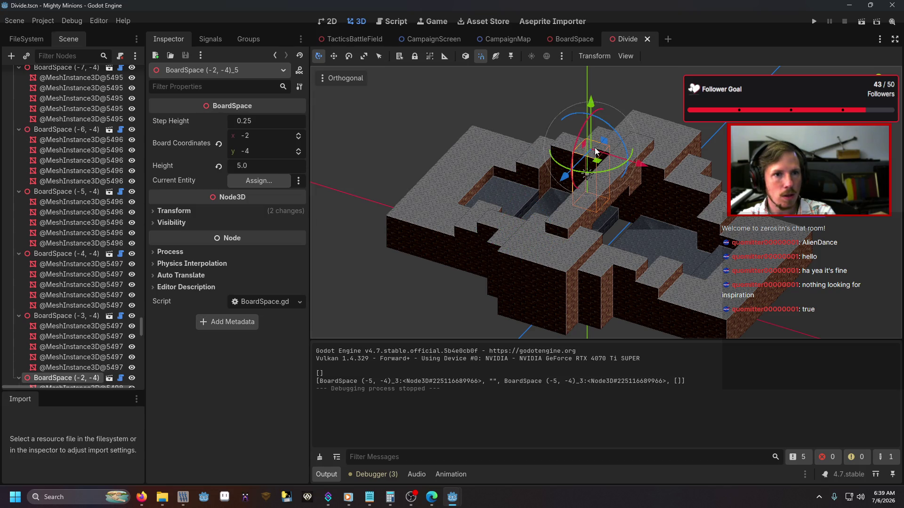
click(525, 146)
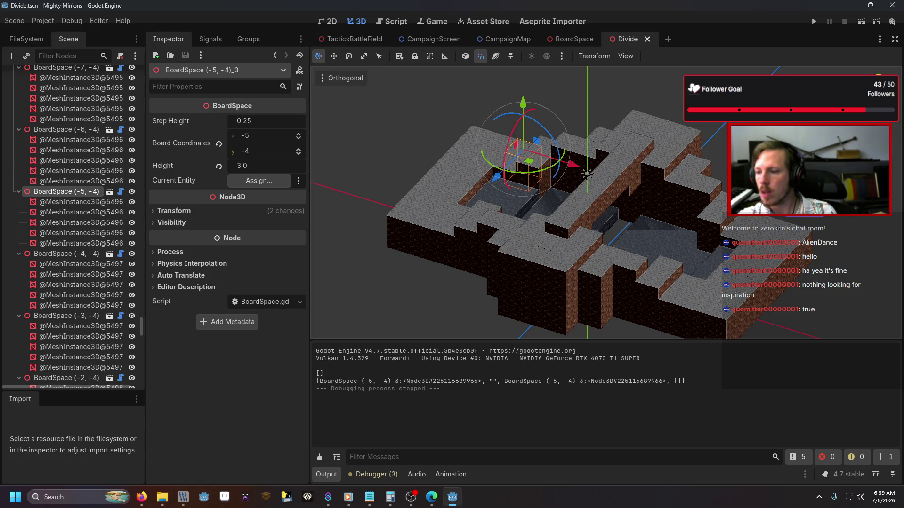
key(alt+Tab)
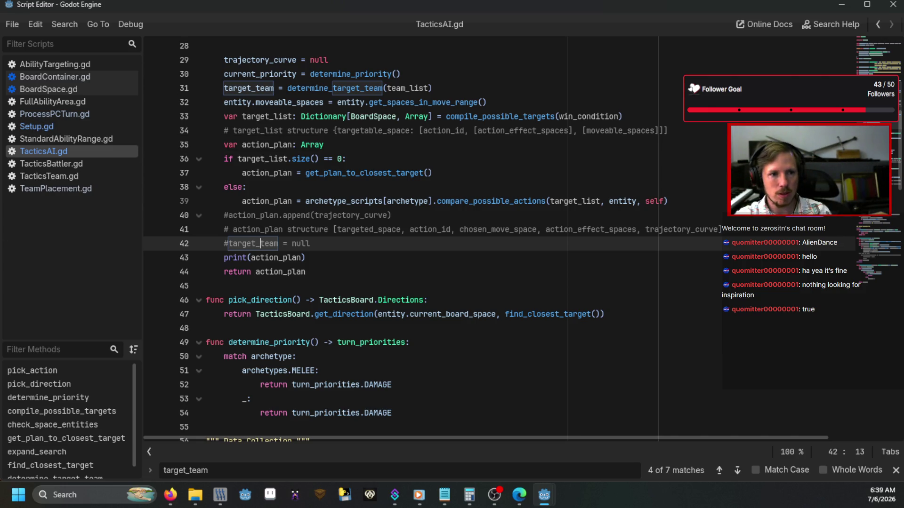
Open ProcessPCTurn.gd, set a breakpoint on line 19's action check, and launch the game with F5
click(62, 114)
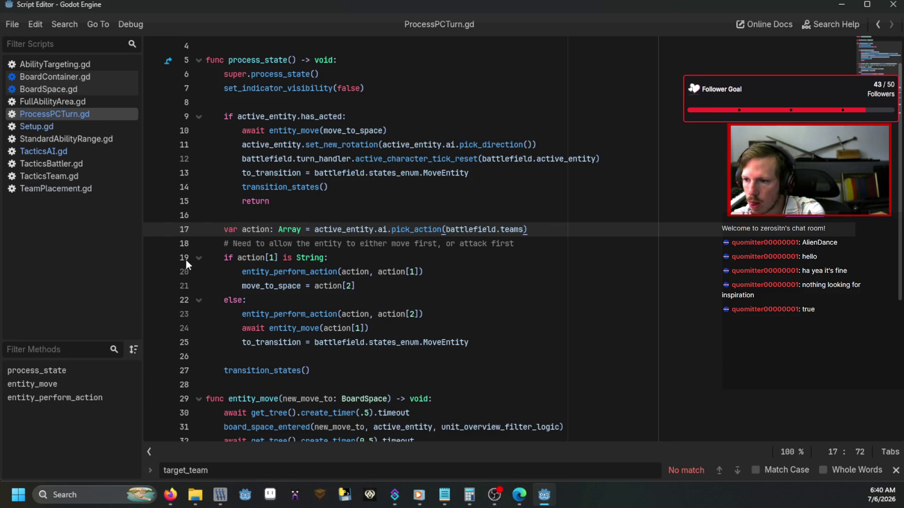
click(154, 260)
key(F5)
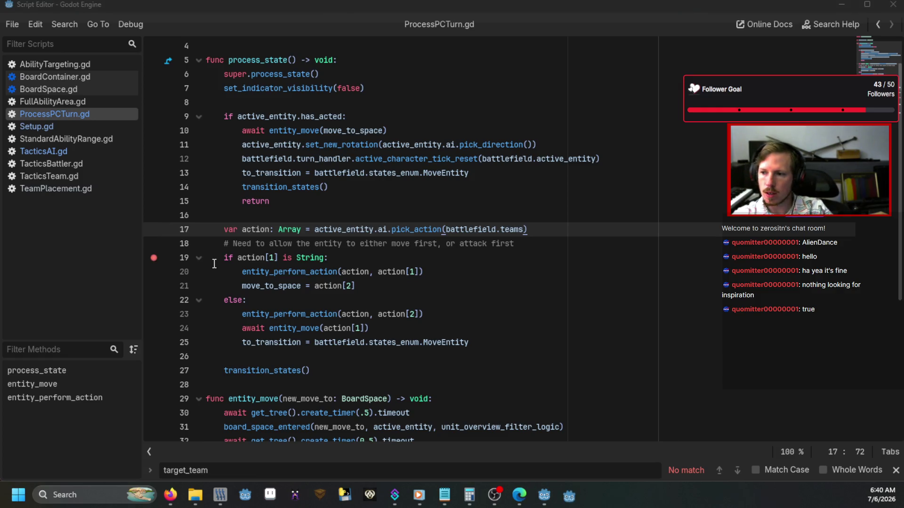
Load the battle with the 'divide' console command and end the player's turn
text(divide)
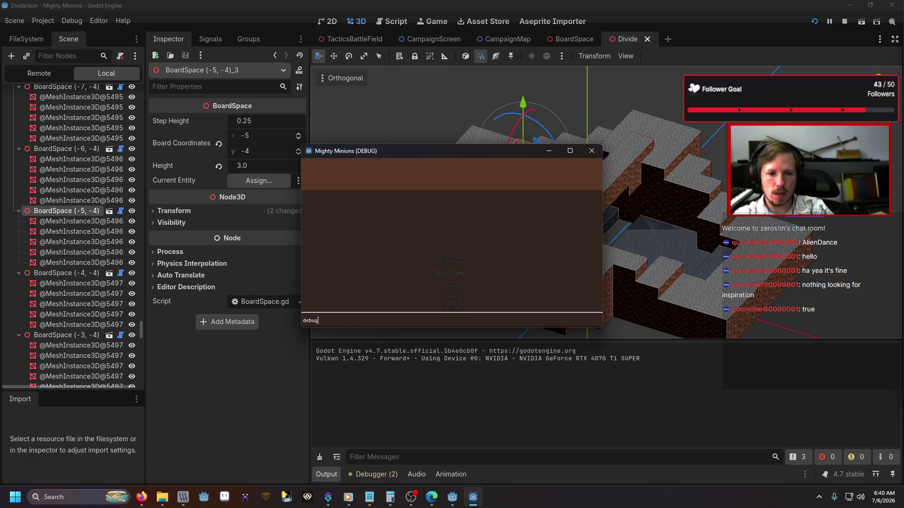
key(Return)
click(462, 186)
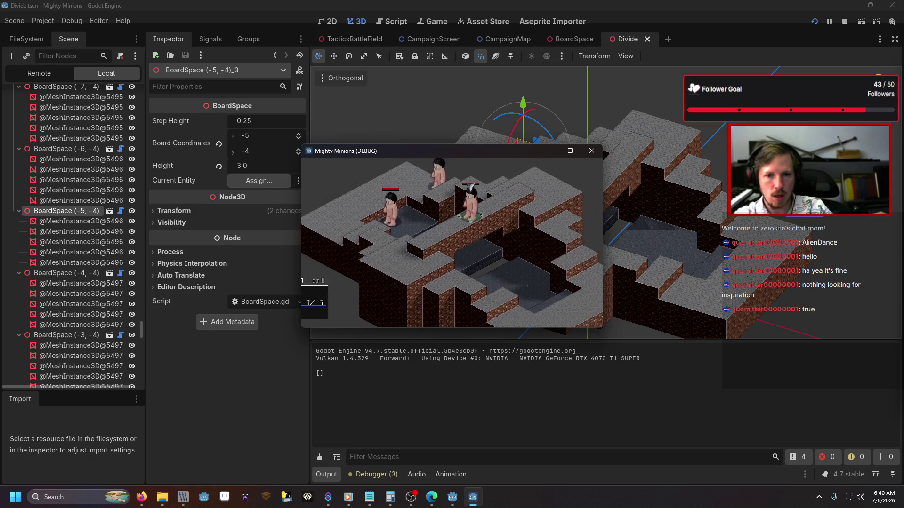
click(324, 259)
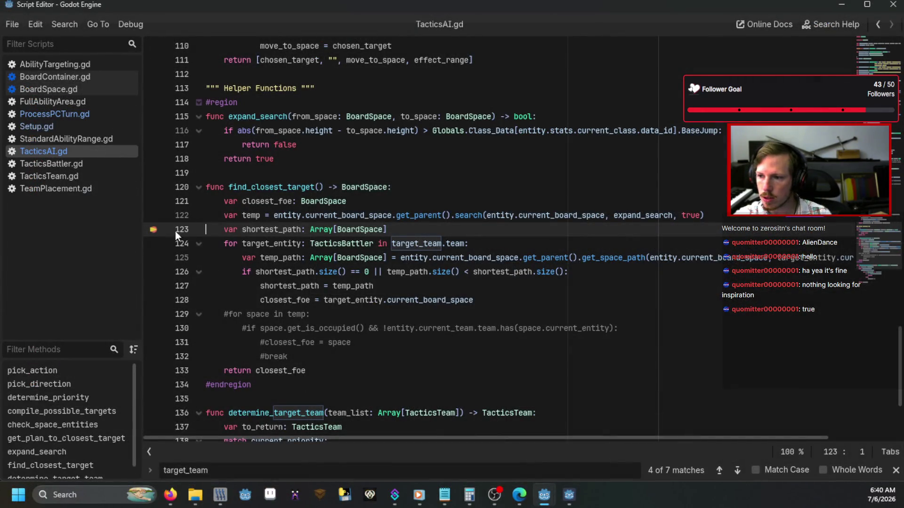
Clear the line-123 breakpoint, resume to line 19, inspect the four-item action, and step into
click(155, 229)
key(F12)
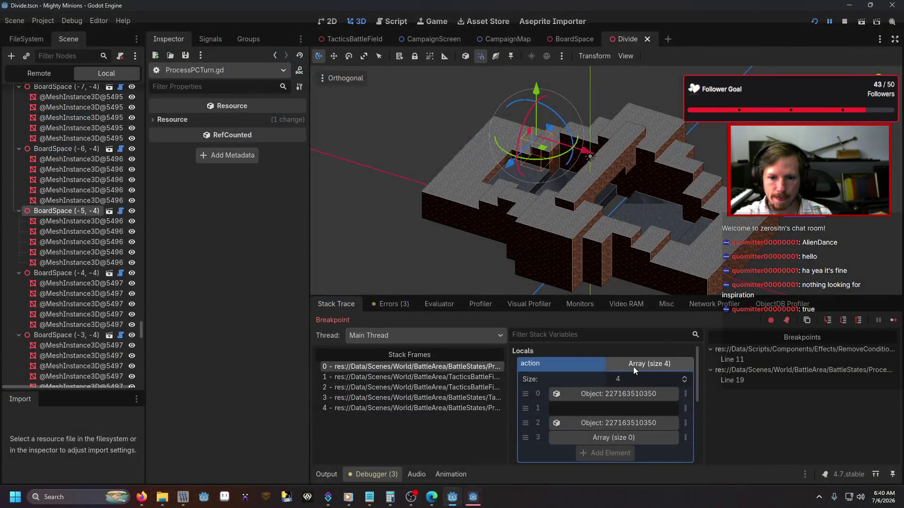
click(829, 322)
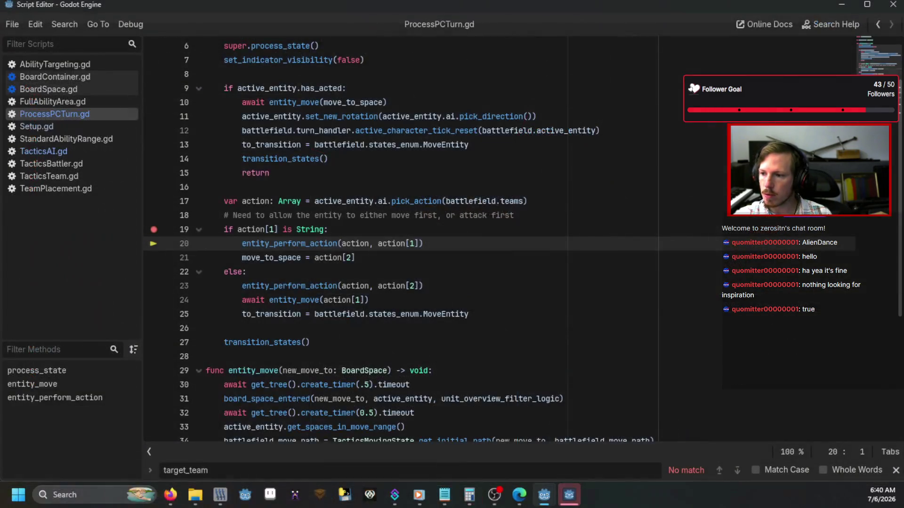
Step with F11 through TacticsActionData._init and back into ProcessPCTurn.gd's empty-action branch
key(F11)
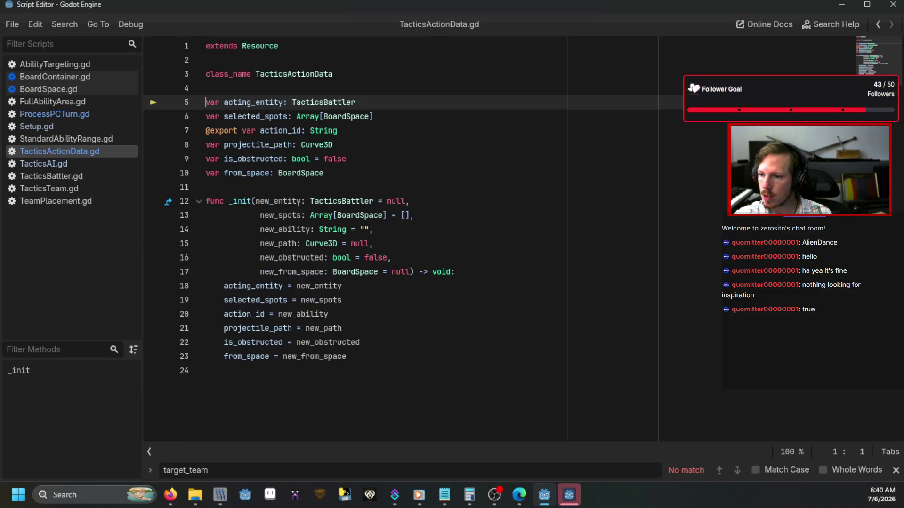
key(F11)
key(F11)
key(F11)
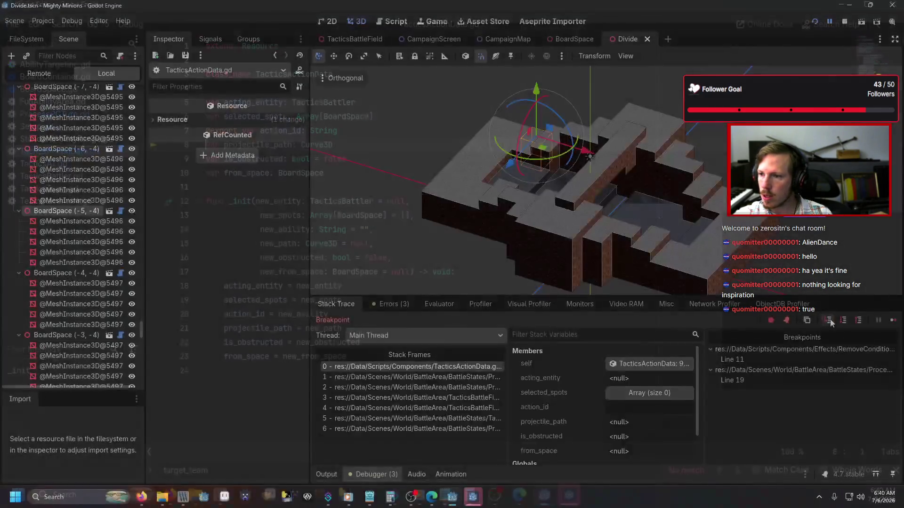
key(F11)
key(F11)
key(F11)
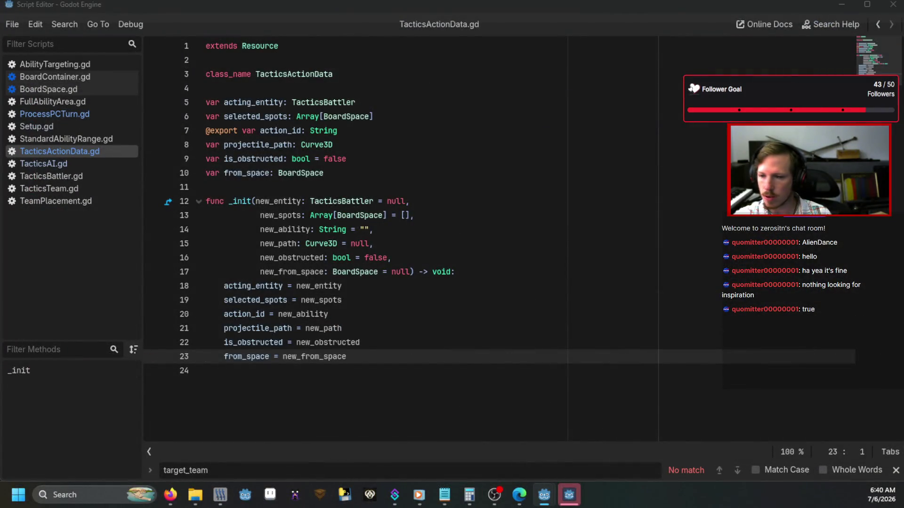
key(F11)
key(F11)
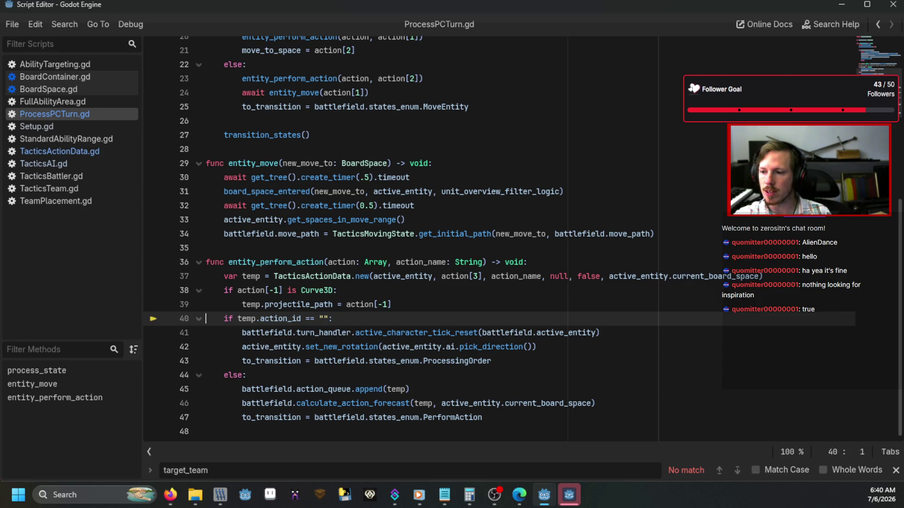
key(F11)
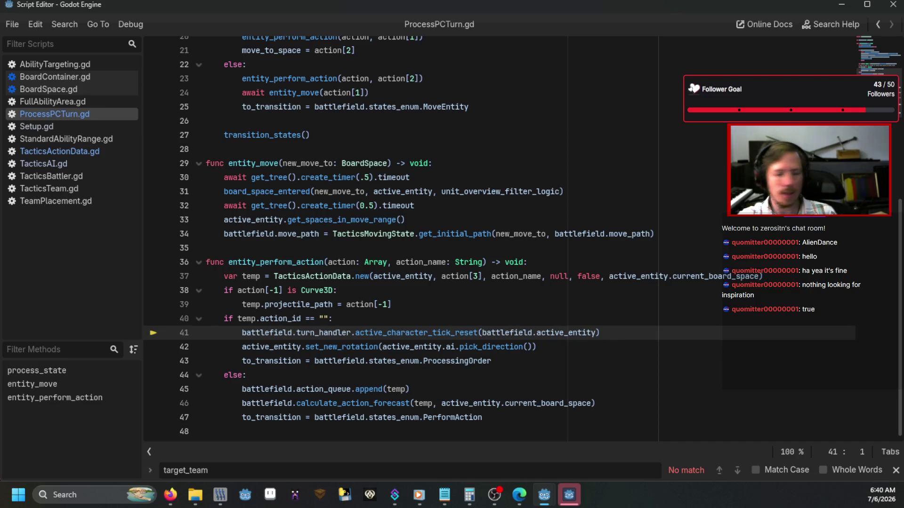
Review begin_turn on line 5 of ProcessingOrder.gd and TacticsAI.gd, then edit ProcessPCTurn.gd's line-19 condition
scroll(419, 297, up, 5)
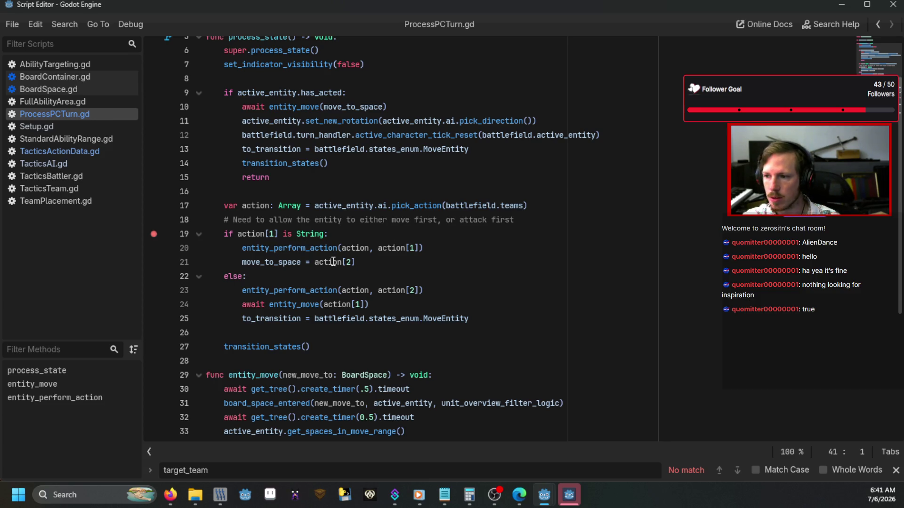
scroll(309, 277, down, 5)
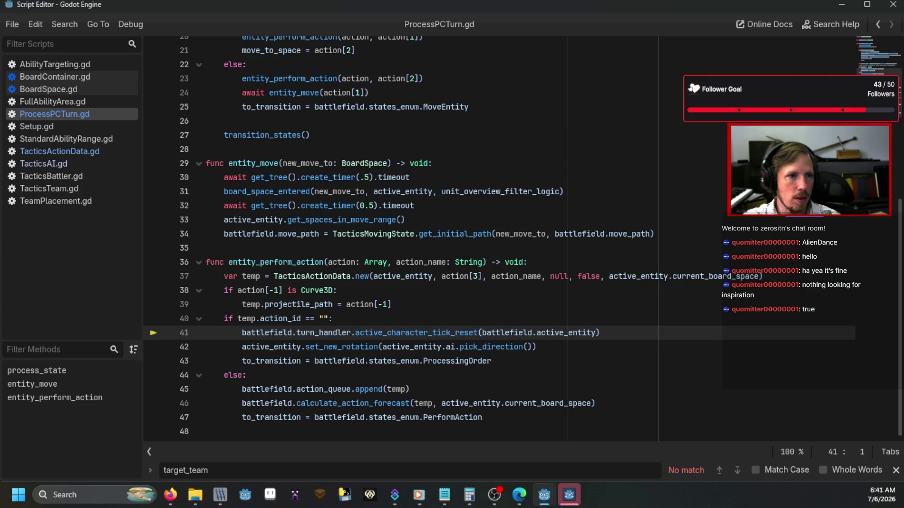
click(43, 164)
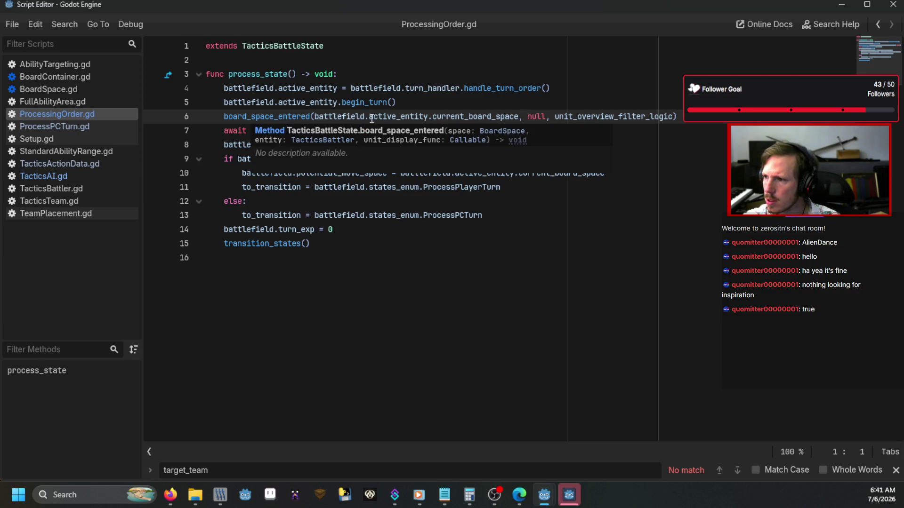
click(601, 97)
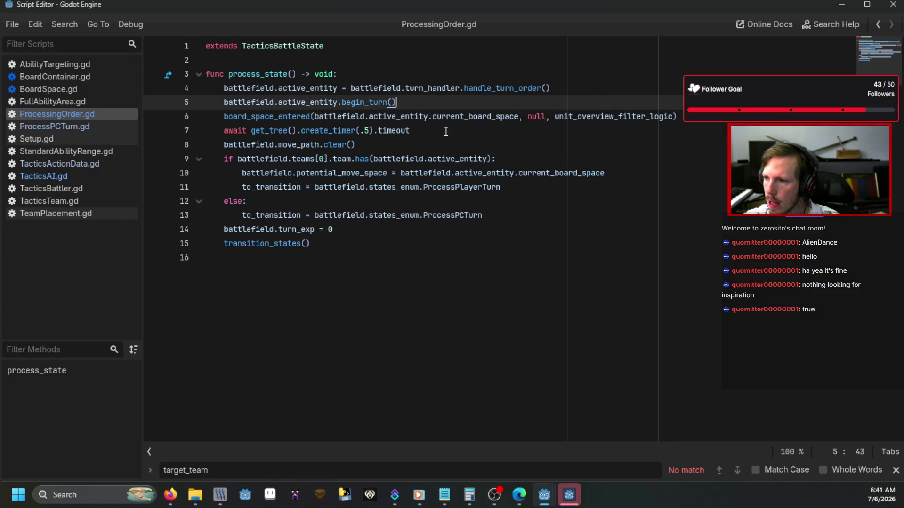
click(106, 180)
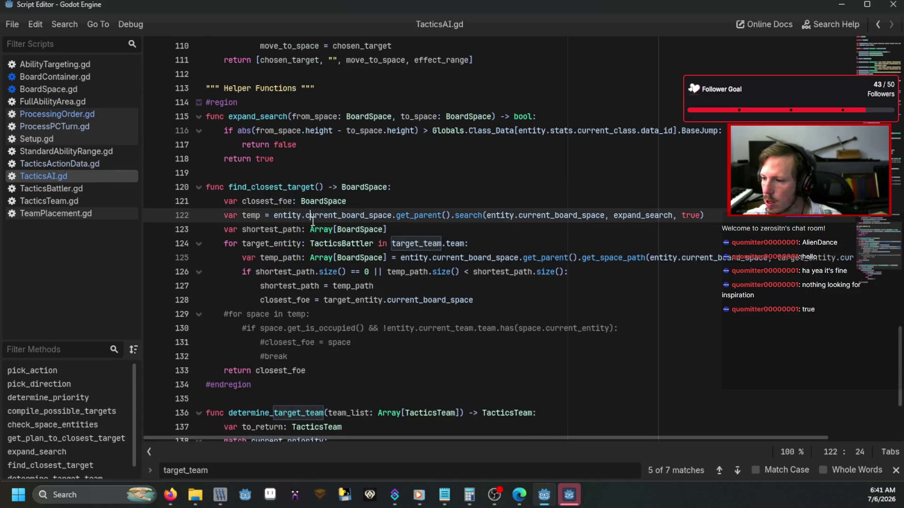
scroll(313, 221, up, 10)
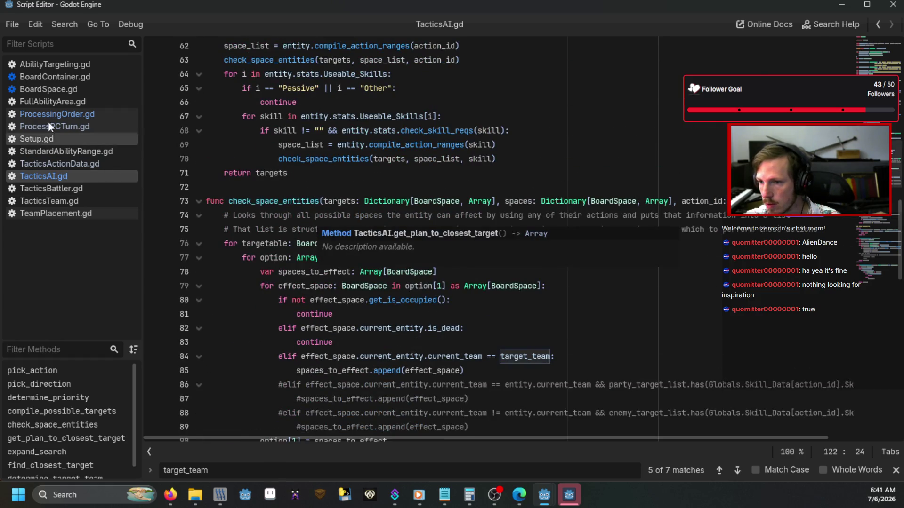
click(49, 125)
scroll(344, 279, up, 4)
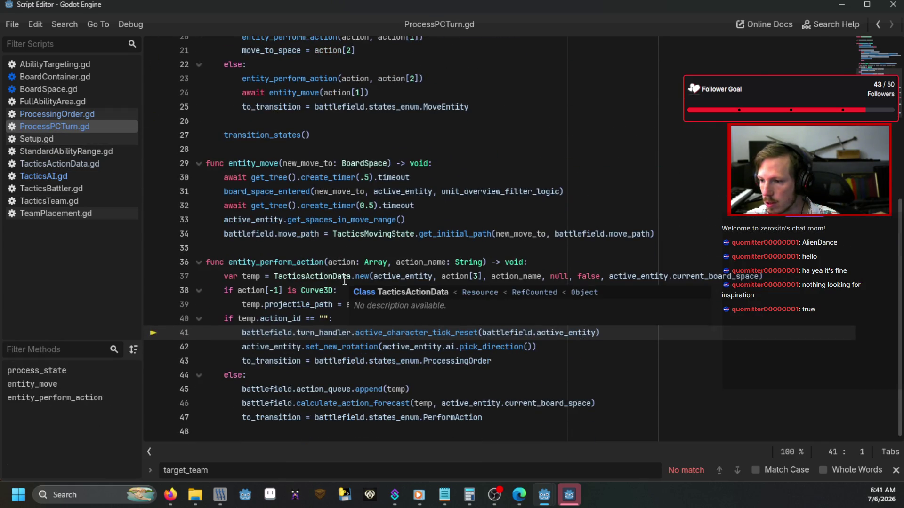
scroll(345, 279, up, 1)
click(324, 234)
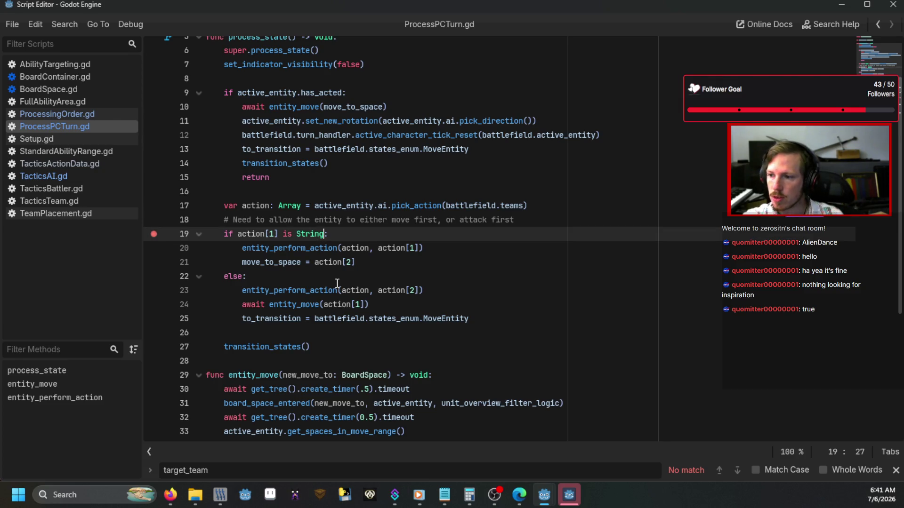
Append && action[1] != "" to line 19's String check and review the else branch
text(&& action[)
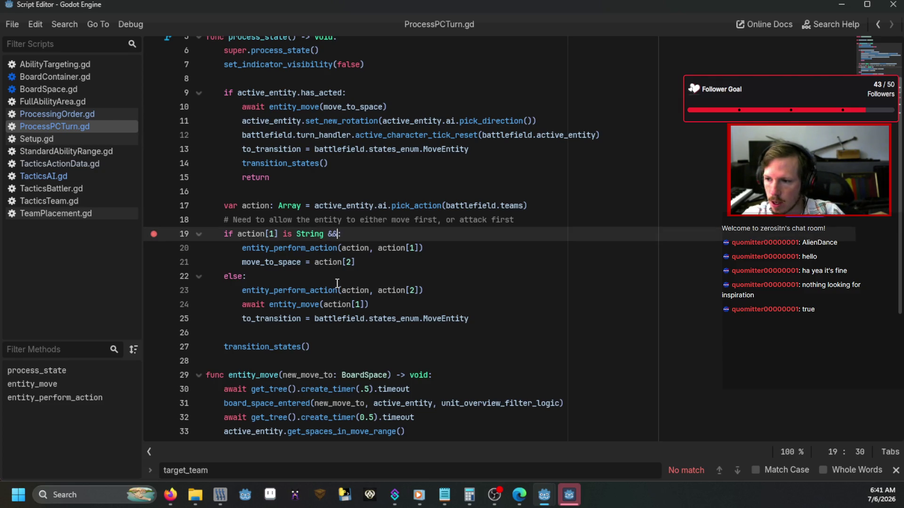
text(1] )
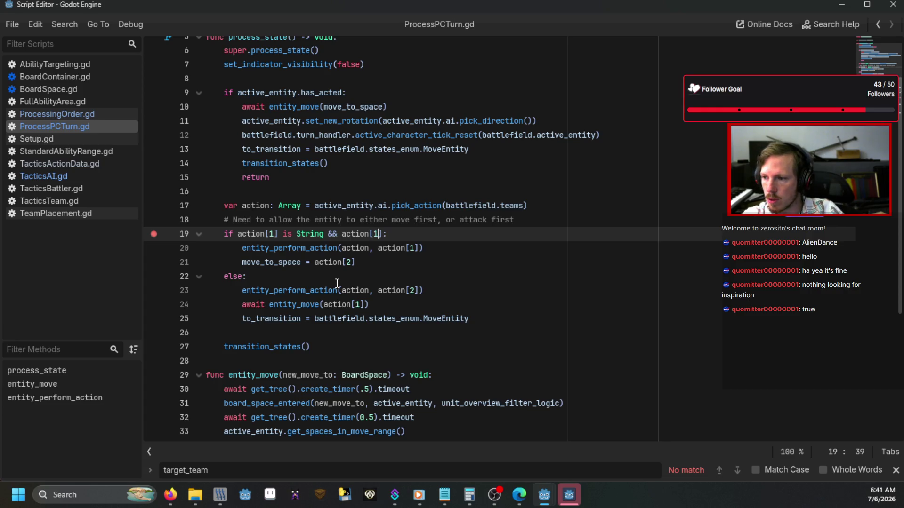
text(!= "")
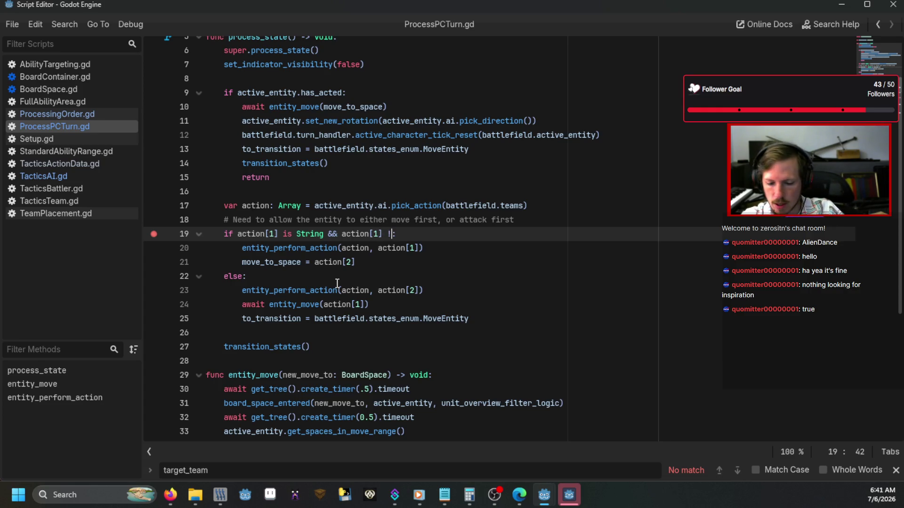
click(337, 283)
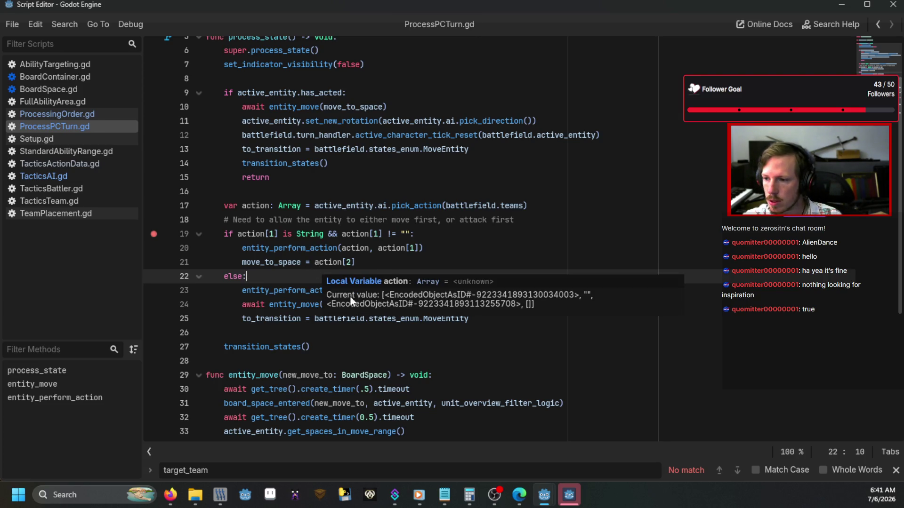
click(306, 319)
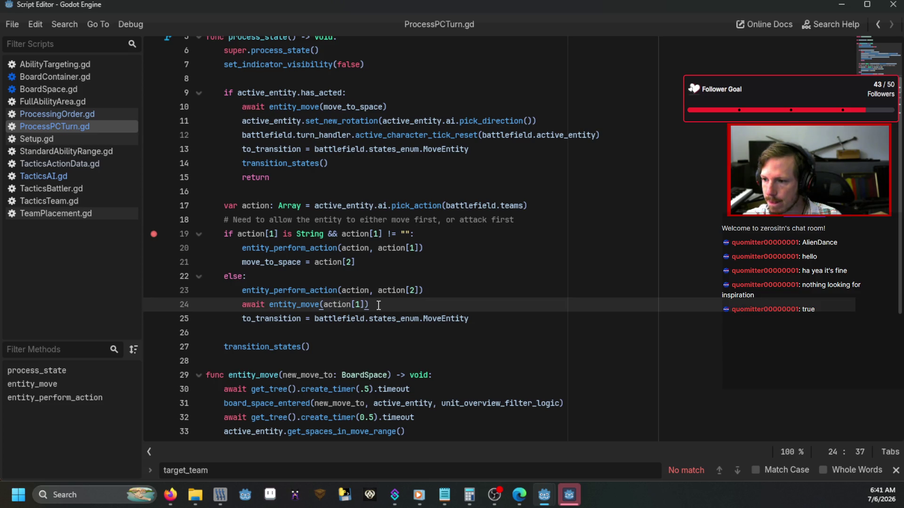
Resume the paused game from the debugger with F12
scroll(378, 305, down, 5)
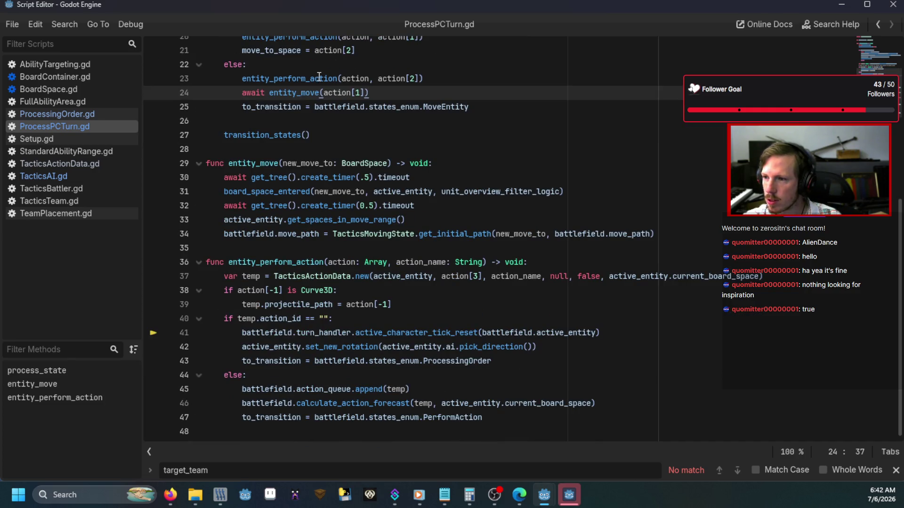
mouse_move(390, 82)
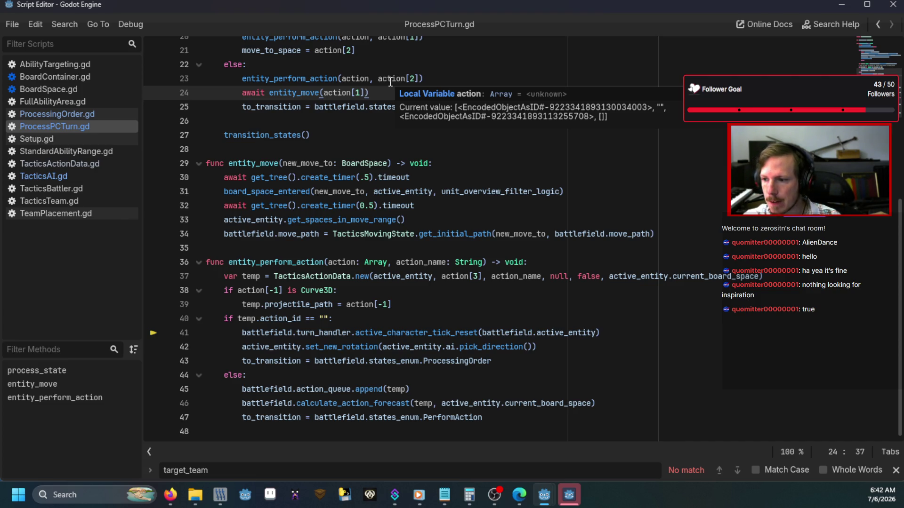
key(F12)
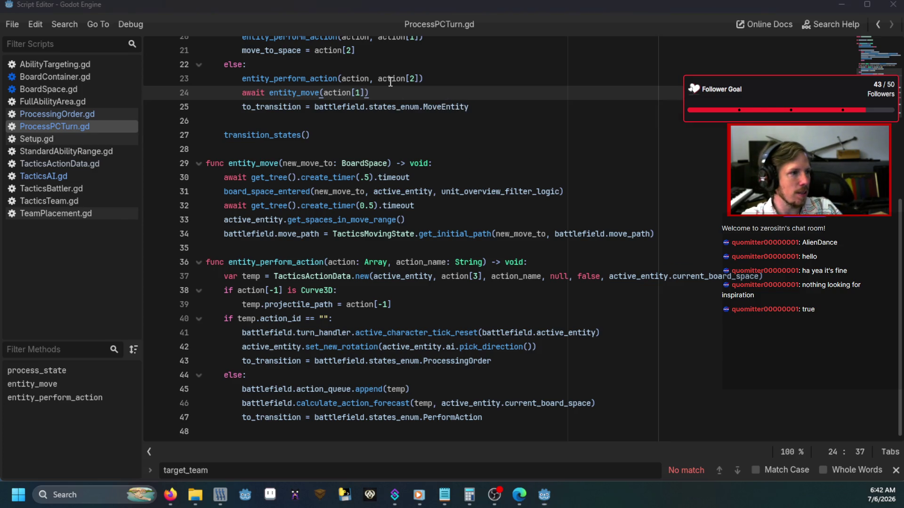
Submit the debug console command, relaunch the game with F5, and load the debug map
text(debug)
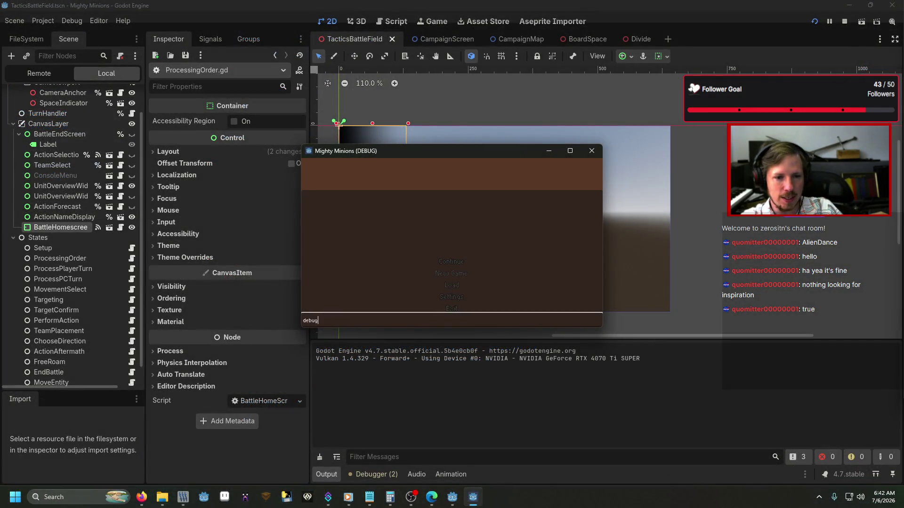
key(Return)
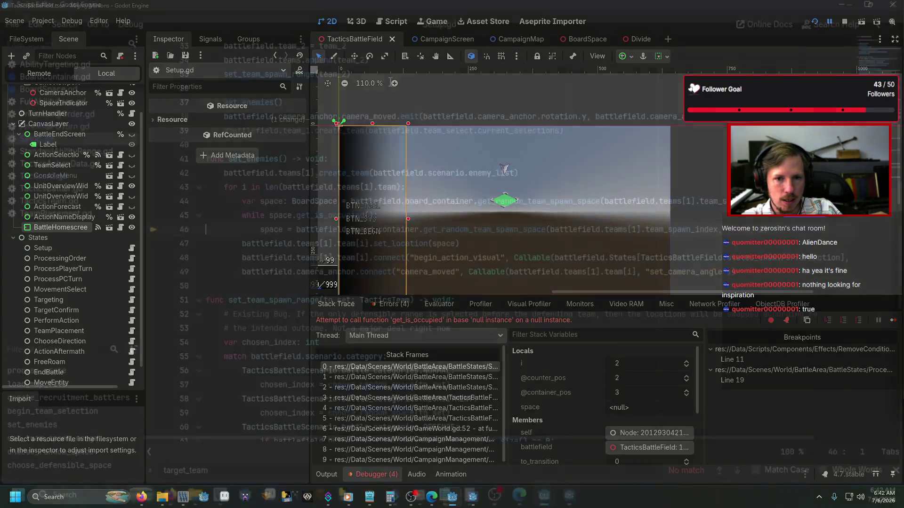
key(F5)
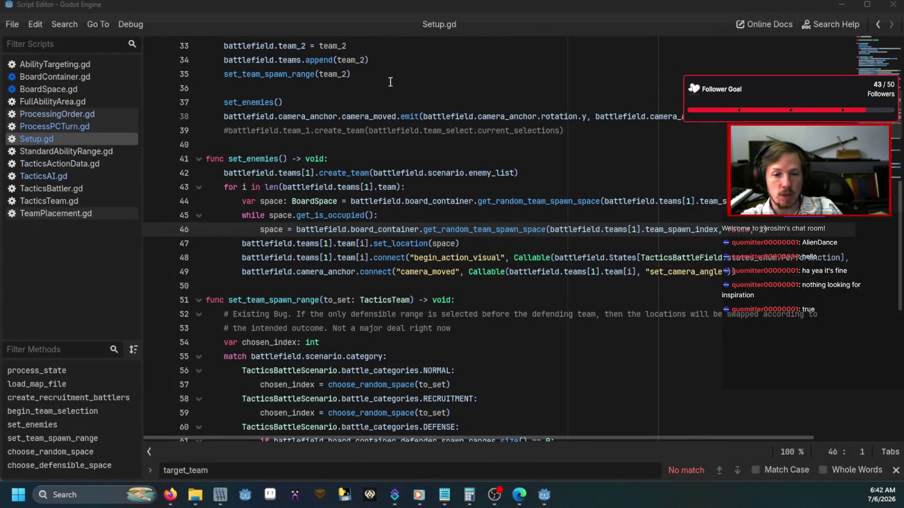
text(debug)
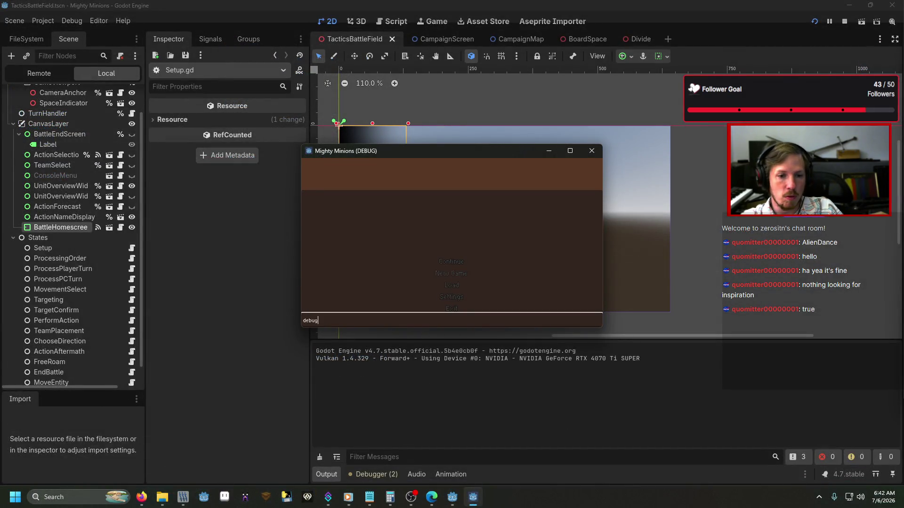
key(Return)
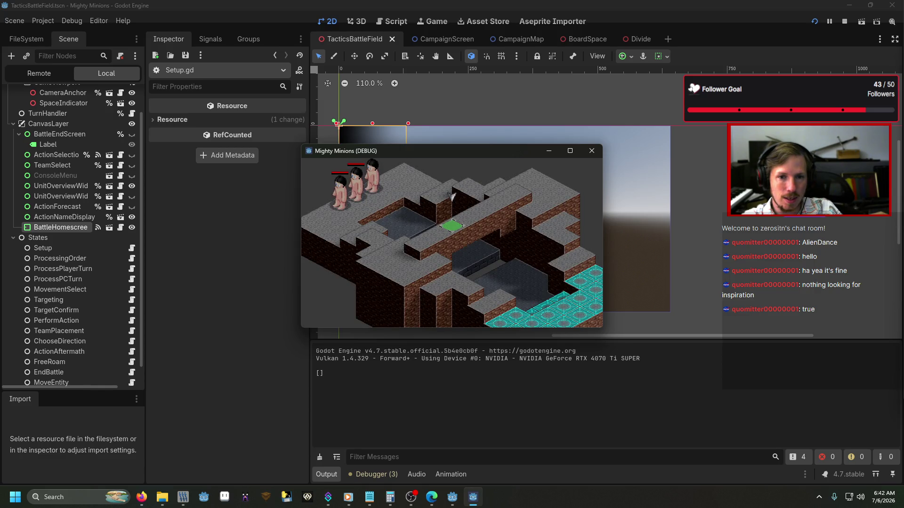
Remove the extra indentation before the if on line 80 and restart the game
click(504, 168)
key(BackSpace)
key(F5)
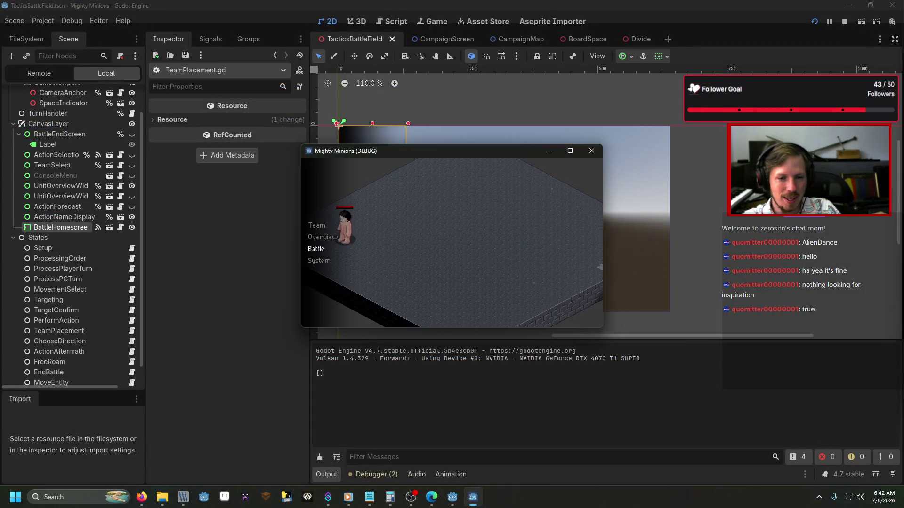
Get through team placement to start the battle, then step over two lines of the enemy turn
key(Return)
key(Escape)
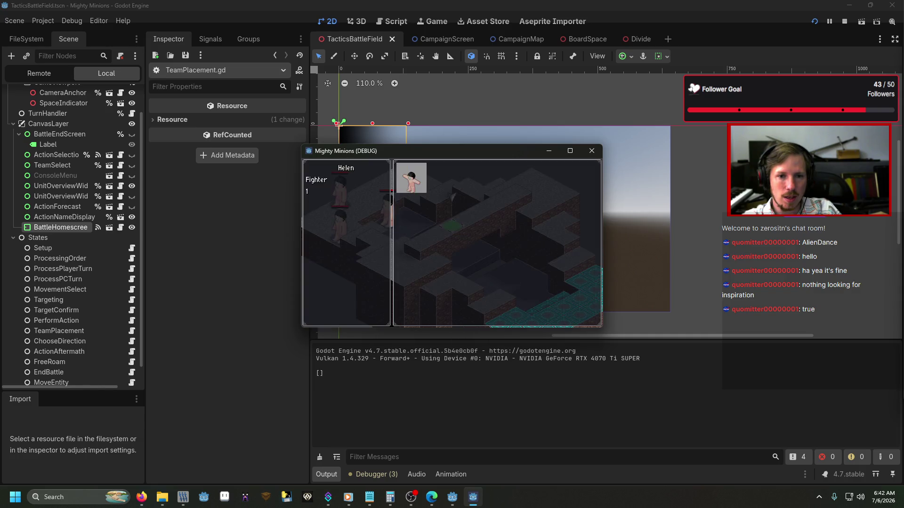
key(Escape)
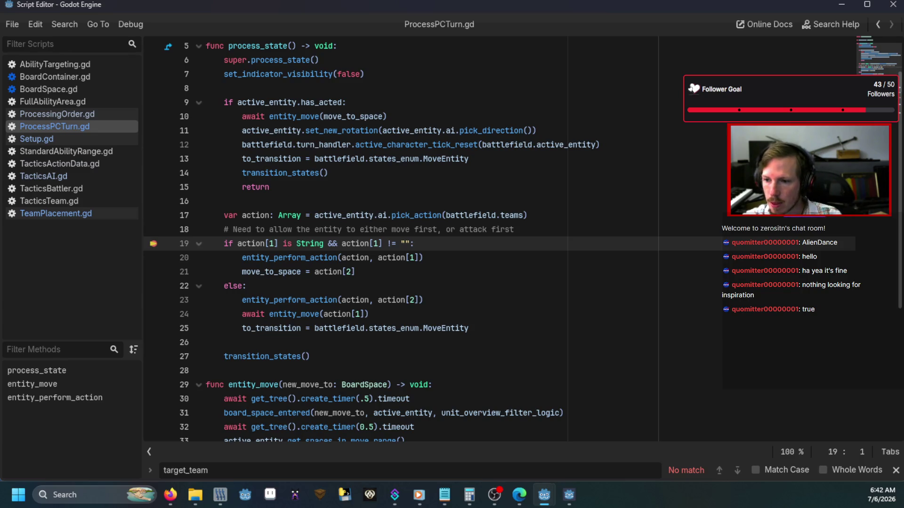
key(F10)
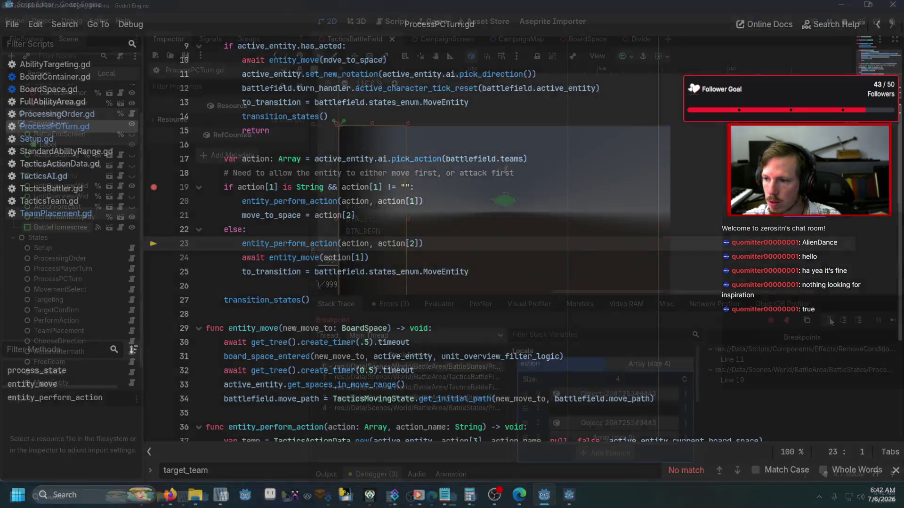
key(F10)
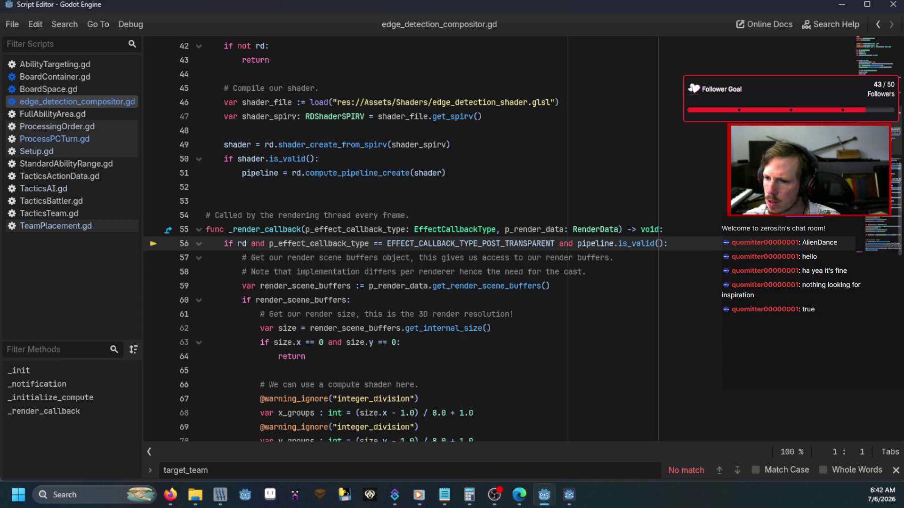
Resume the game and inspect the entity_perform_action type error in the Errors tab and Output log
key(F12)
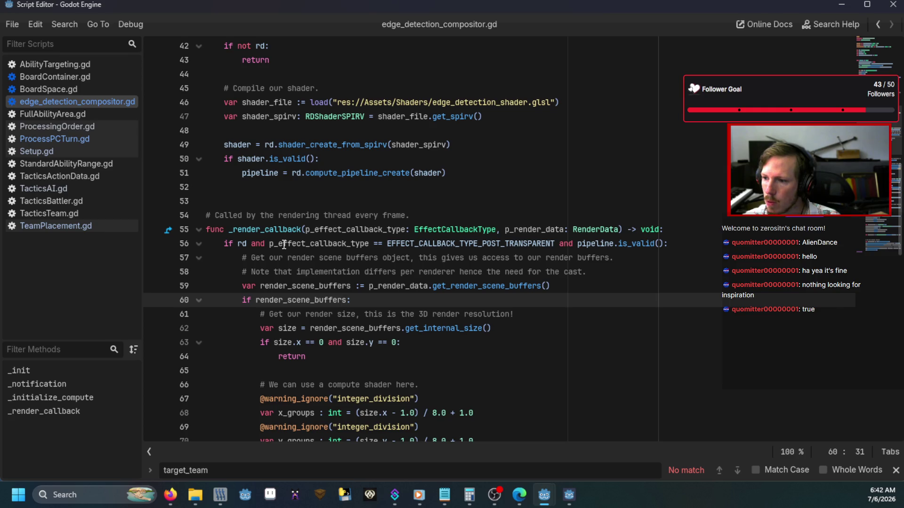
mouse_move(284, 245)
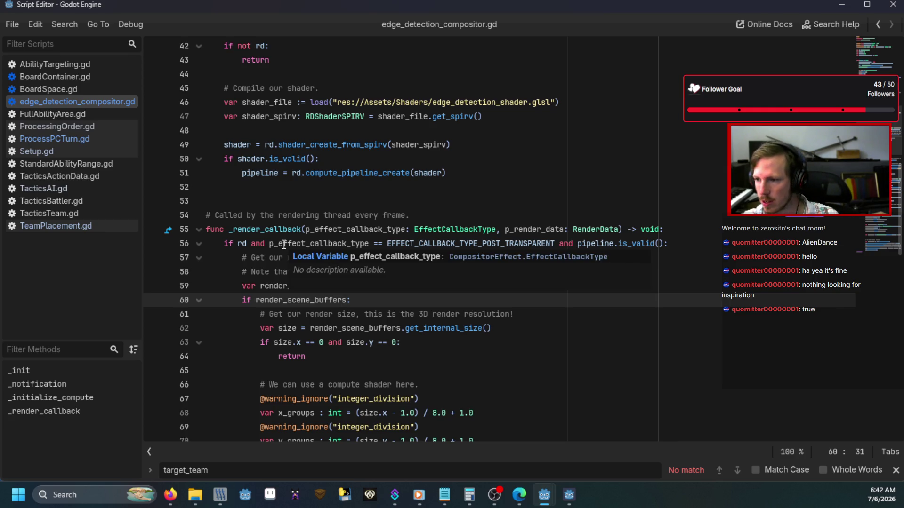
key(alt+Tab)
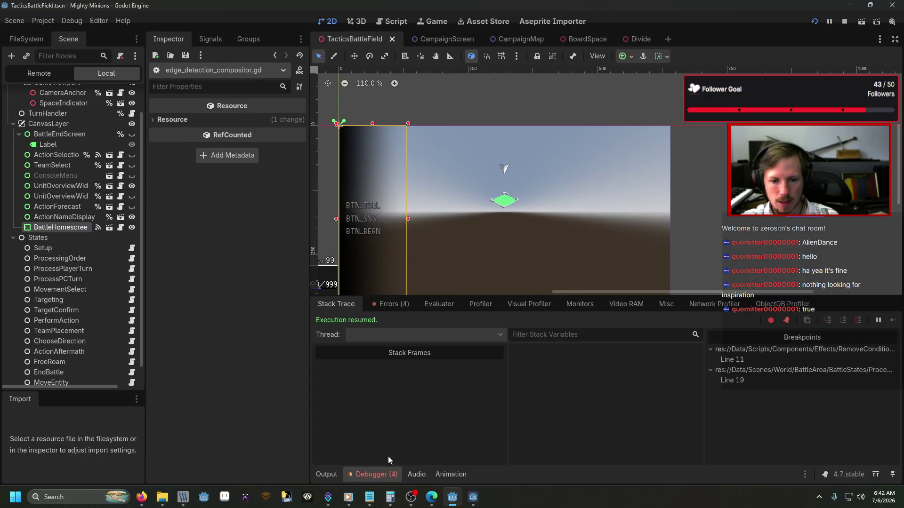
click(392, 305)
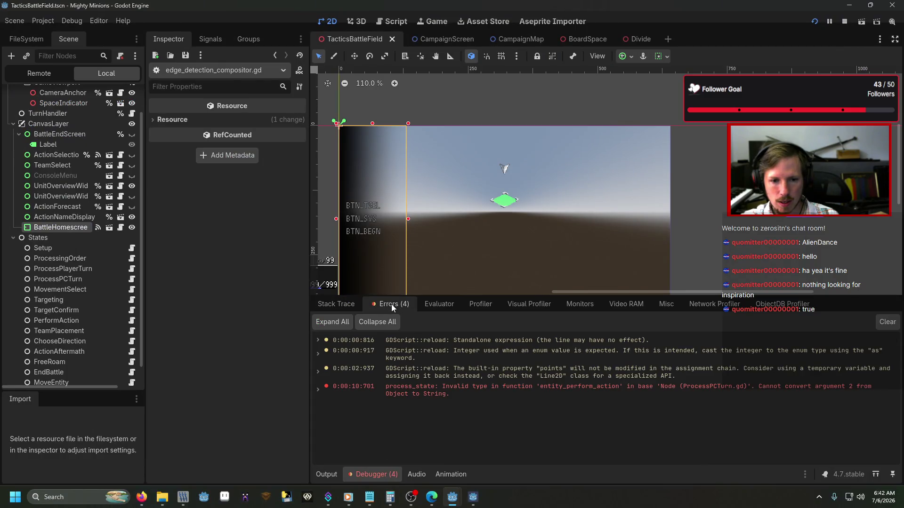
click(341, 305)
click(326, 475)
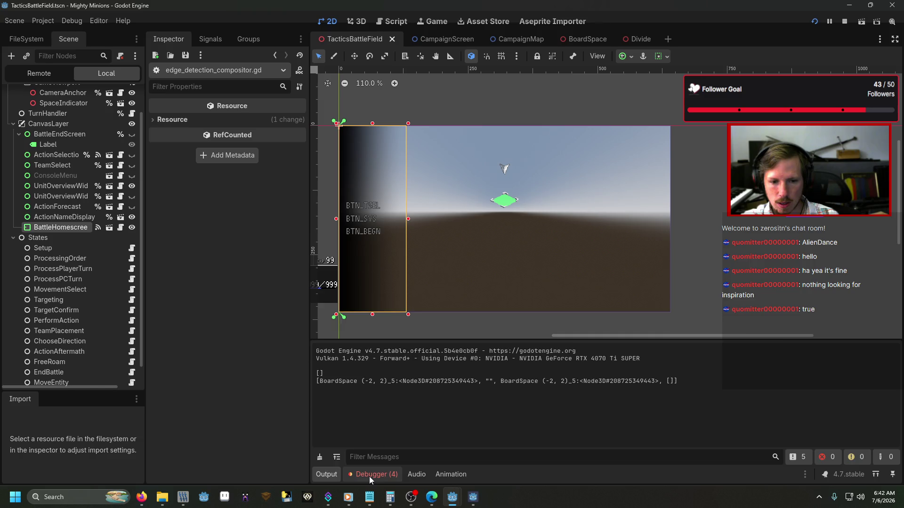
click(369, 476)
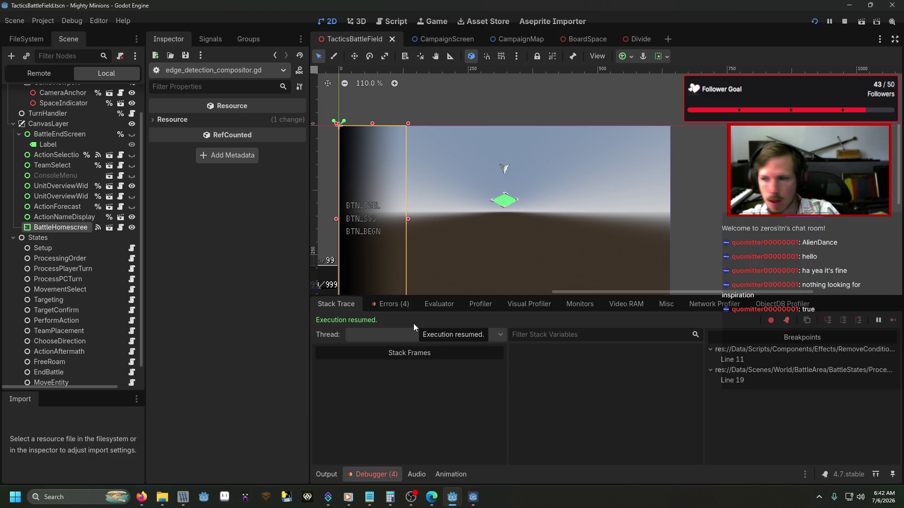
Rerun the debug battle, step and continue, close the game, and return to ProcessPCTurn.gd at line 23
key(F5)
text(debug)
key(Return)
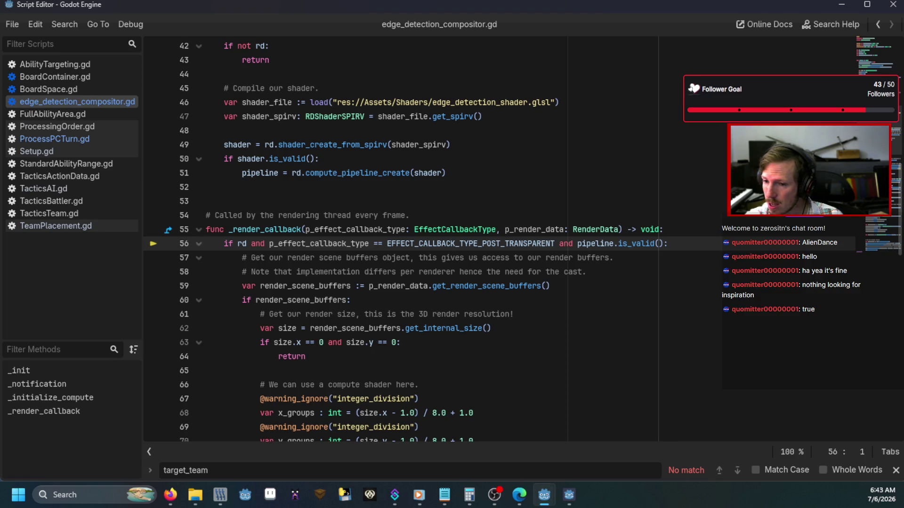
key(F10)
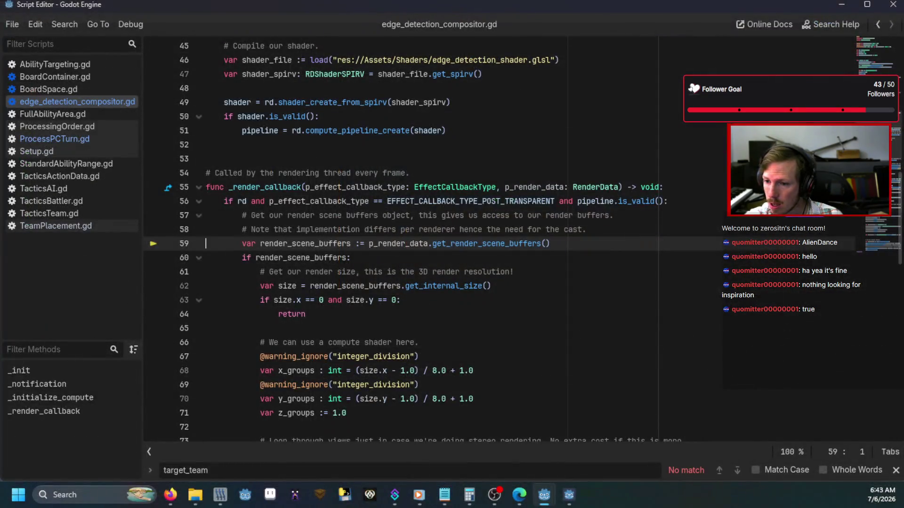
key(F12)
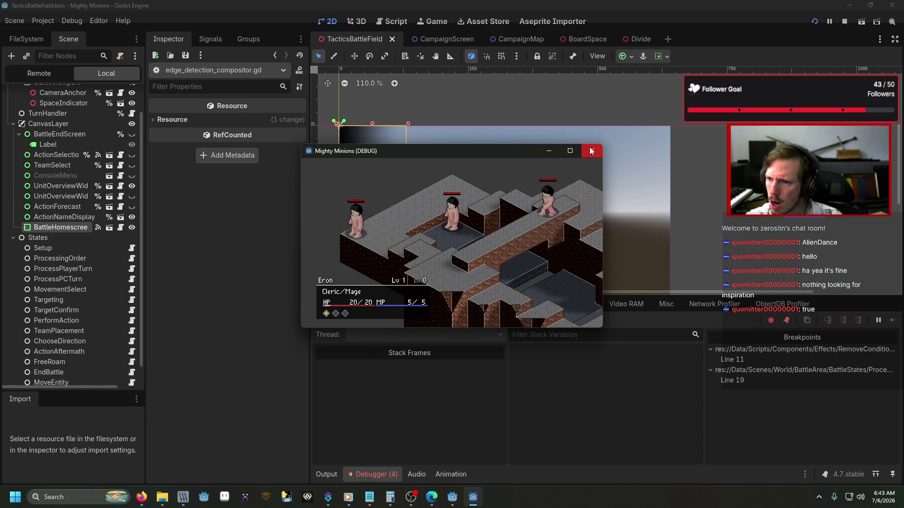
click(591, 151)
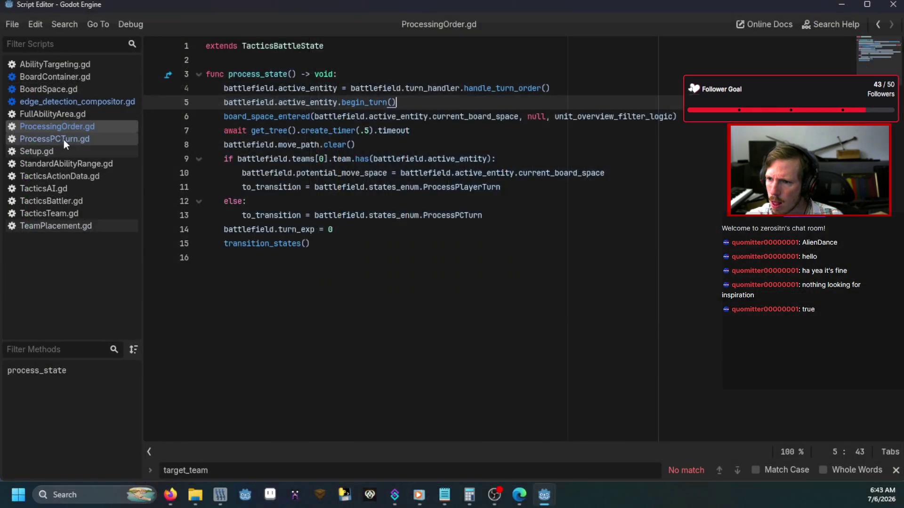
click(63, 140)
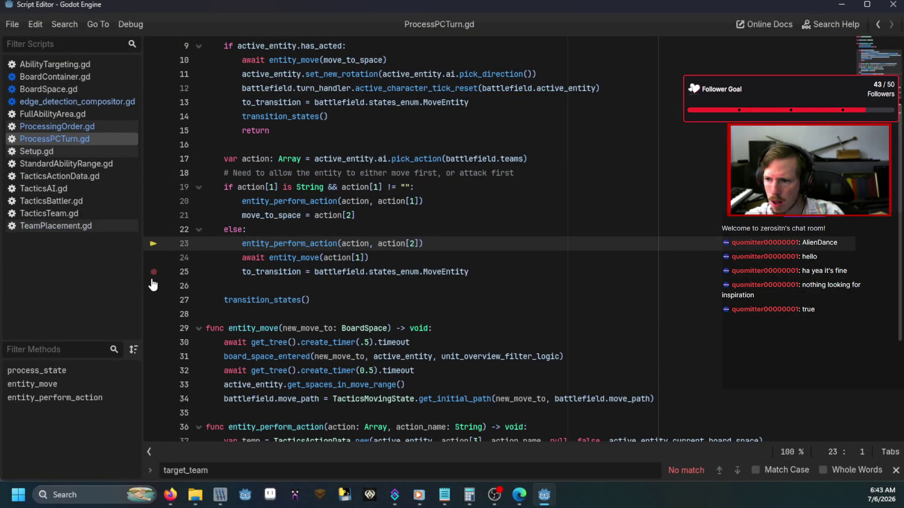
Relaunch the game and start a battle with the 'battle' console command
click(499, 252)
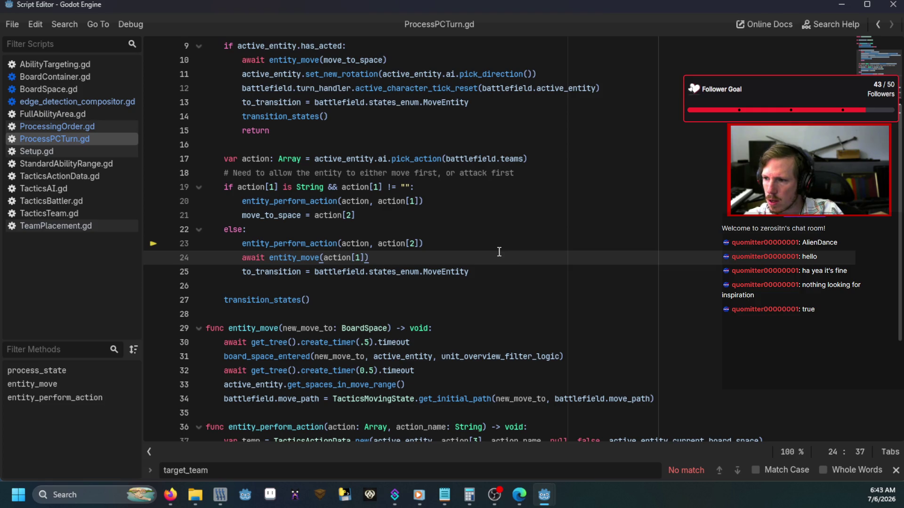
key(F5)
text(battle)
key(Return)
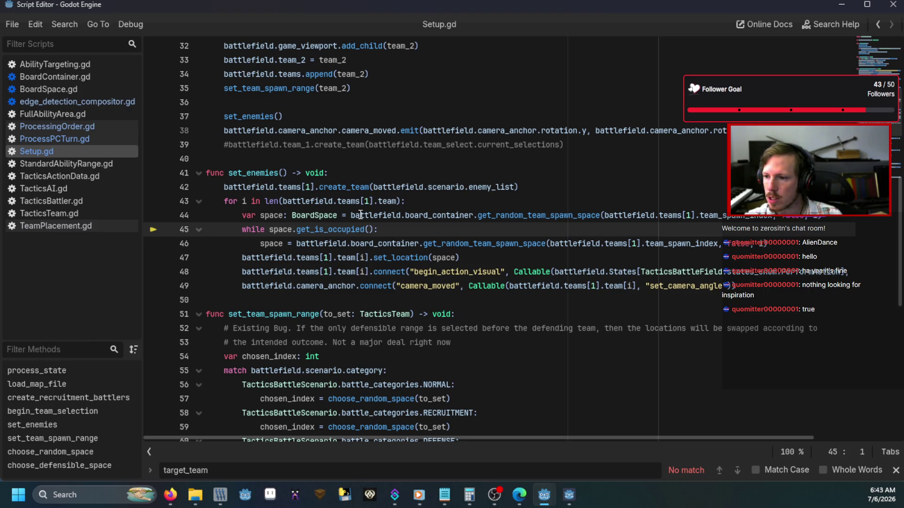
Inspect the get_random_team_spawn_space function body in BoardContainer.gd
mouse_move(505, 214)
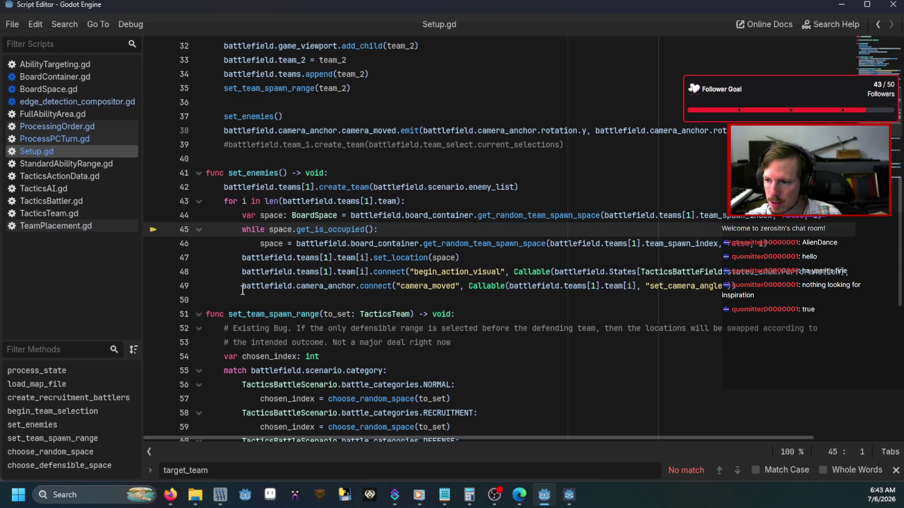
mouse_move(242, 291)
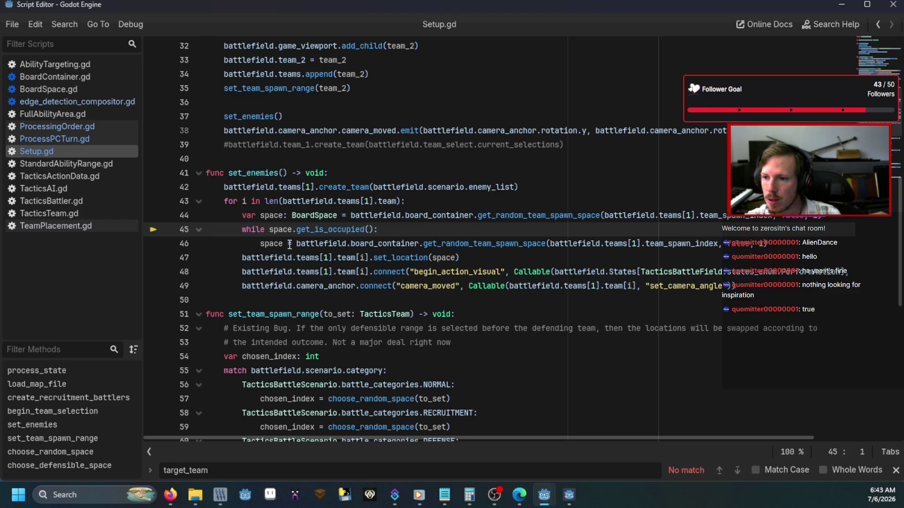
click(80, 76)
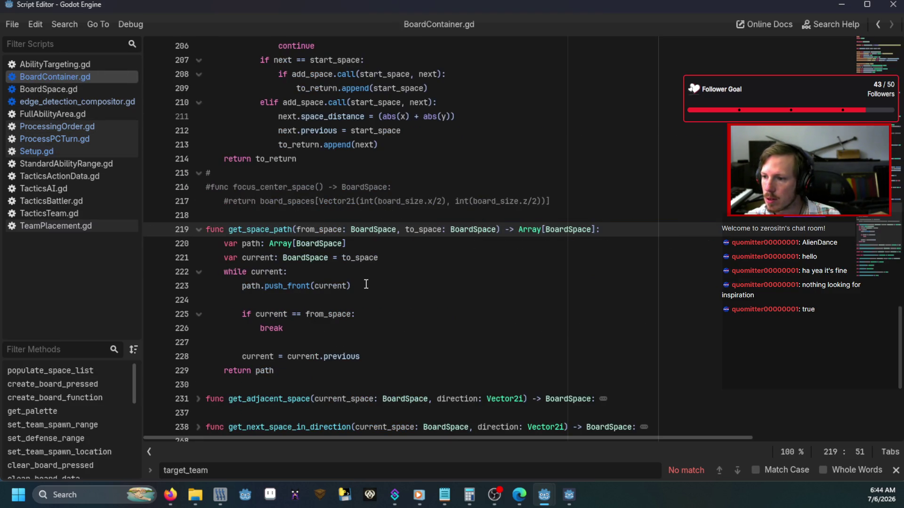
scroll(366, 285, down, 3)
scroll(366, 284, down, 2)
scroll(366, 285, up, 15)
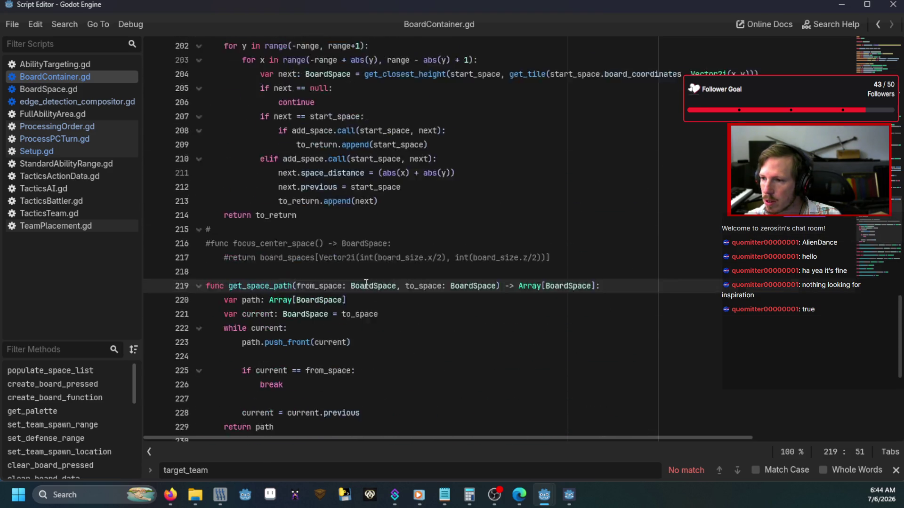
scroll(366, 285, up, 6)
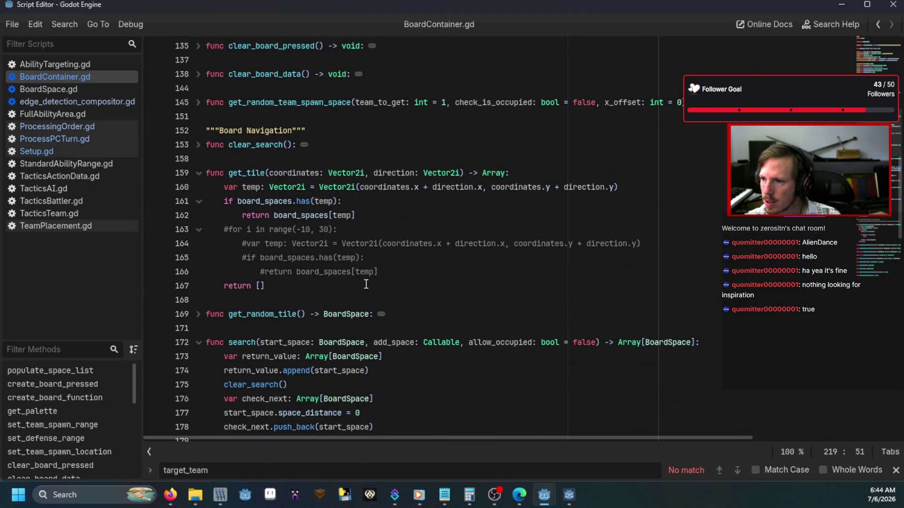
scroll(366, 284, up, 1)
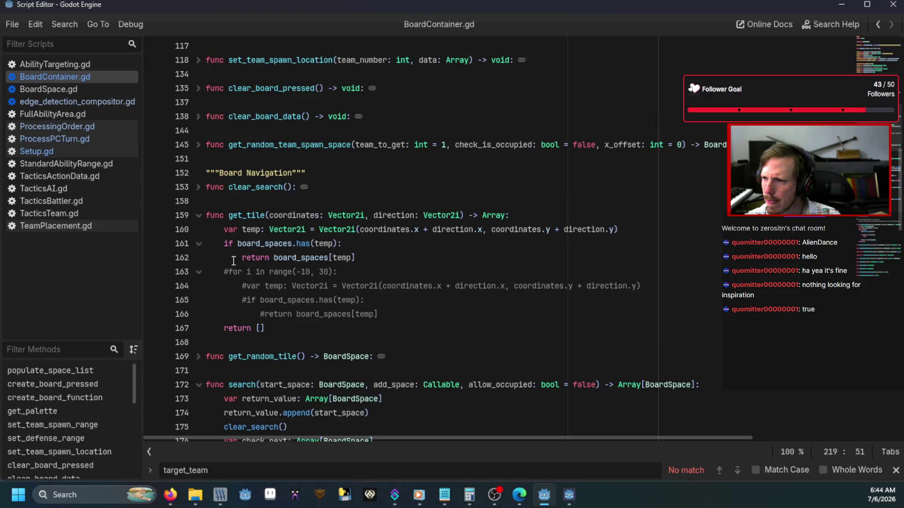
click(198, 145)
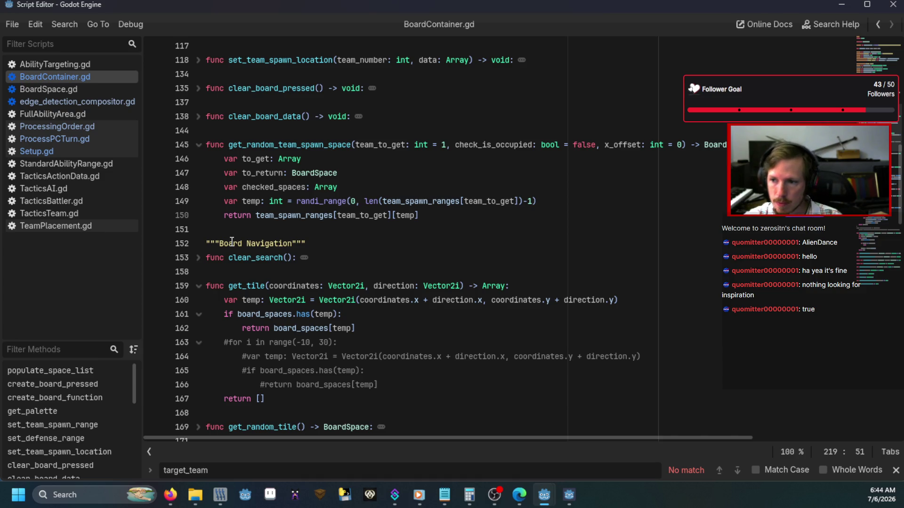
Set a breakpoint on line 44 of Setup.gd and run a battle until it triggers
click(83, 149)
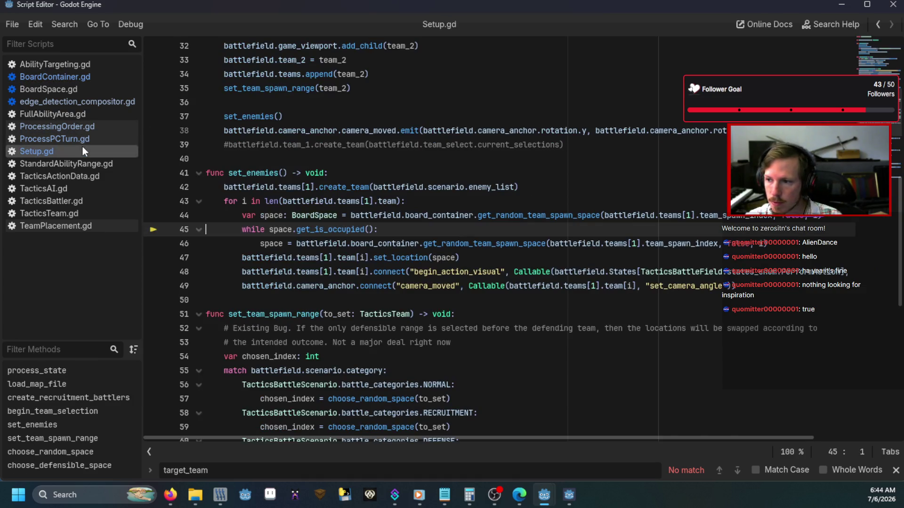
click(154, 216)
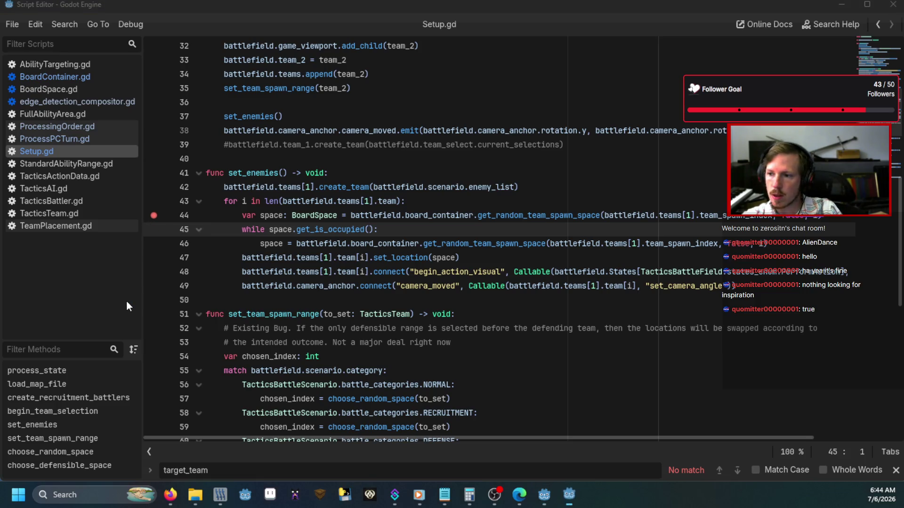
key(F5)
key(Down)
key(Return)
key(Return)
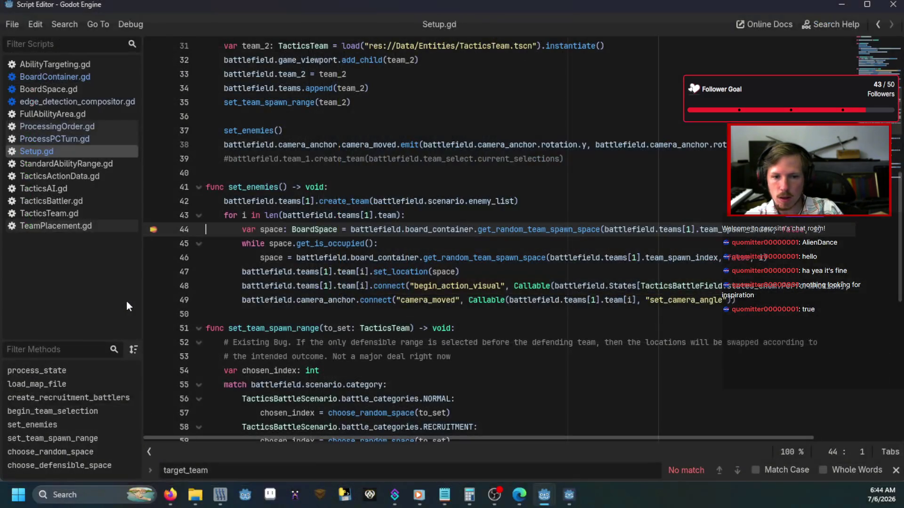
Step into get_random_team_spawn_space through lines 149–150 back to line 45, then clear the breakpoint
key(F11)
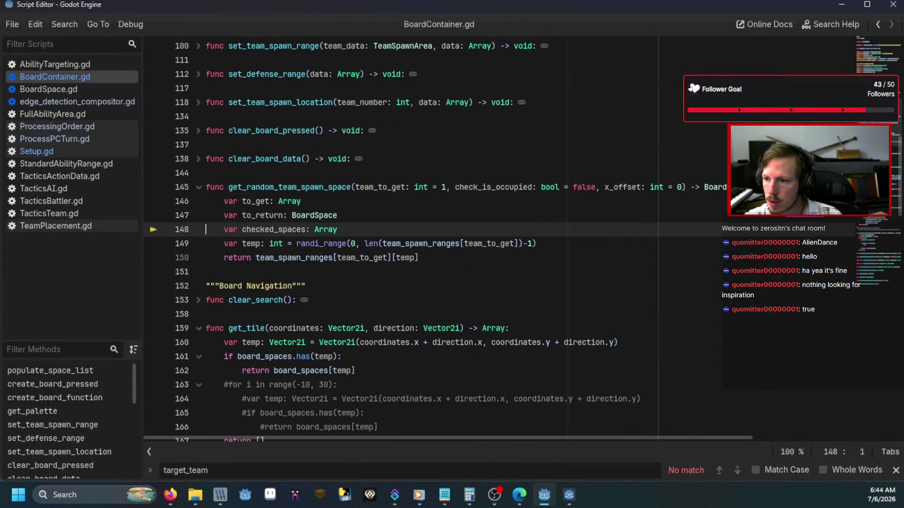
key(F10)
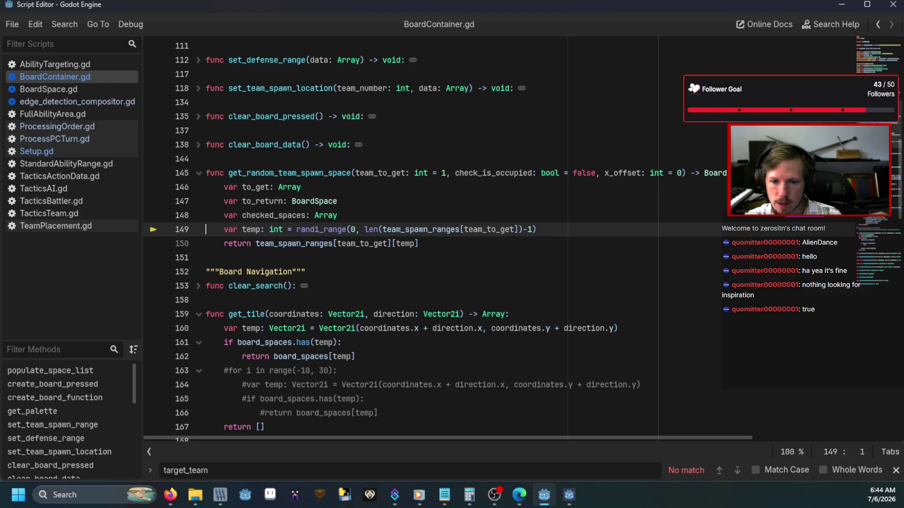
key(F10)
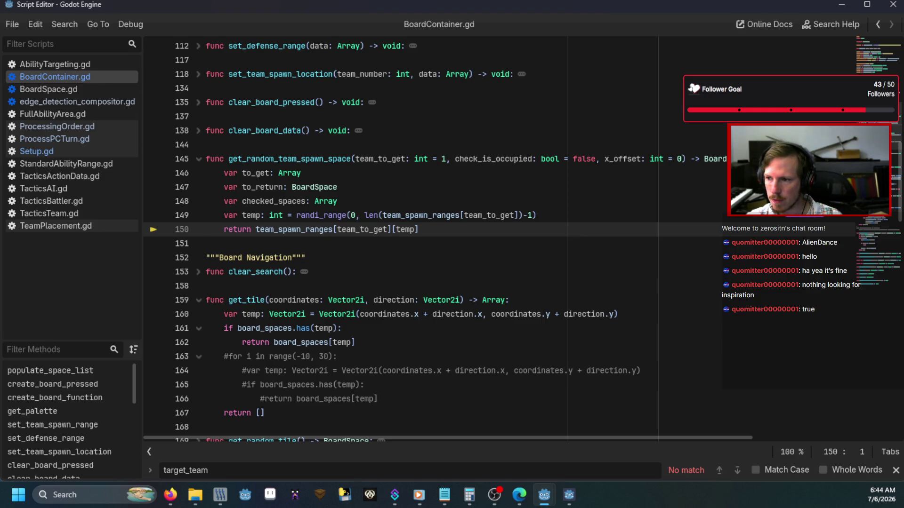
key(F10)
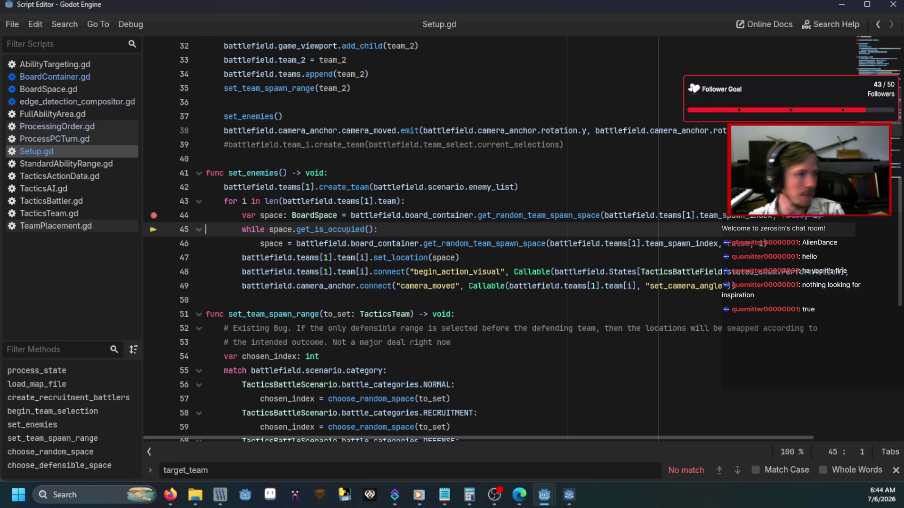
click(153, 215)
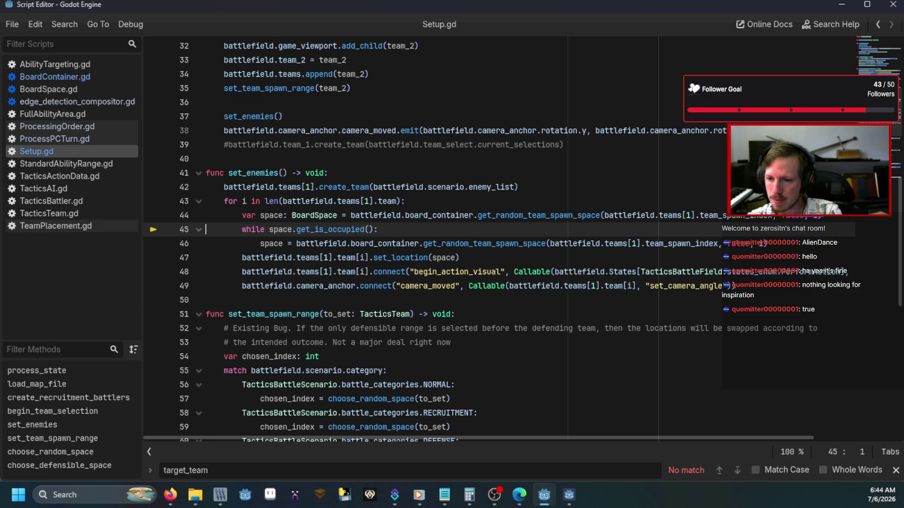
Continue the paused game, pick a team, and place the unit
key(F12)
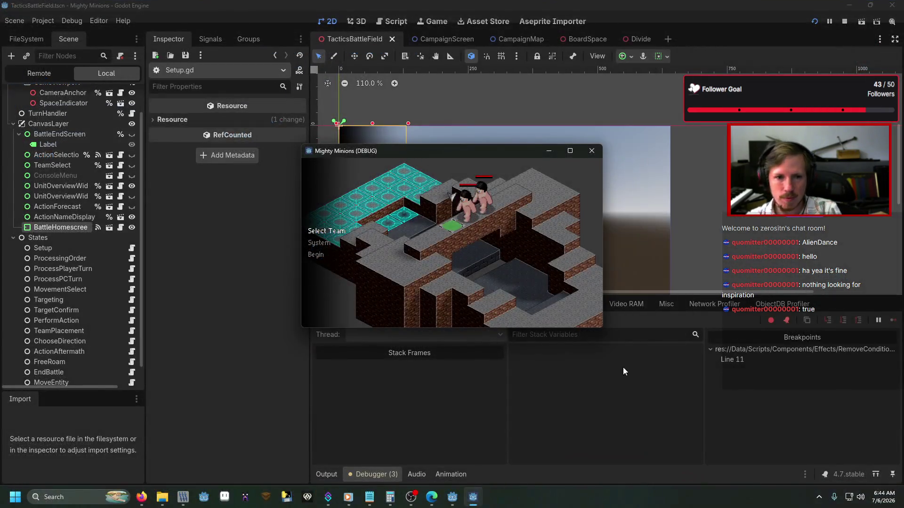
key(Return)
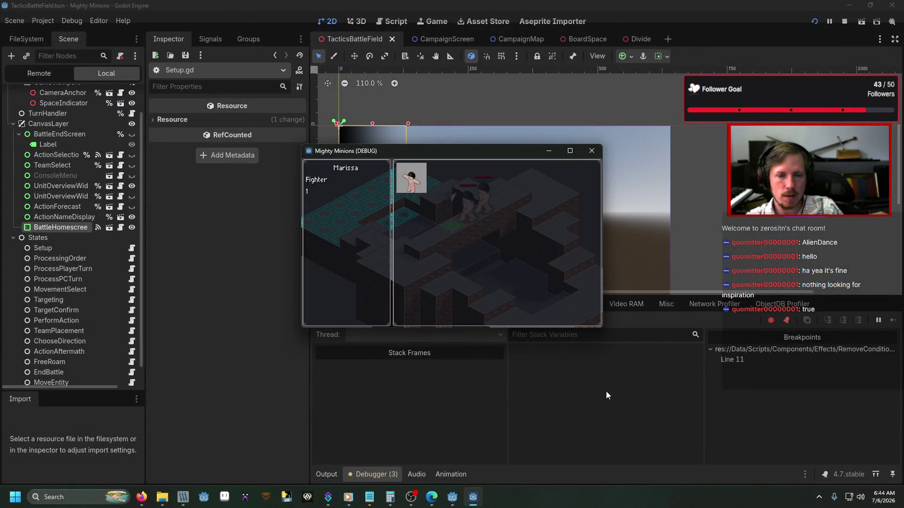
key(Return)
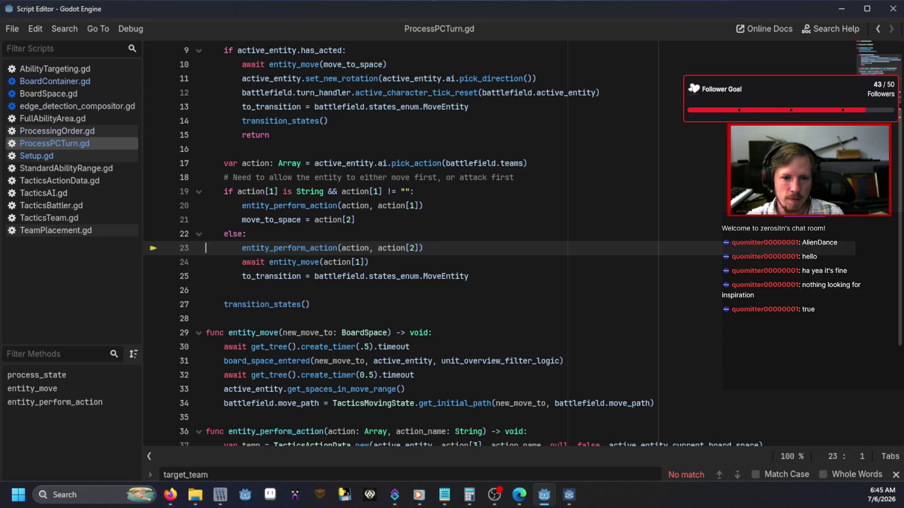
Delete the && action[1] != "" check from line 19 of ProcessPCTurn.gd
click(302, 247)
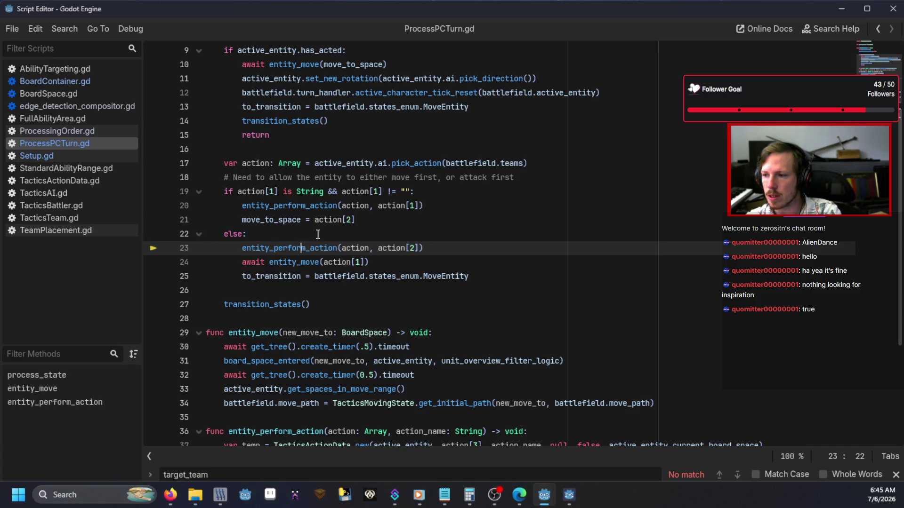
drag(409, 191, 324, 191)
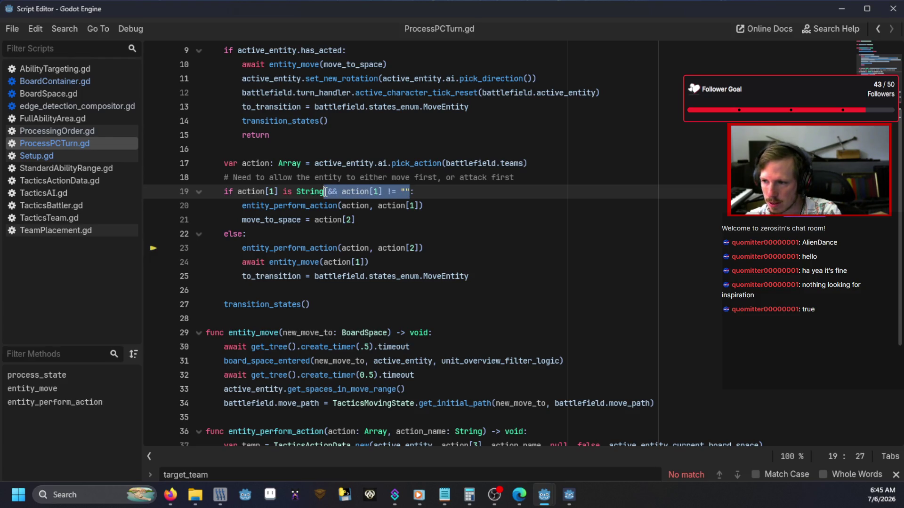
key(BackSpace)
click(410, 233)
scroll(410, 232, down, 4)
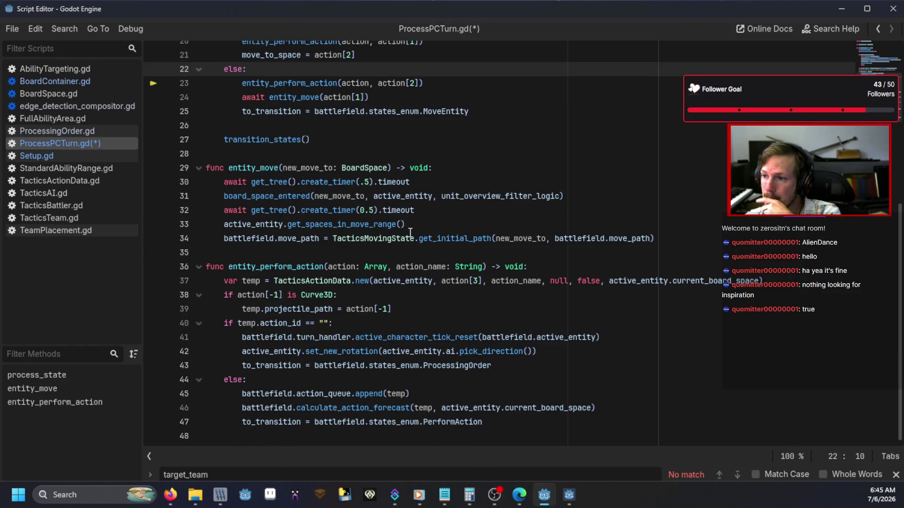
scroll(410, 232, up, 3)
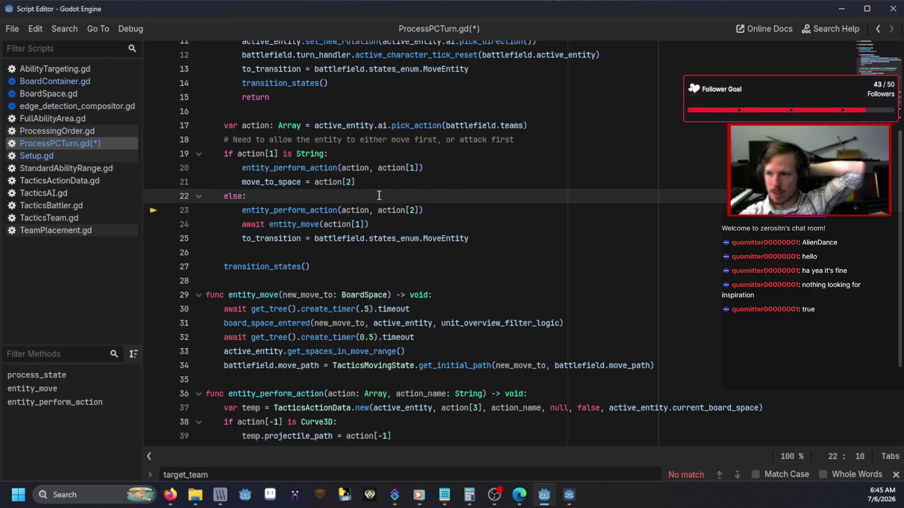
Review the pick_action call and both branches of the line 19 check, then open TacticsAI.gd's check_space_entities
mouse_move(541, 126)
mouse_down()
mouse_move(384, 116)
mouse_move(379, 125)
mouse_up()
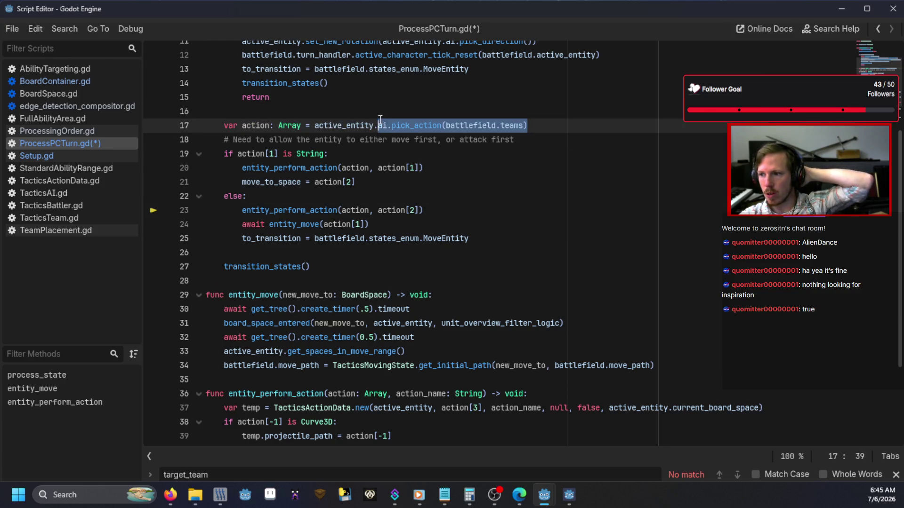
click(377, 155)
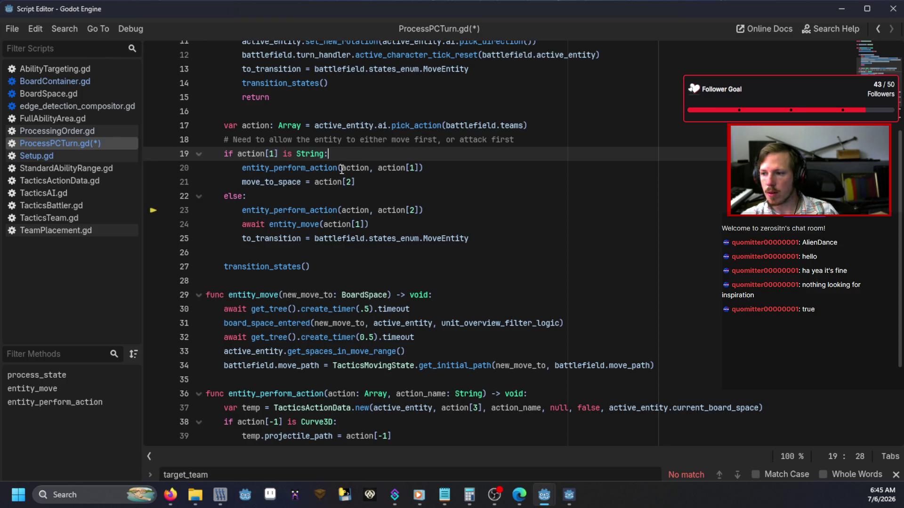
scroll(372, 254, down, 3)
mouse_move(352, 313)
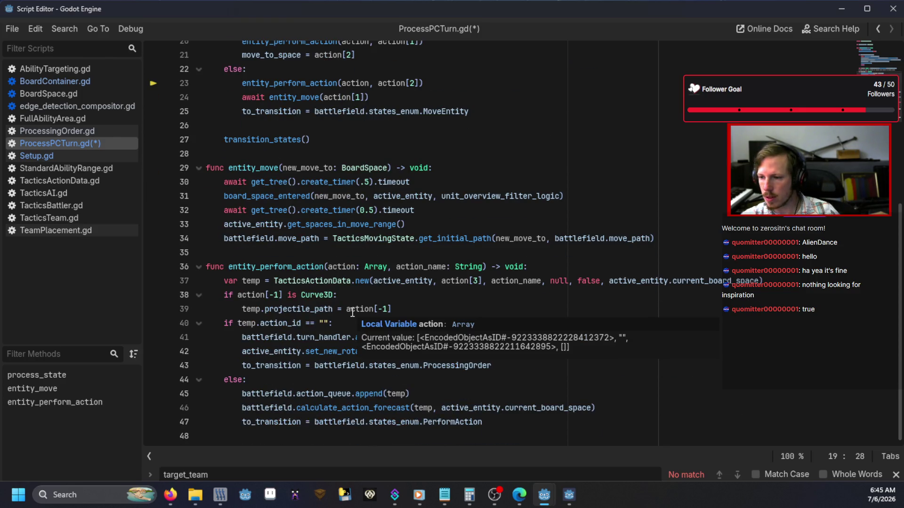
scroll(352, 312, up, 5)
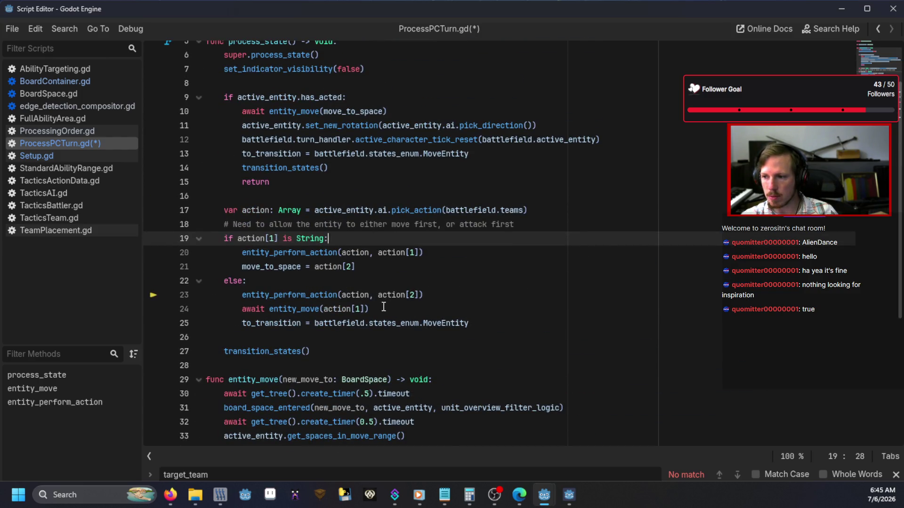
drag(390, 307, 300, 295)
click(360, 306)
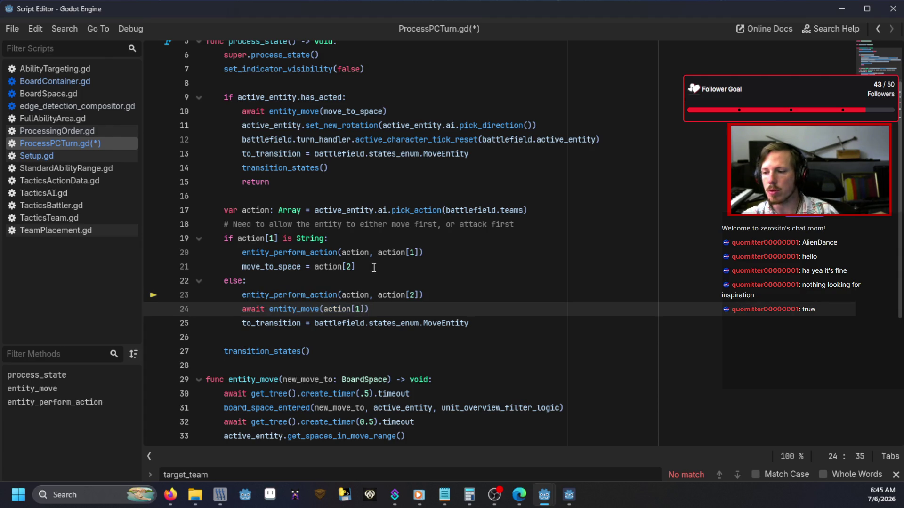
drag(374, 267, 370, 239)
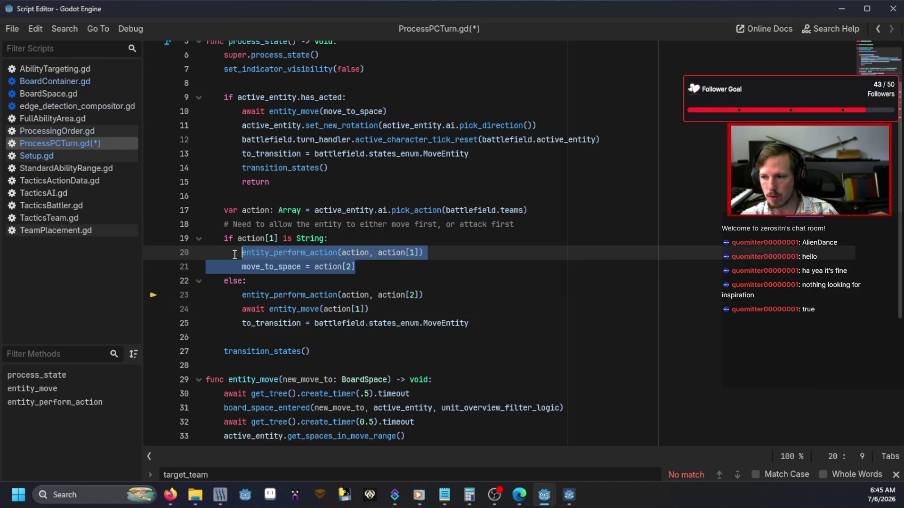
click(371, 238)
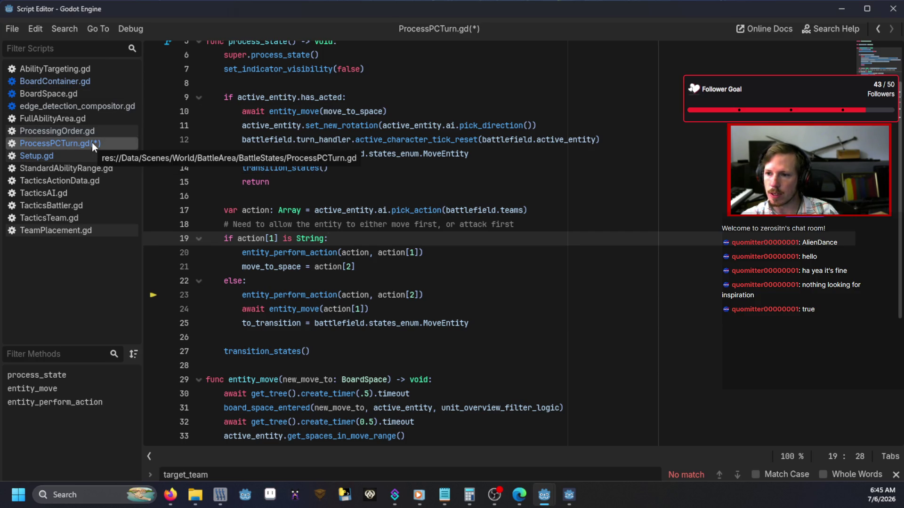
click(71, 194)
click(372, 234)
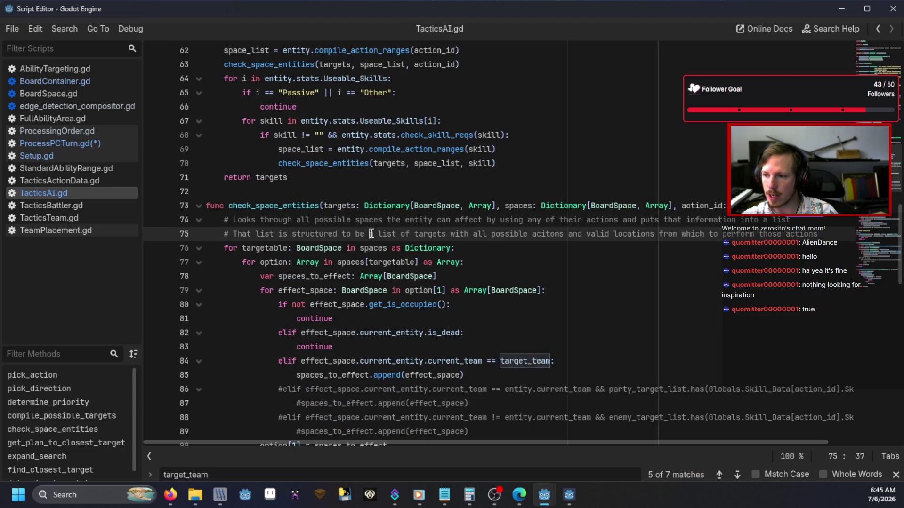
Reorder get_plan_to_closest_target's line 111 return to [chosen_target, move_to_space, "", effect_range] and rerun the game
scroll(371, 234, up, 7)
scroll(371, 234, up, 4)
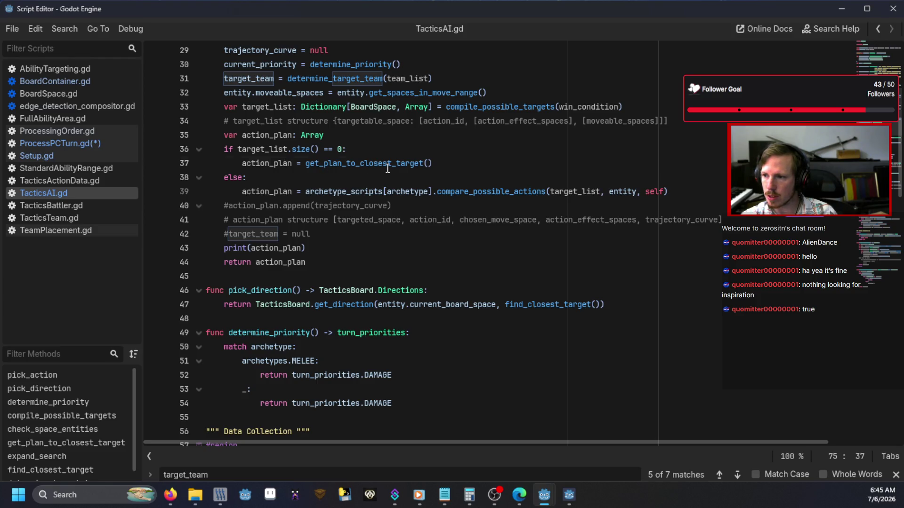
click(387, 165)
ctrl+click(387, 165)
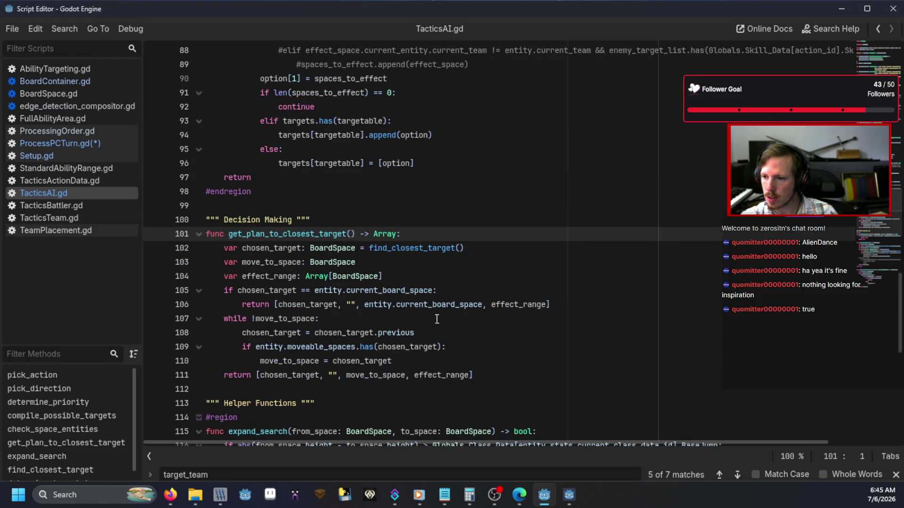
click(338, 375)
key(BackSpace)
key(BackSpace)
key(BackSpace)
key(ctrl+Right)
text(, ")
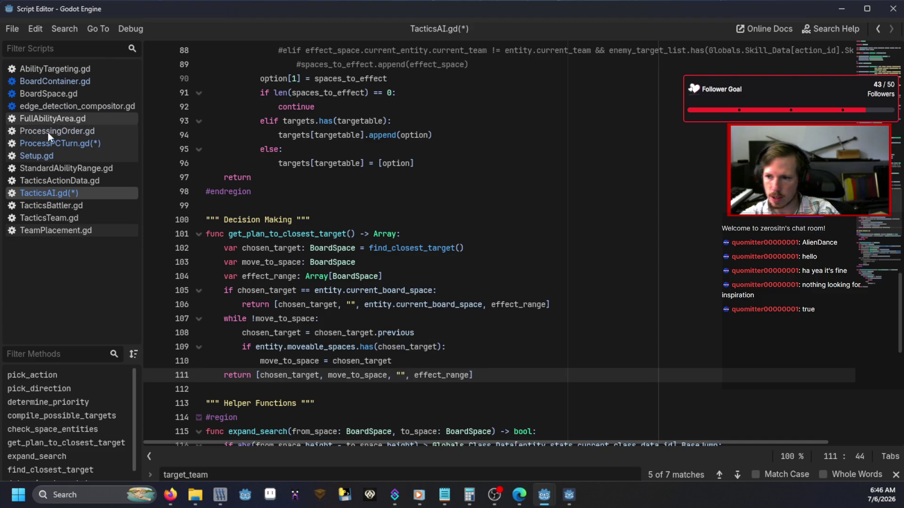
click(50, 143)
key(F5)
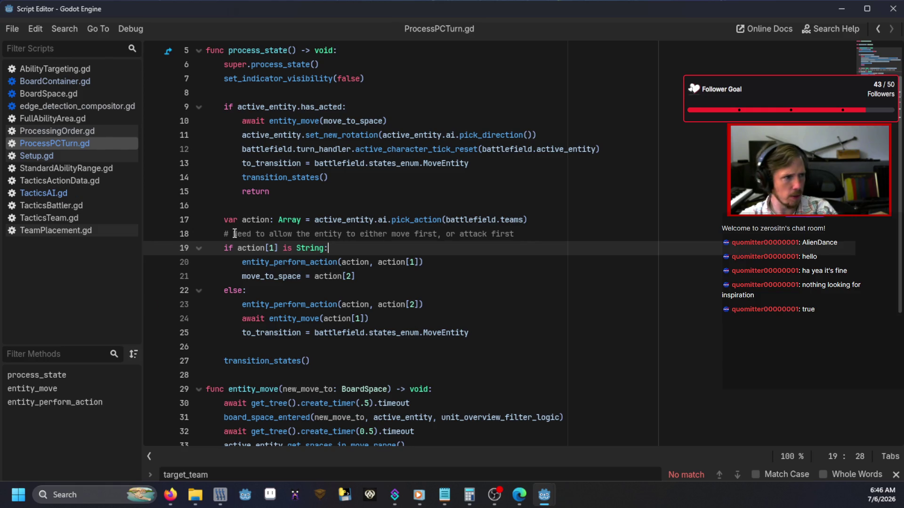
Load the debug battle, check Davor's Move range, and end Davor's turn
text(ebug)
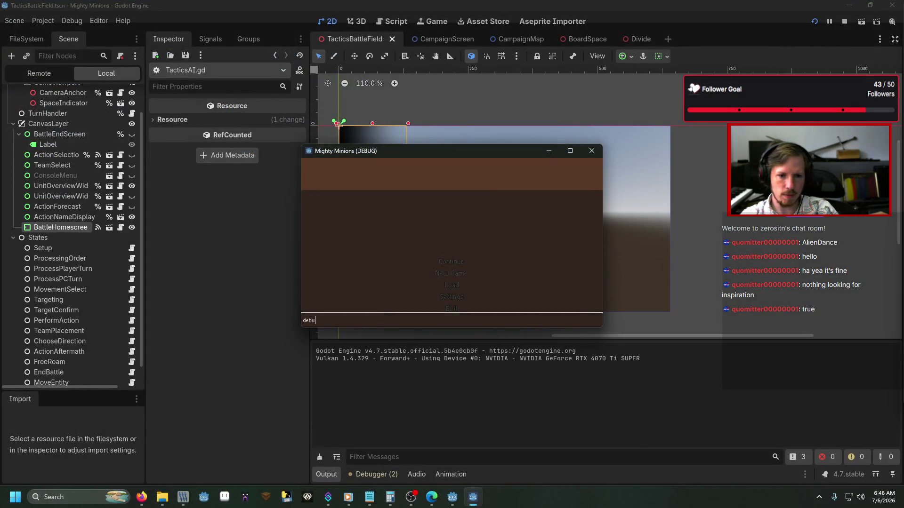
key(Return)
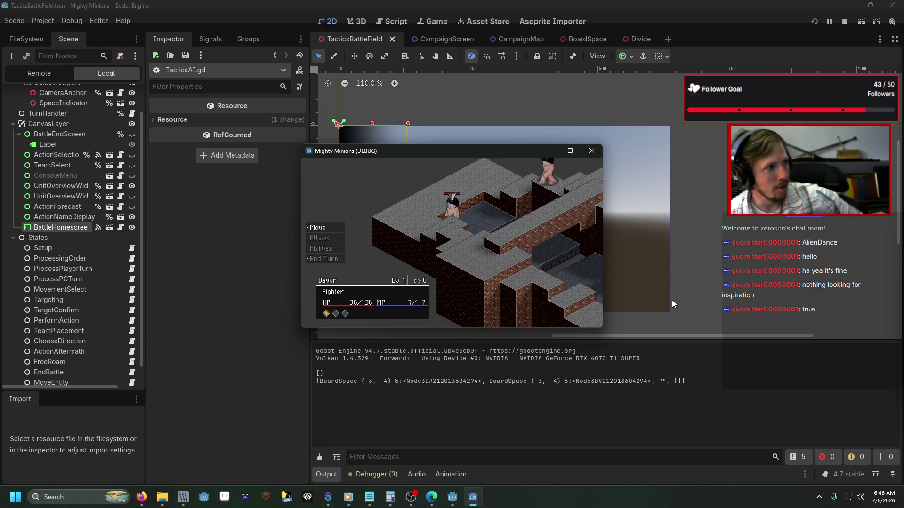
key(Return)
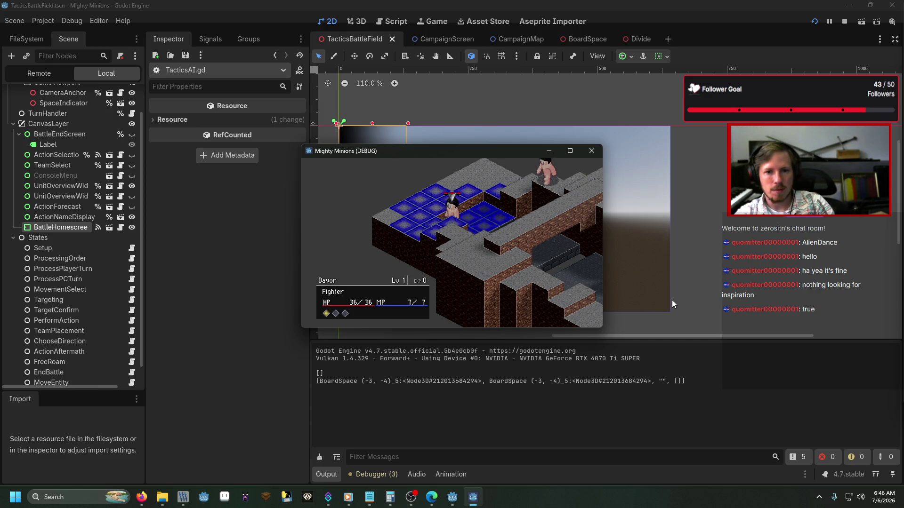
key(Escape)
key(Return)
key(Escape)
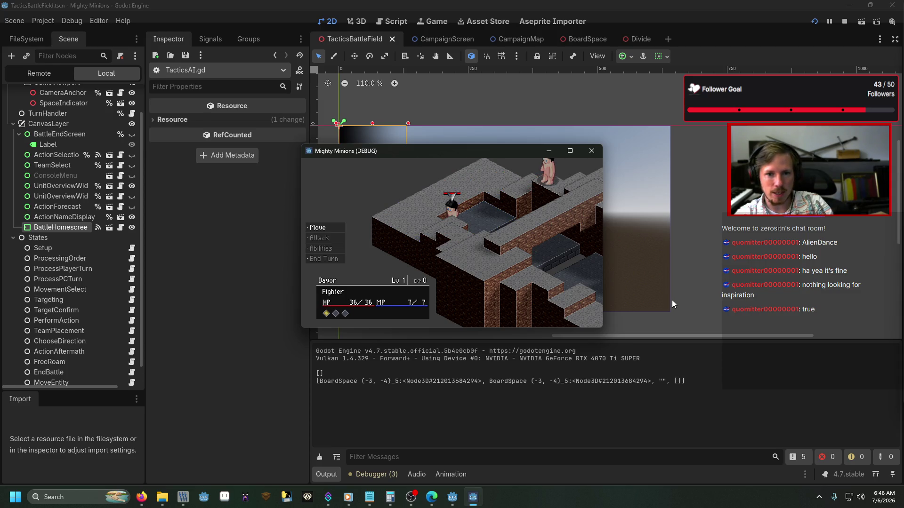
key(Down)
key(Down)
key(Down)
key(Return)
key(Return)
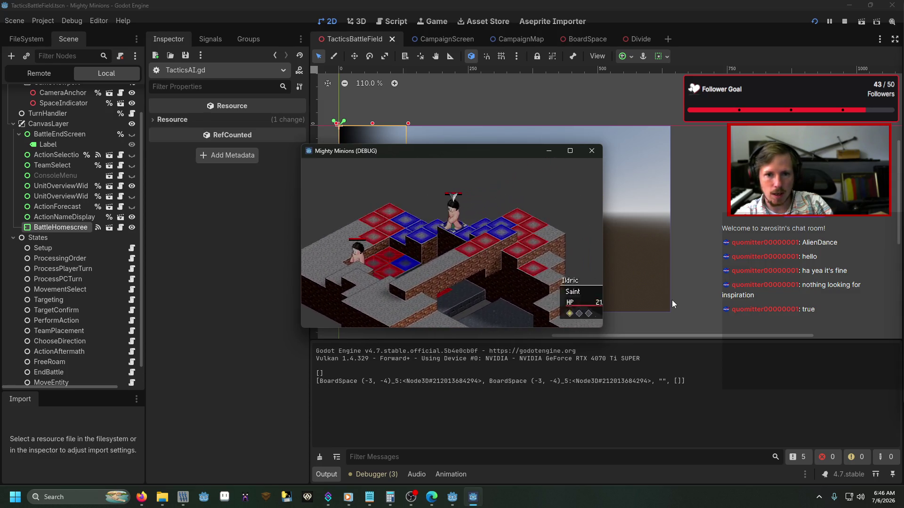
Switch the battle camera to top-down and watch Ildric's AI turn play out
key(Tab)
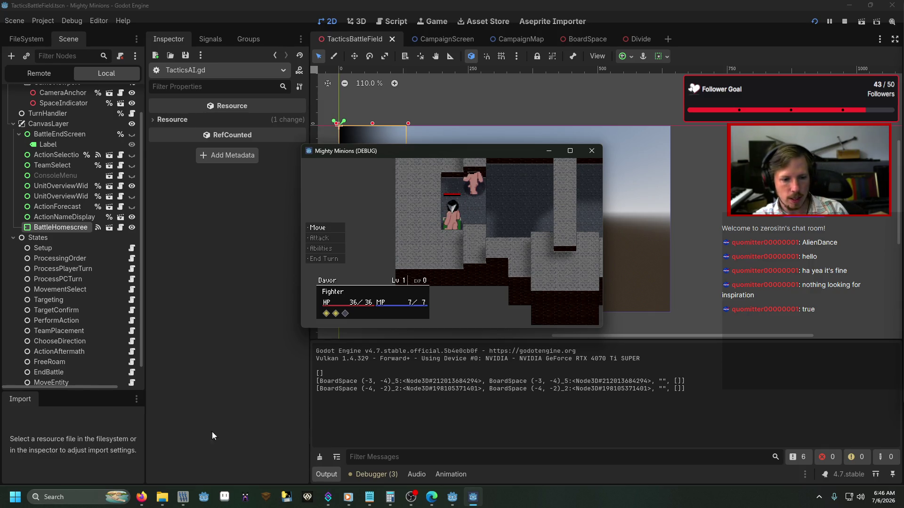
key(alt+Tab)
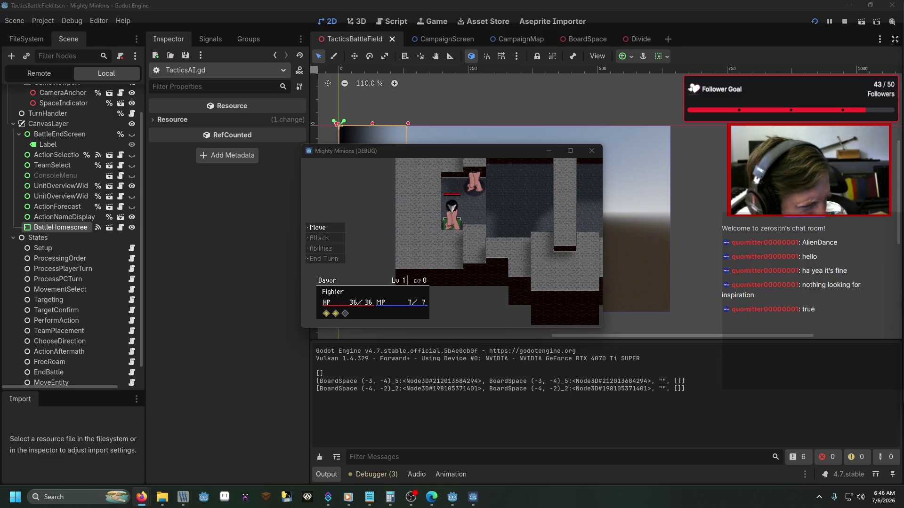
key(alt+Tab)
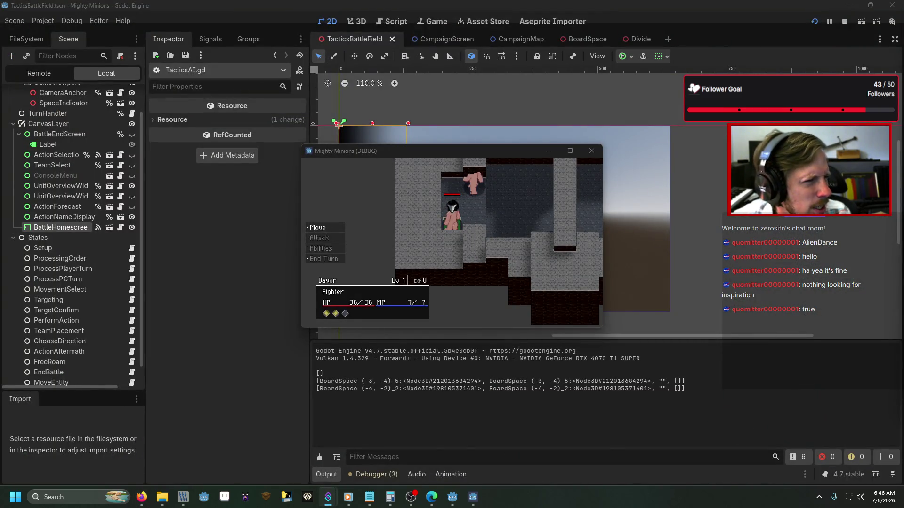
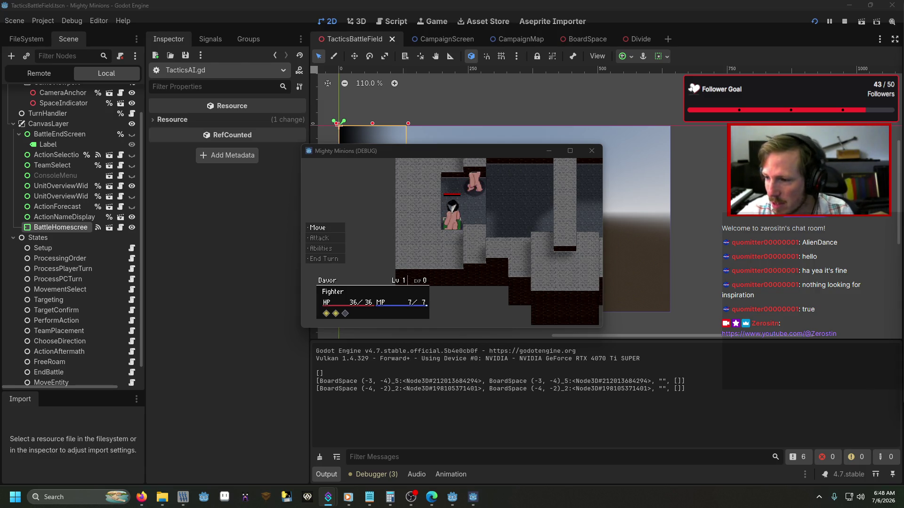
Open Davor's status panel in the game, then close the running debug game
key(alt+Tab)
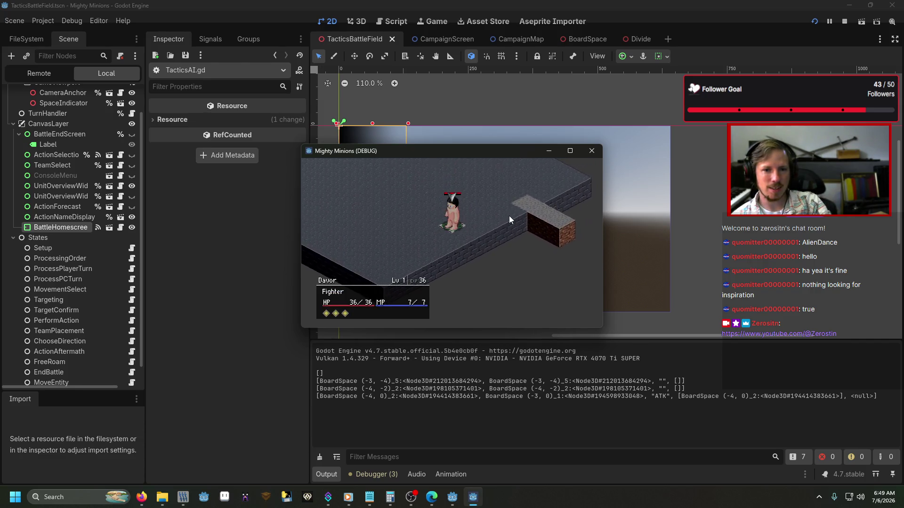
key(Return)
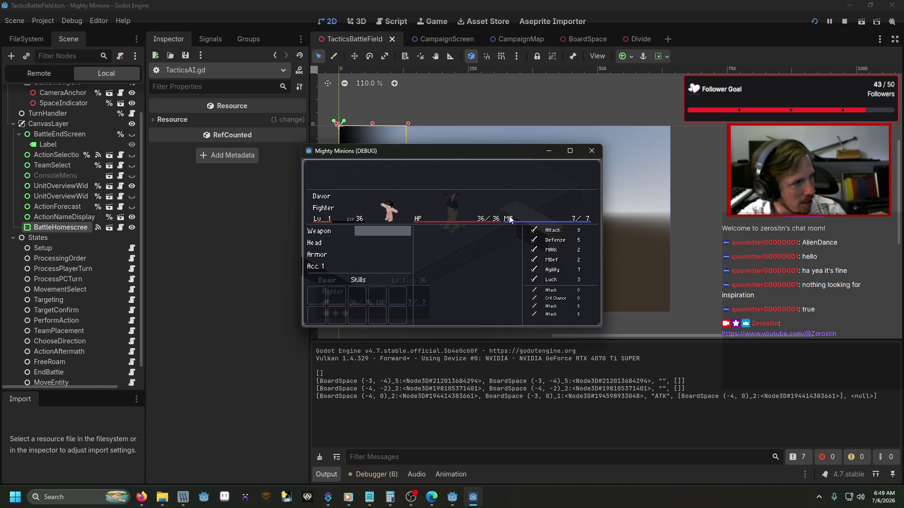
click(591, 150)
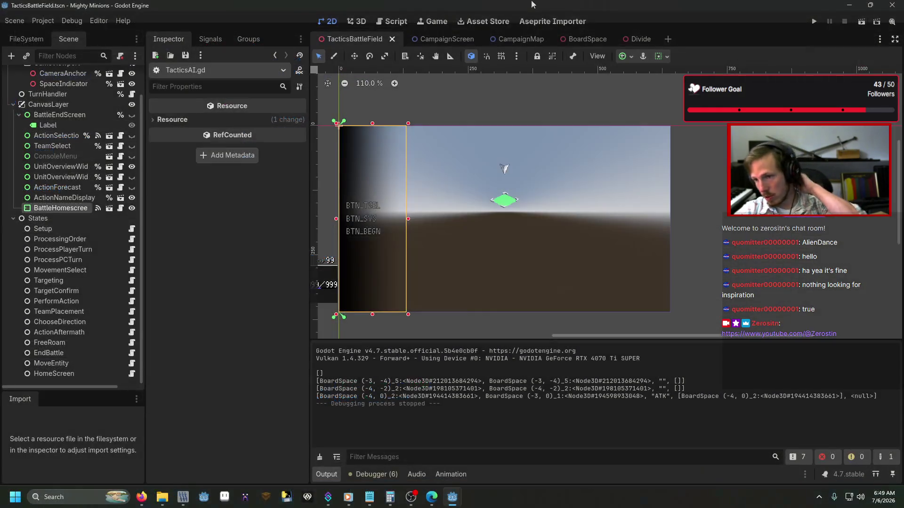
From Setup.gd, jump to the get_random_team_spawn_space function definition
key(alt+Tab)
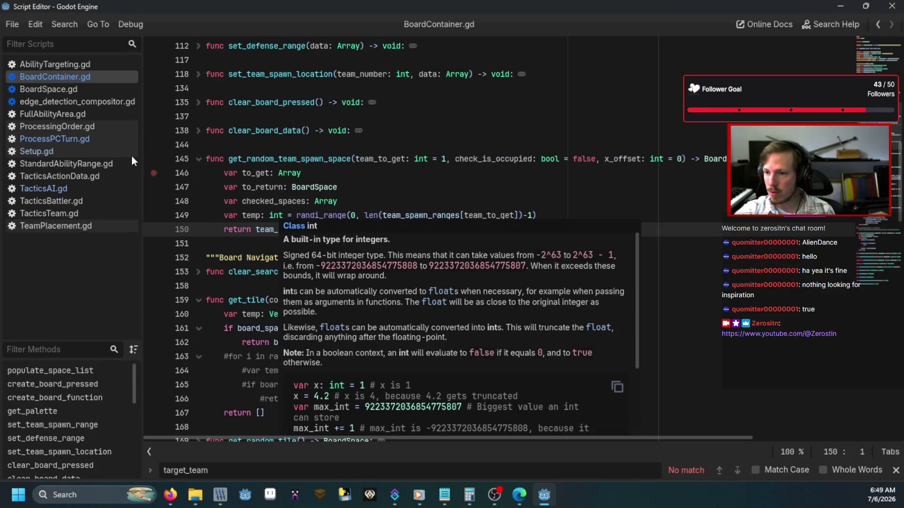
click(81, 153)
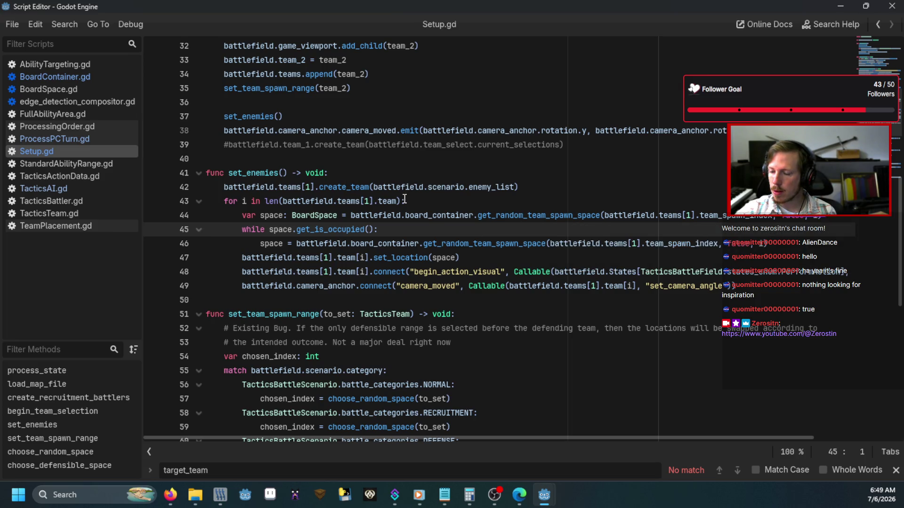
click(514, 216)
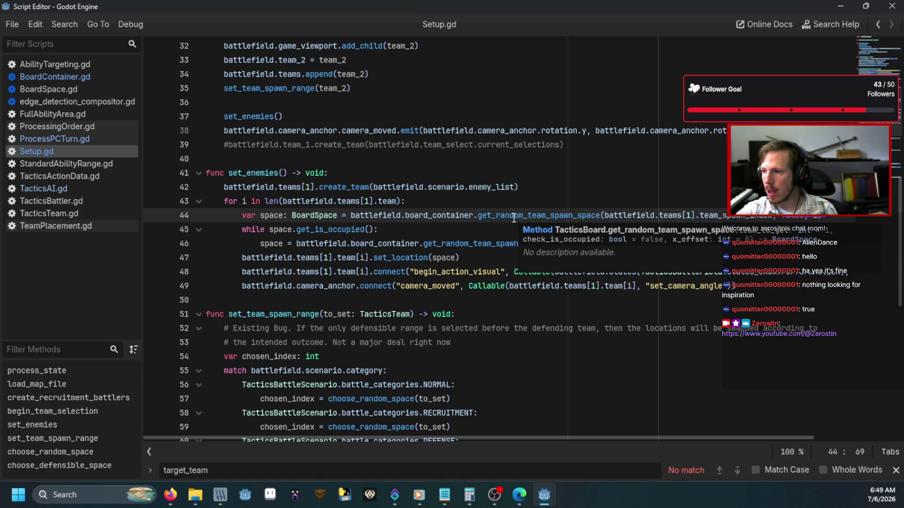
key(ctrl)
ctrl+click(513, 217)
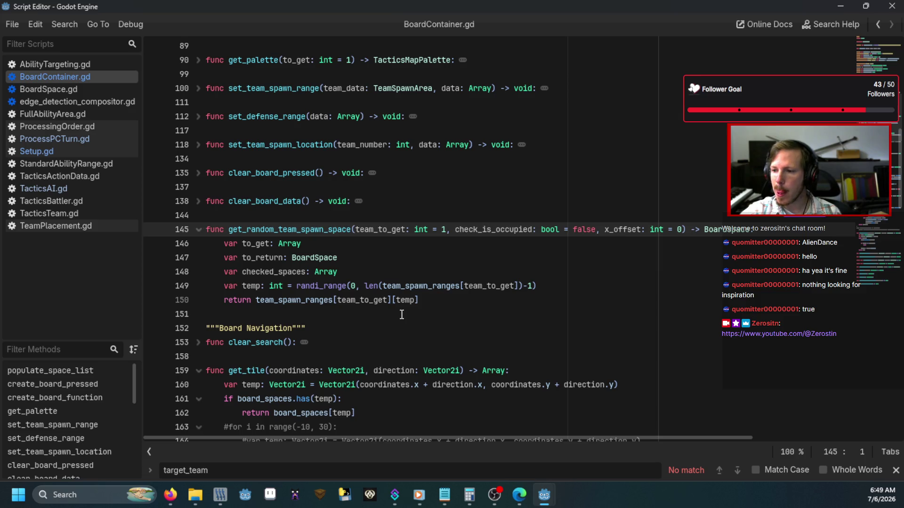
Below the random index line, add 'if team_spawn_ranges[team_to_get][temp] == null:'
click(544, 290)
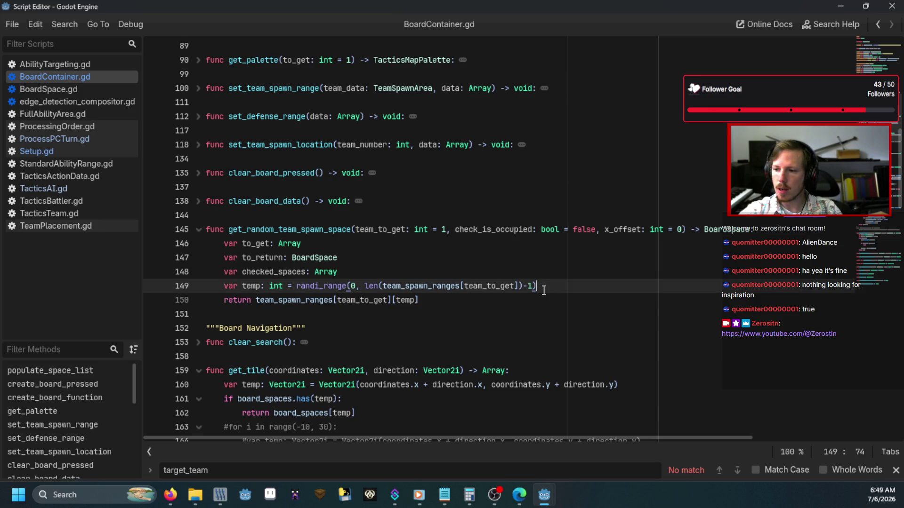
key(Return)
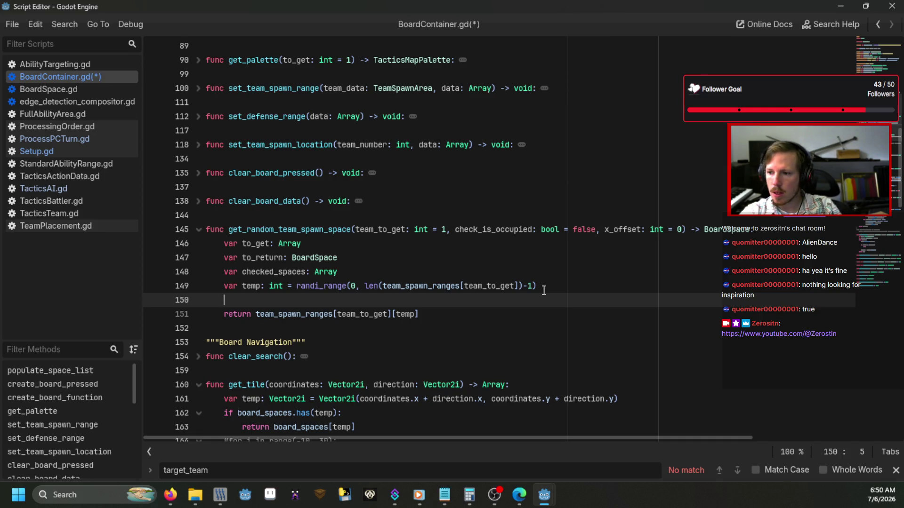
text(ifteam)
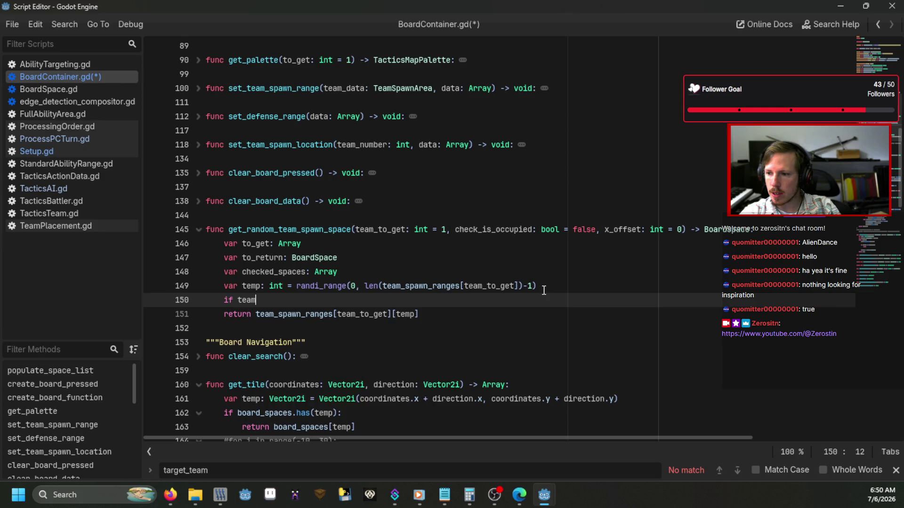
key(Return)
text([team)
text(_to)
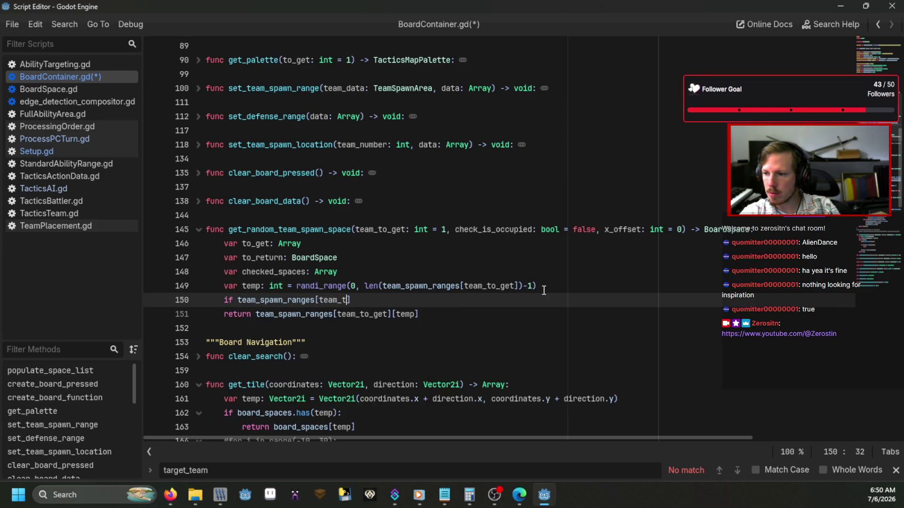
key(Return)
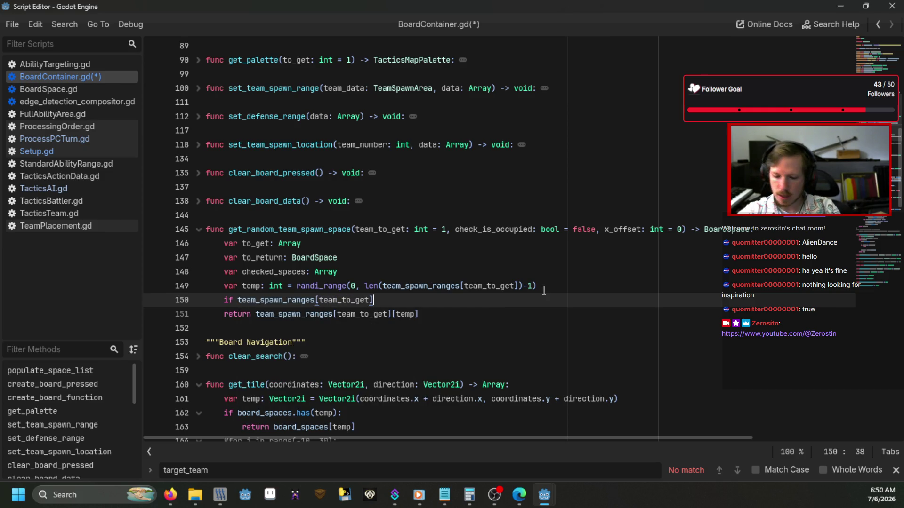
text([tem)
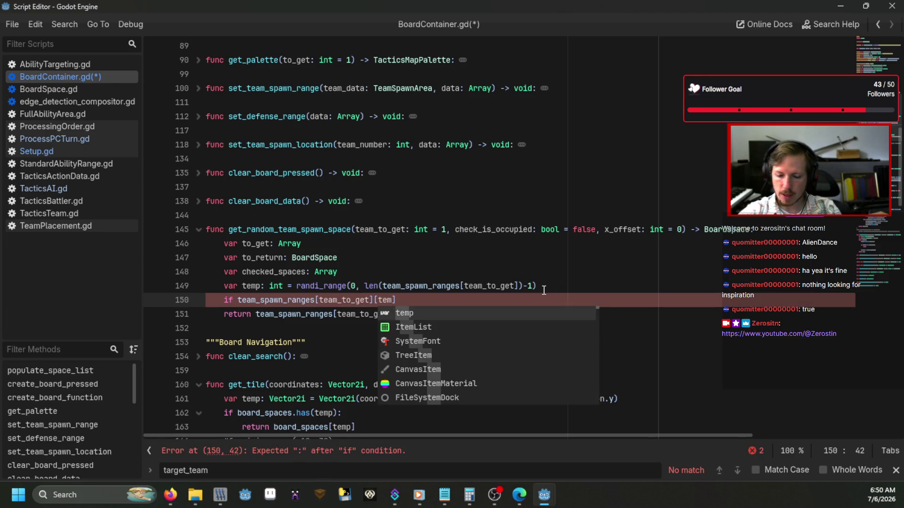
text([)
text(p)
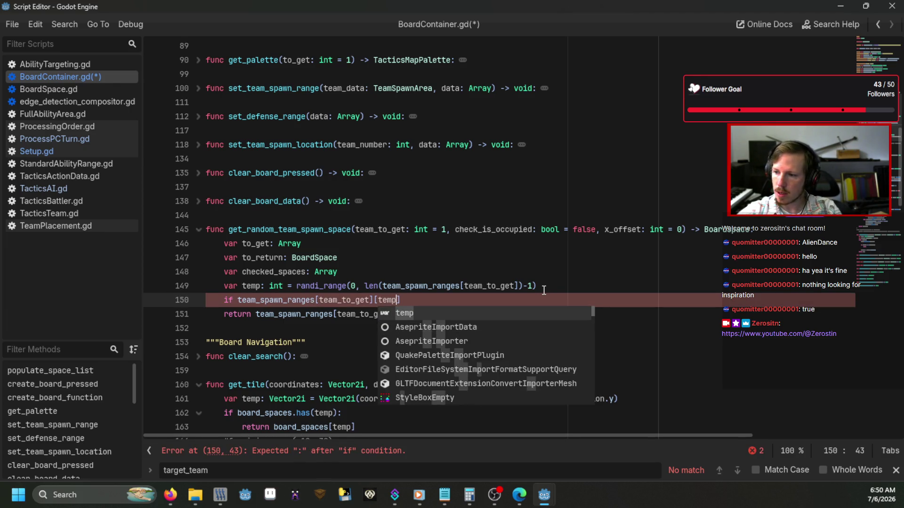
key(Right)
key(Escape)
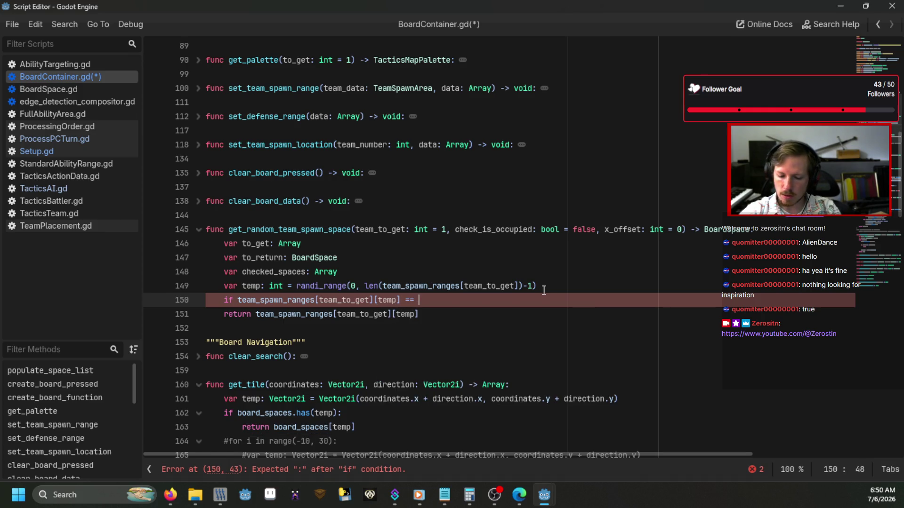
text(null:)
Add a 'pass' line under the null check, set a breakpoint on it, and save
key(Return)
text(pass)
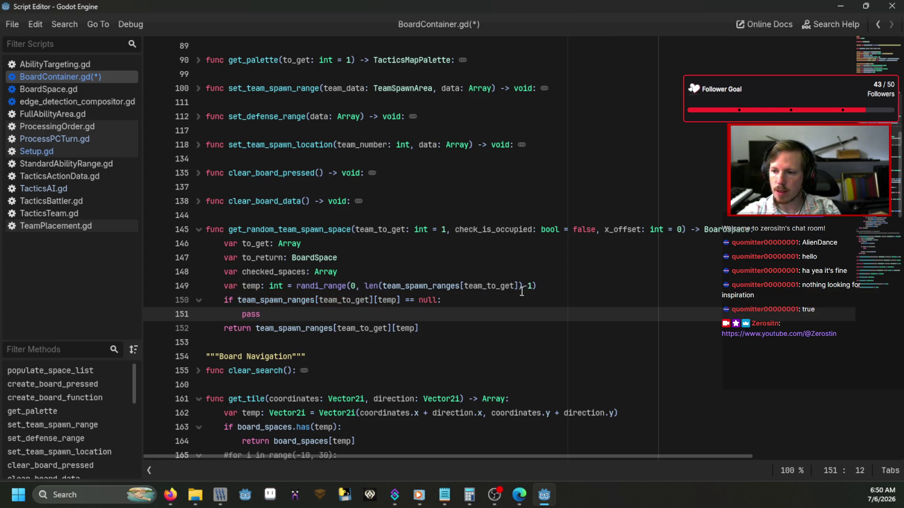
click(153, 314)
key(ctrl+s)
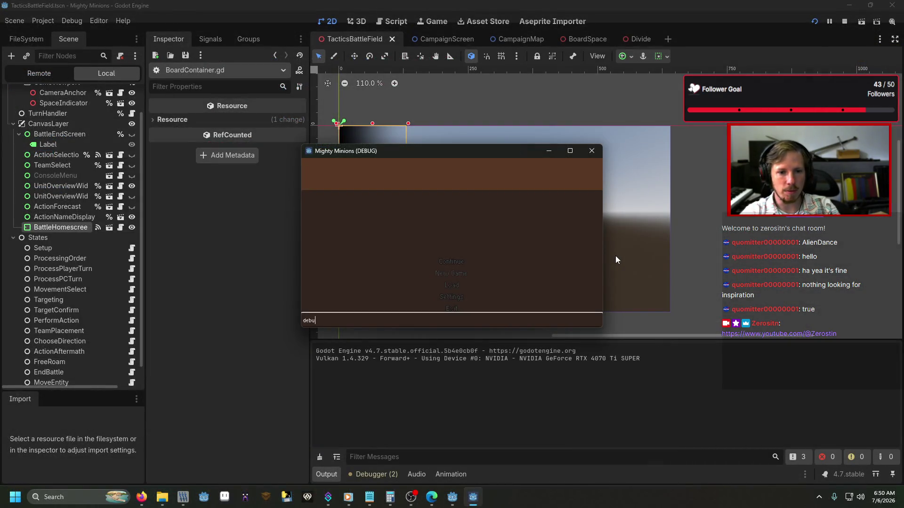
Rerun the game and enter 'debug' to load a test battle and hit the breakpoint
text(g)
key(Return)
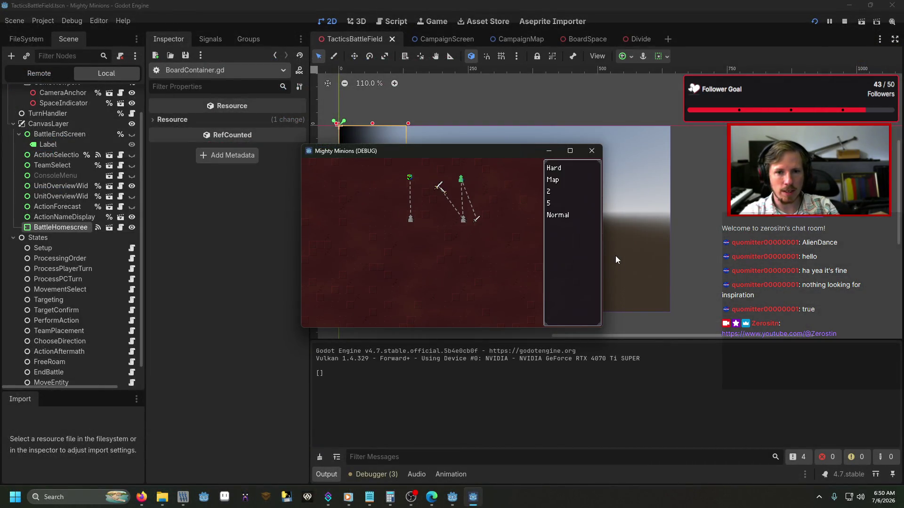
key(F5)
text(debug)
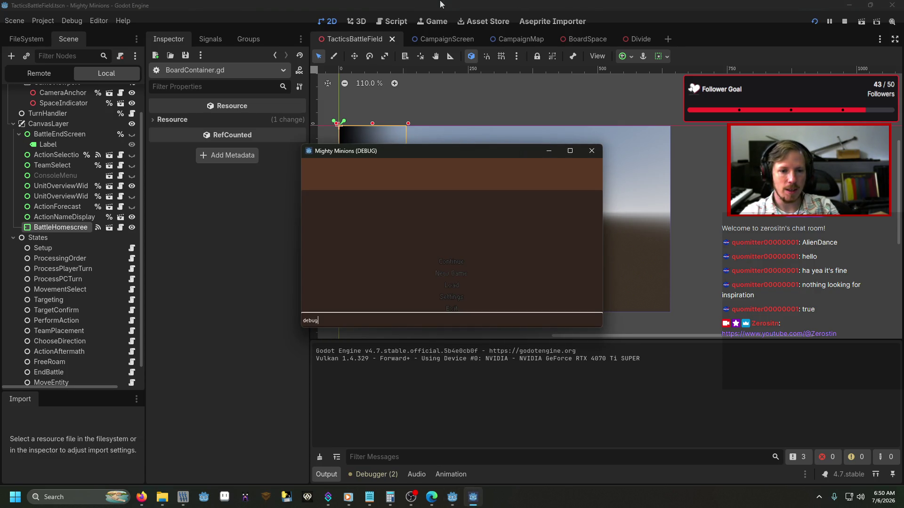
key(Return)
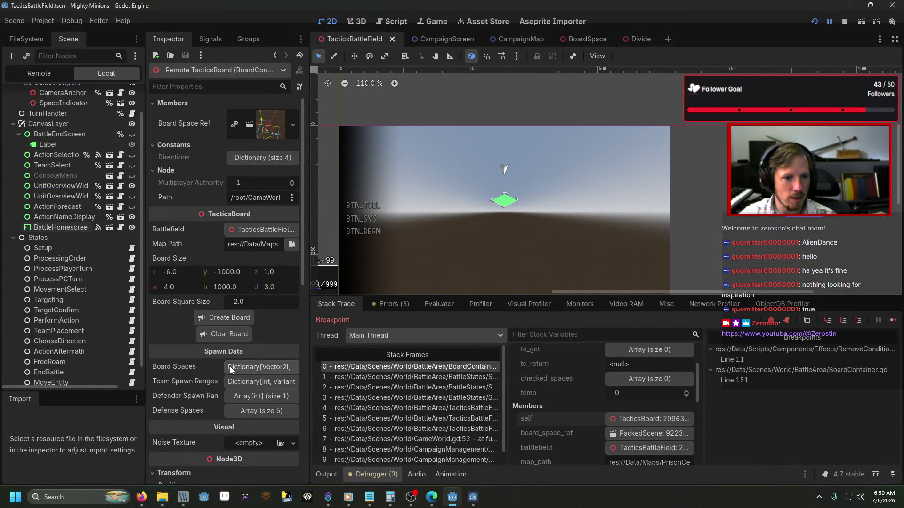
Expand Team Spawn Ranges in the remote Inspector and inspect the team 0, 1 and 2 arrays
click(242, 381)
scroll(244, 301, down, 4)
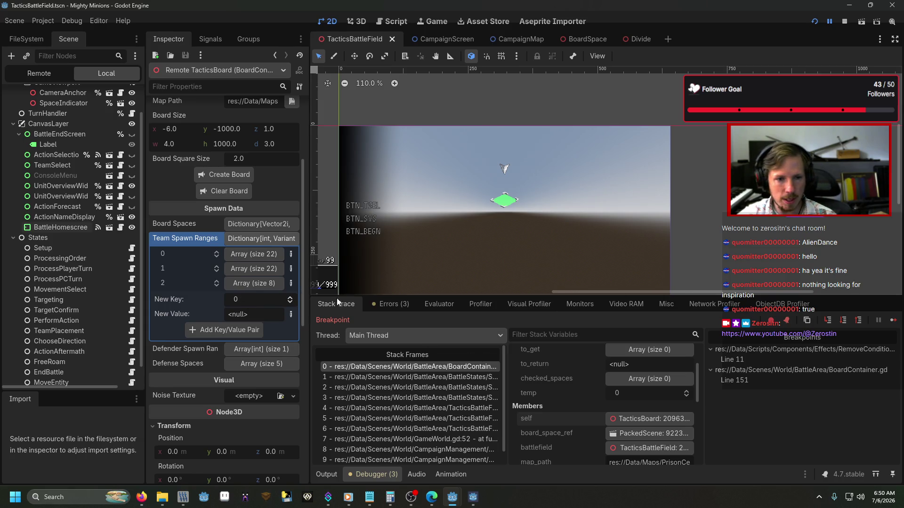
click(255, 285)
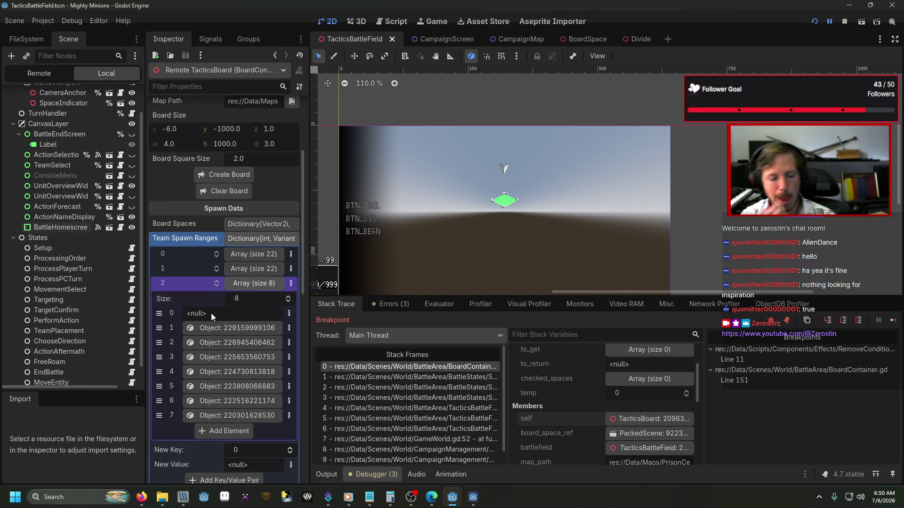
click(241, 271)
click(256, 250)
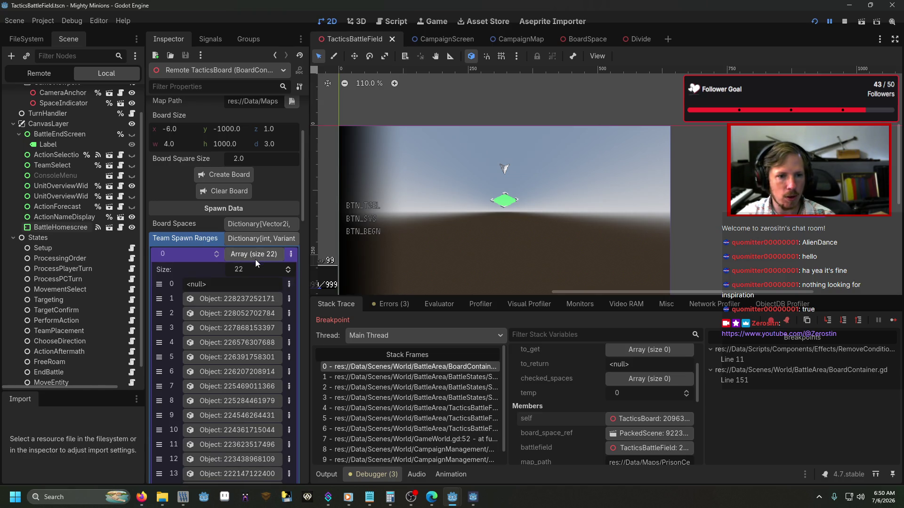
click(257, 253)
click(256, 284)
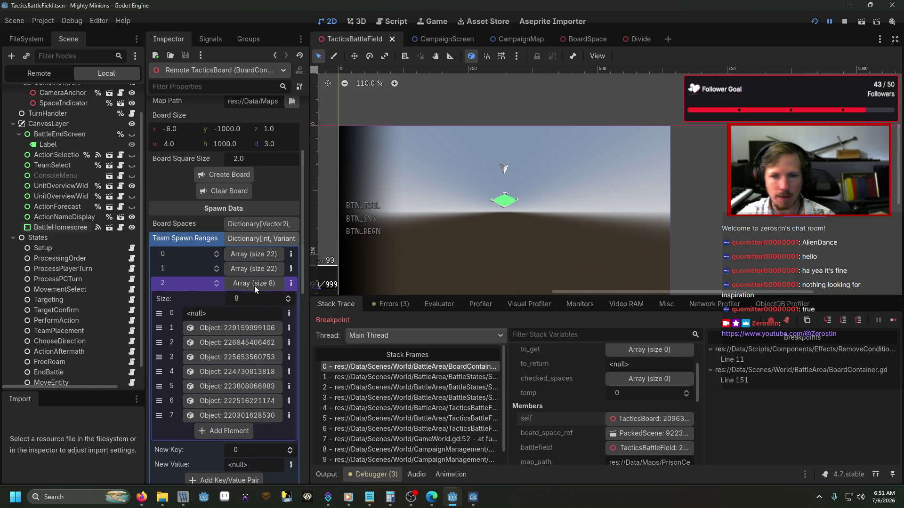
click(255, 284)
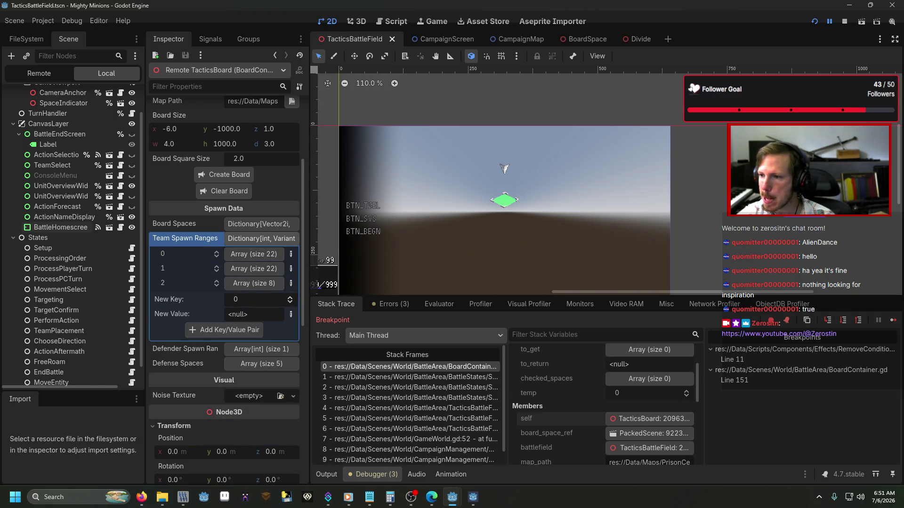
key(alt+Tab)
Change the random range's lower bound from 0 to 1 and delete the null-check lines
key(BackSpace)
text(1)
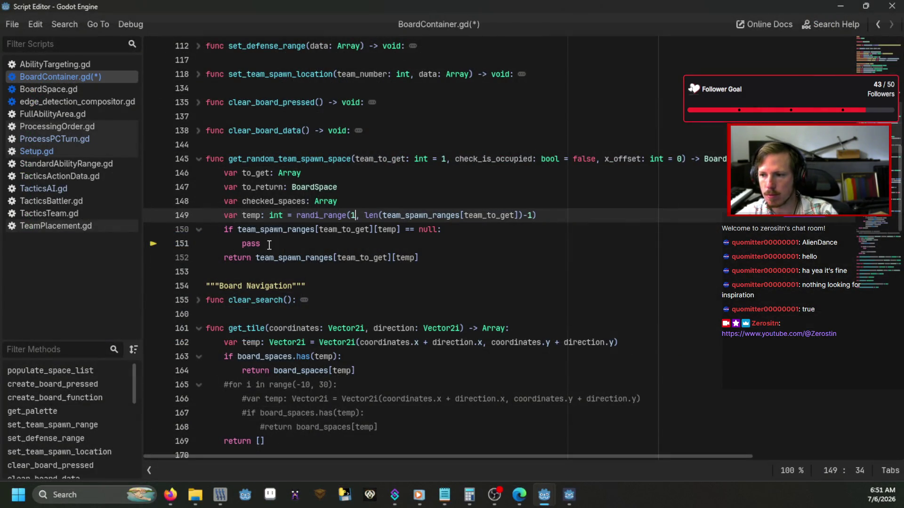
key(ctrl+shift+k)
key(ctrl+shift+k)
Relaunch with F5, load the 'debug' test battle, and dismiss the movement range
key(F5)
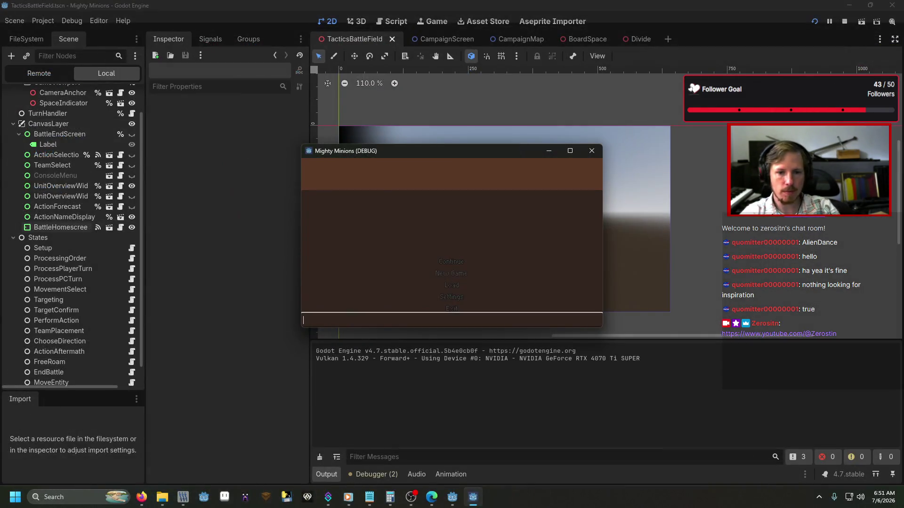
text(debug)
key(Return)
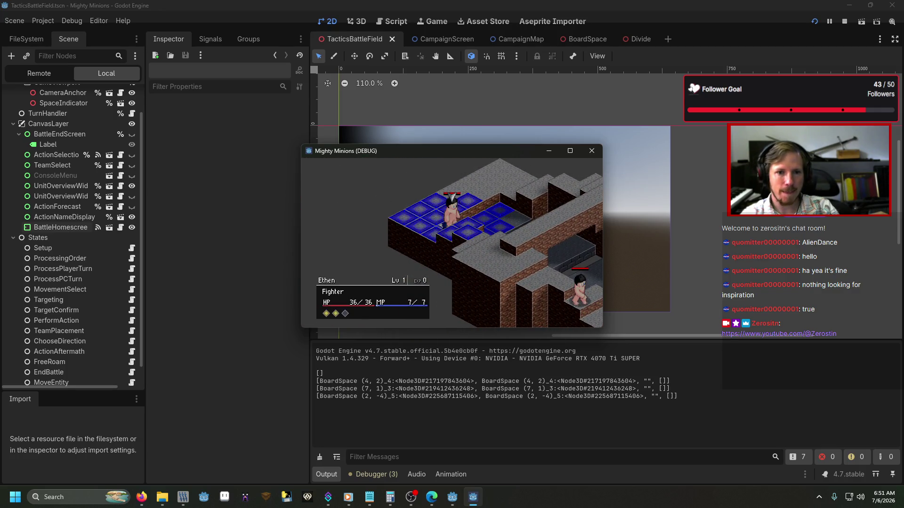
click(460, 212)
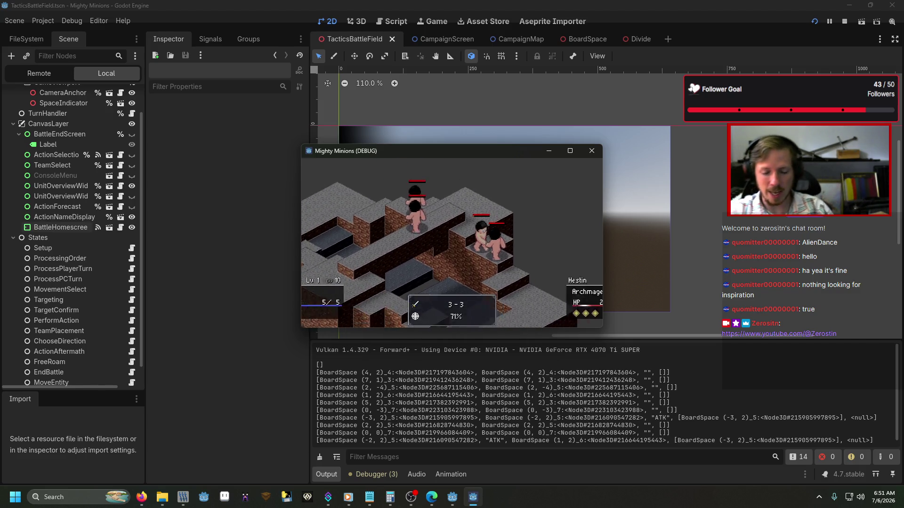
Make the game full screen and have Ethen attack Pyric
key(F11)
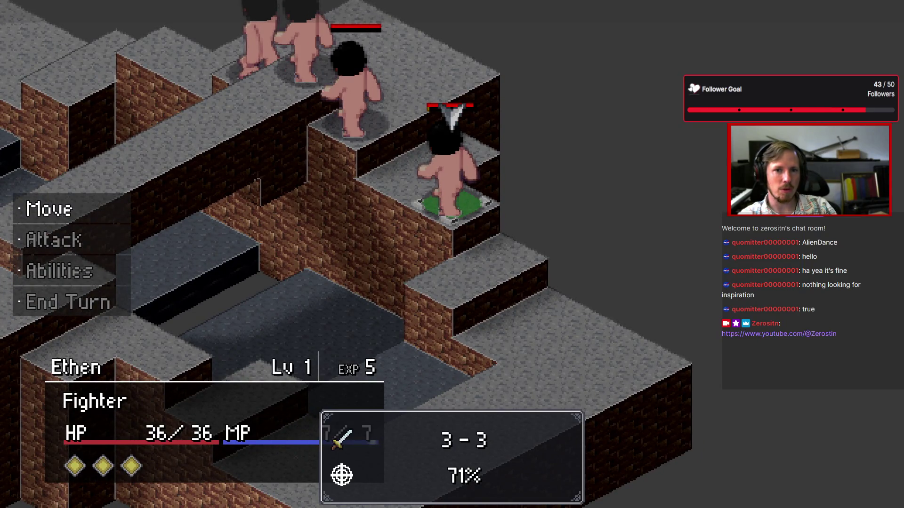
key(Return)
key(Down)
key(Return)
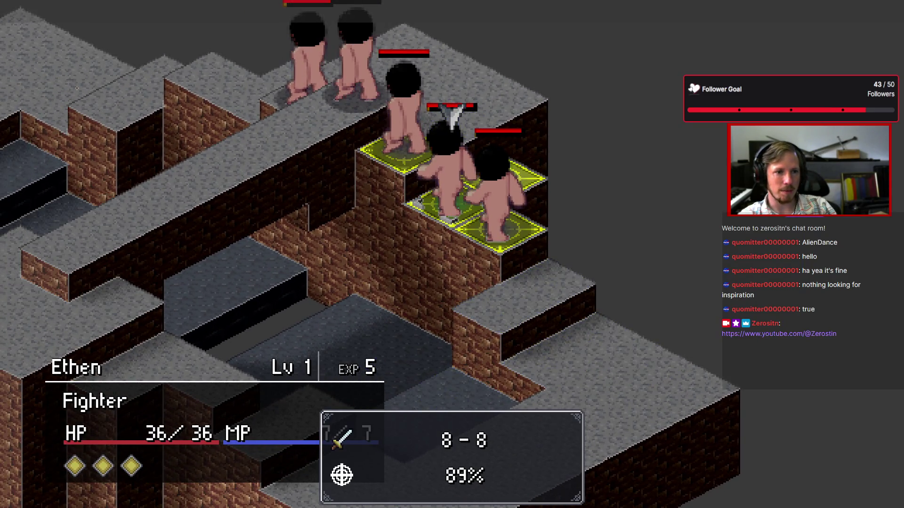
key(Right)
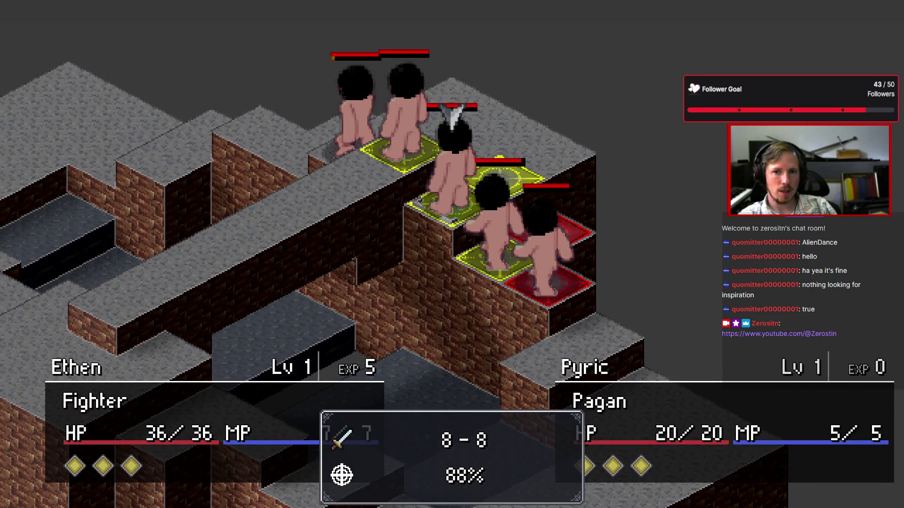
key(Return)
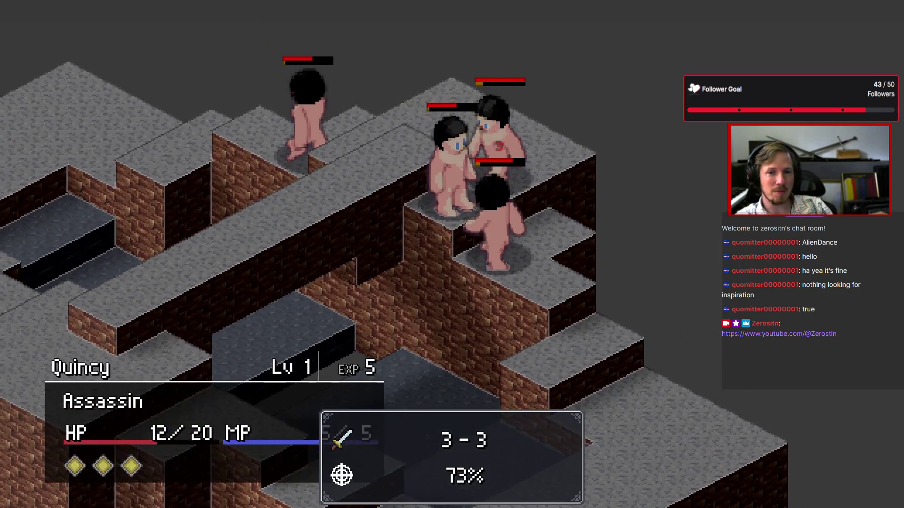
On Ethen's next turn, use the Strike ability against Hestin
key(Return)
key(Return)
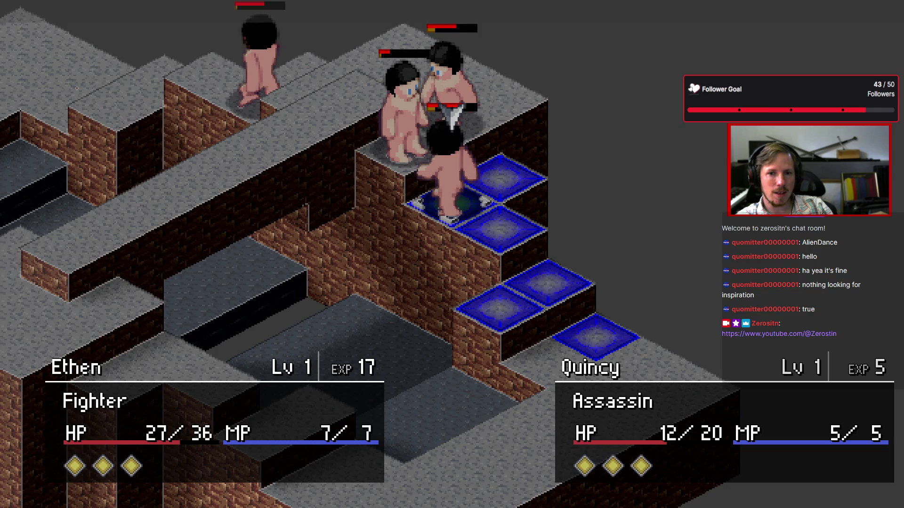
key(Down)
key(Up)
key(Escape)
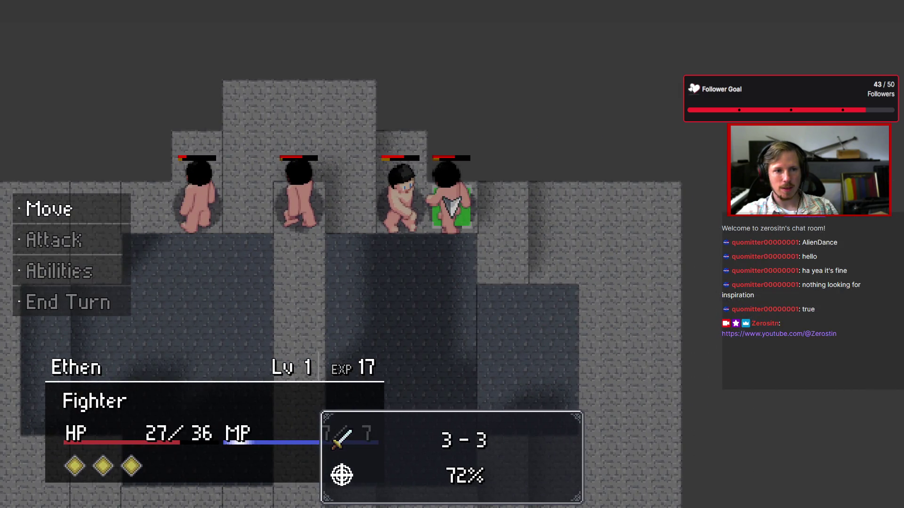
key(Down)
key(Down)
key(Return)
key(Right)
key(Return)
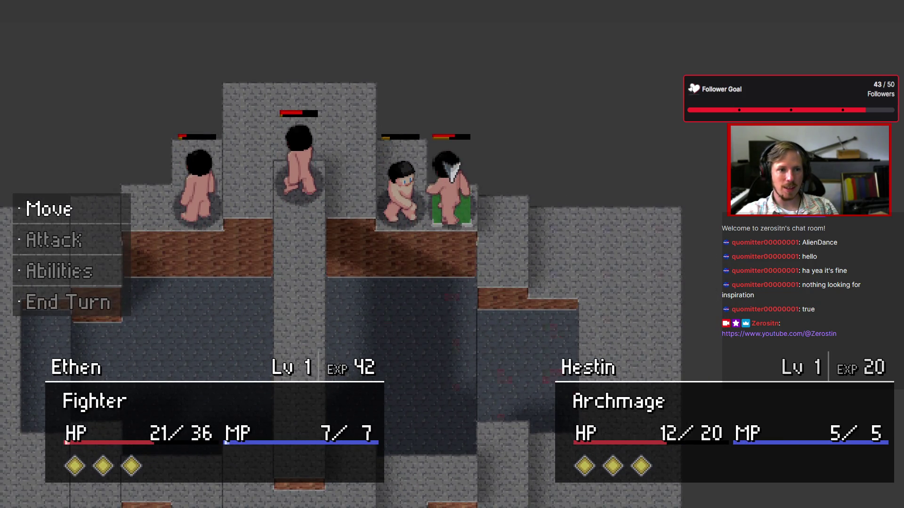
Cancel Ethen's move and end his turn
key(Return)
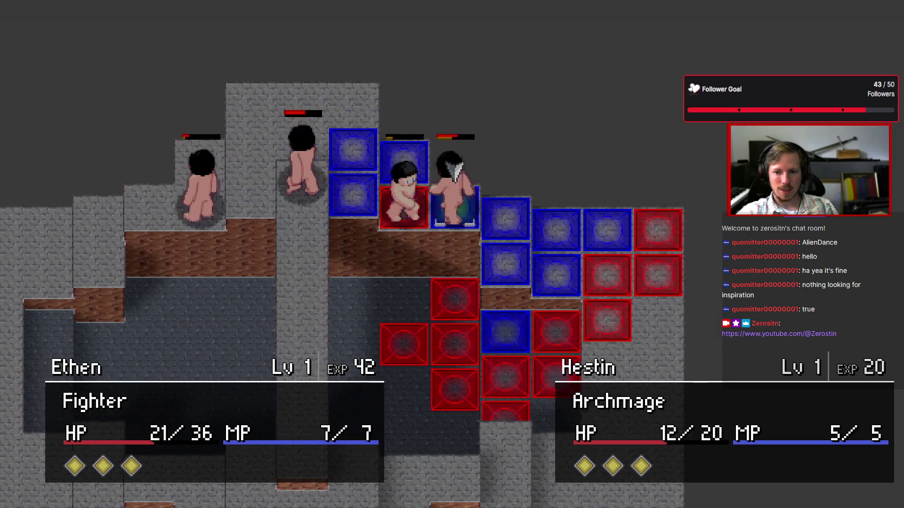
key(Escape)
key(Down)
key(Down)
key(Return)
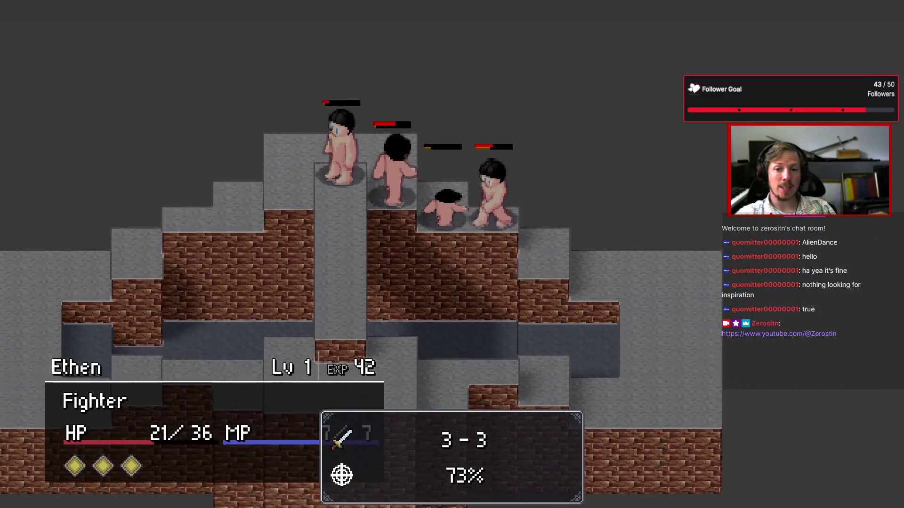
Have Ethen attack Pyric again, then open TacticsAI.gd in the script editor
key(Return)
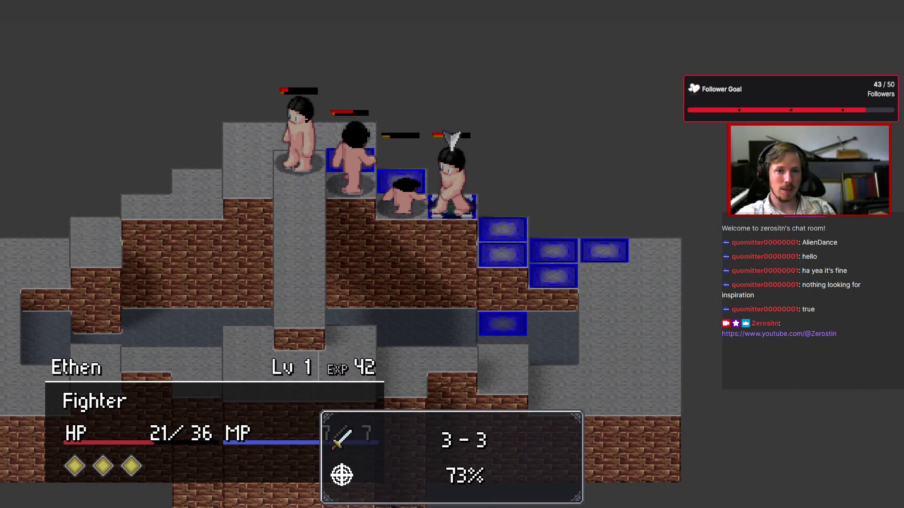
key(Escape)
key(Down)
key(Return)
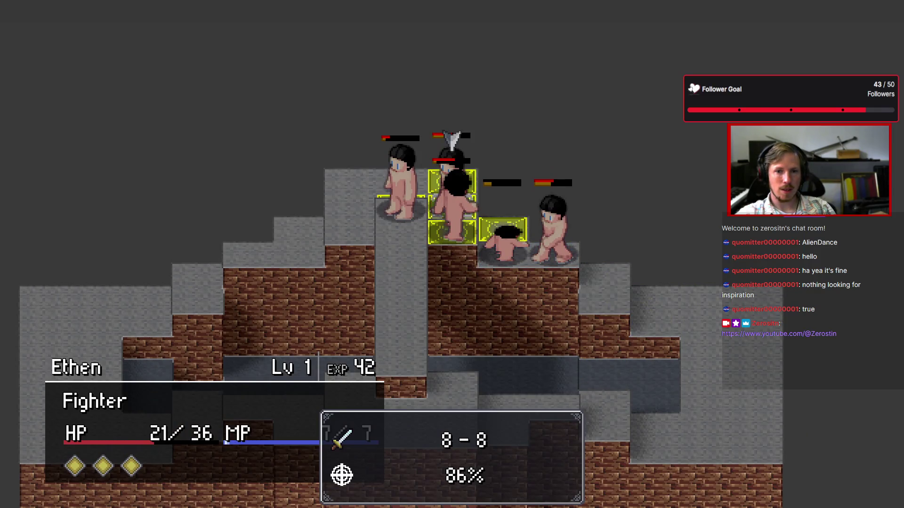
key(Right)
key(Return)
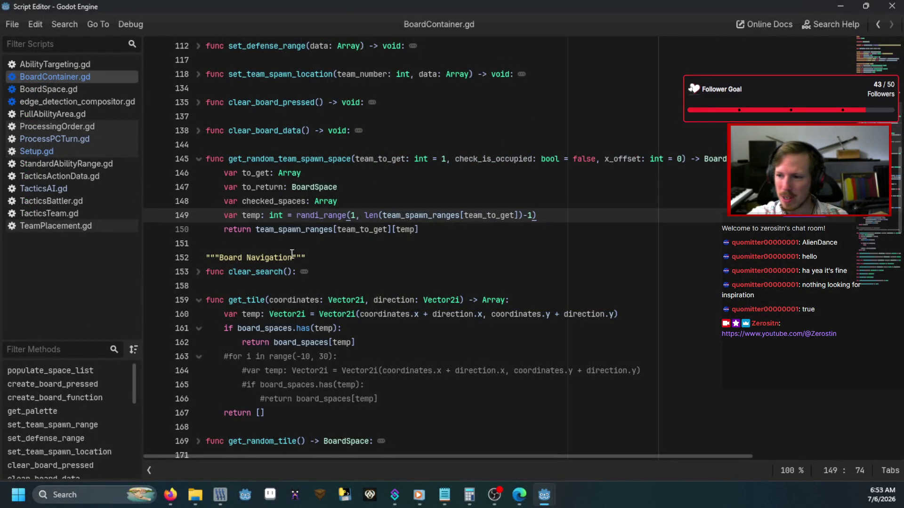
scroll(281, 252, up, 10)
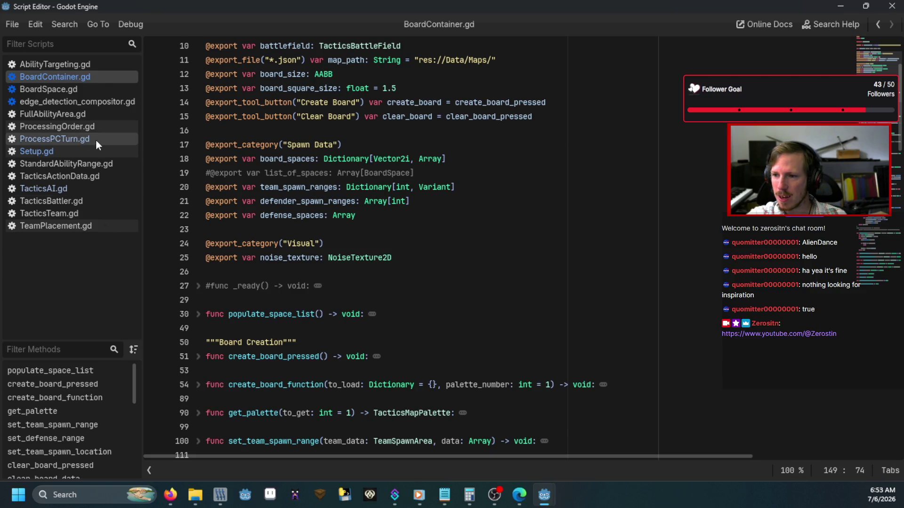
click(79, 188)
In TacticsAI.gd, delete the print(action_plan) debug line
click(106, 140)
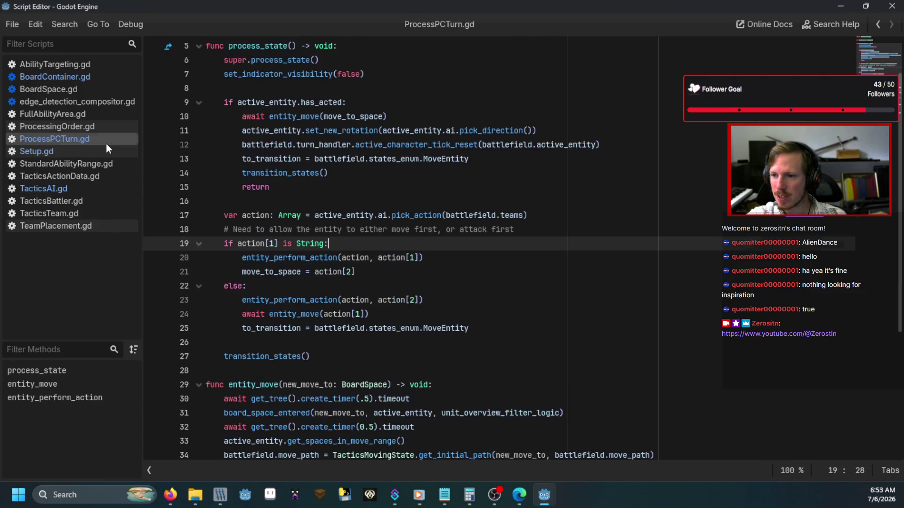
click(68, 187)
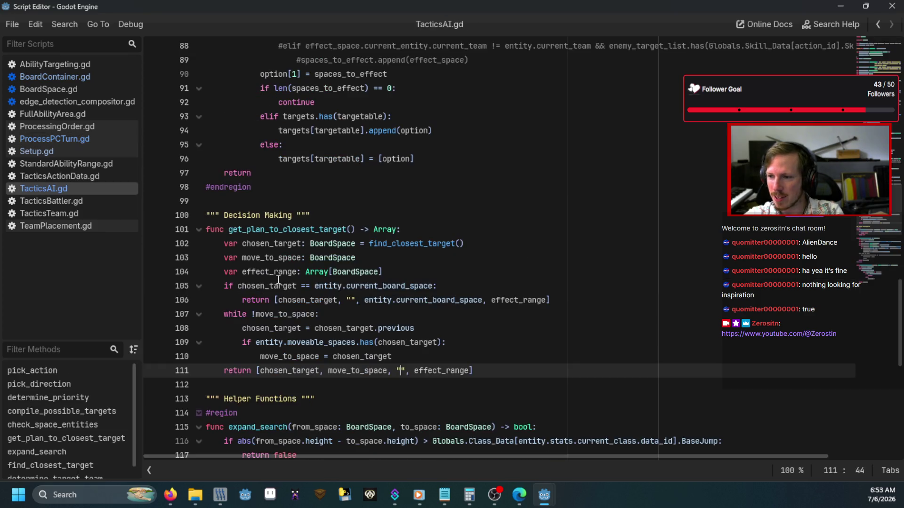
scroll(325, 320, up, 13)
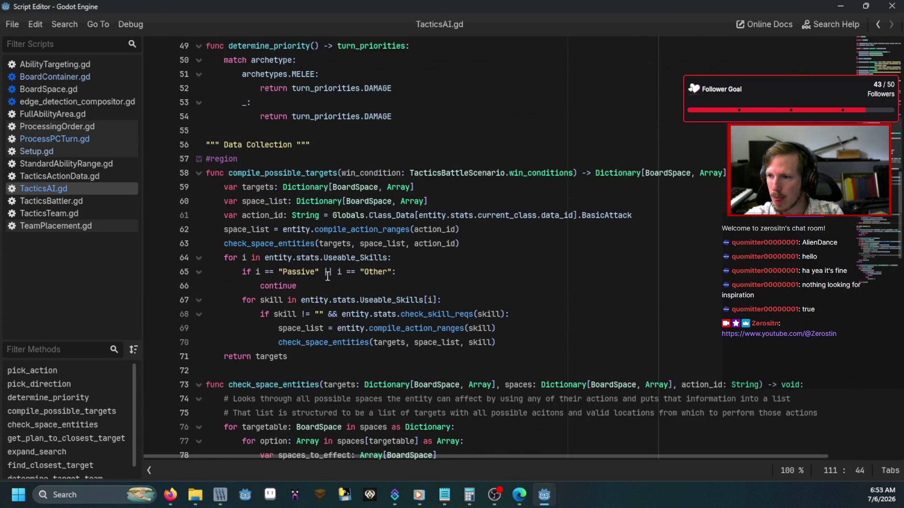
scroll(306, 127, up, 4)
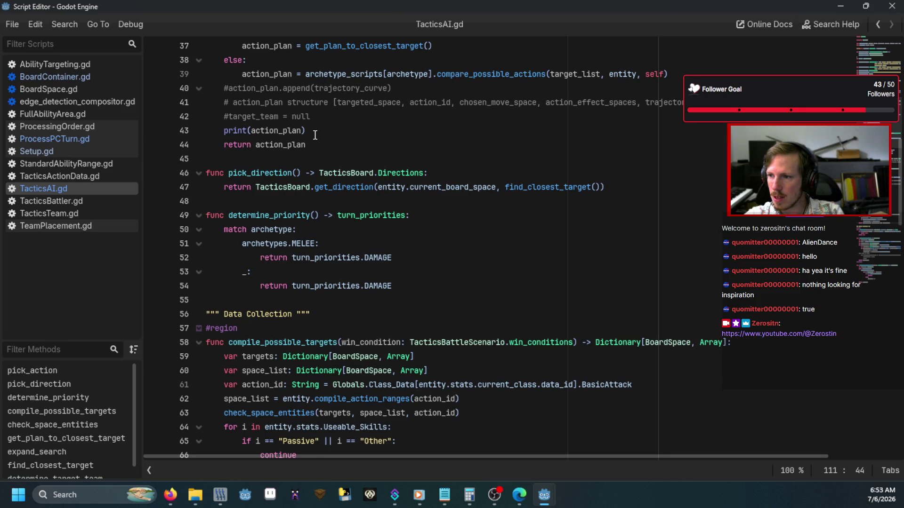
drag(315, 135, 172, 124)
key(BackSpace)
key(BackSpace)
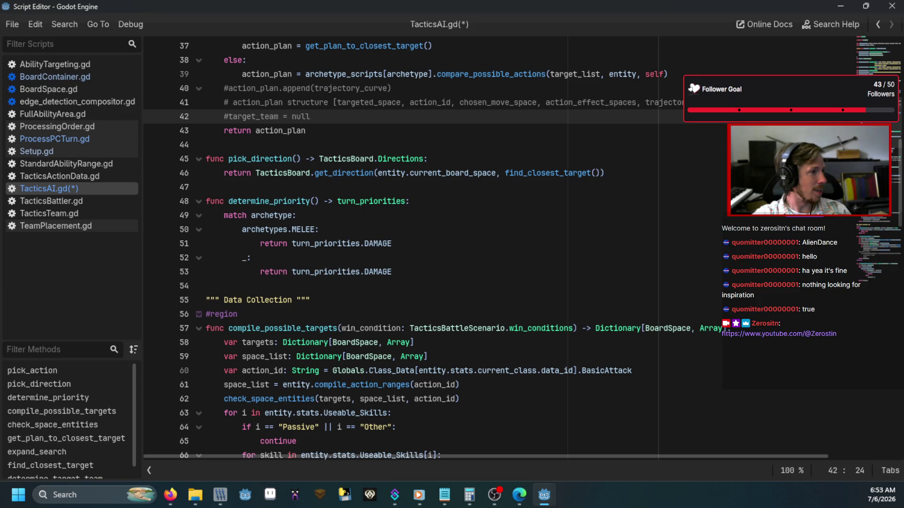
Switch through the editor windows to the Tactics TODO List in Notepad
key(alt+Tab)
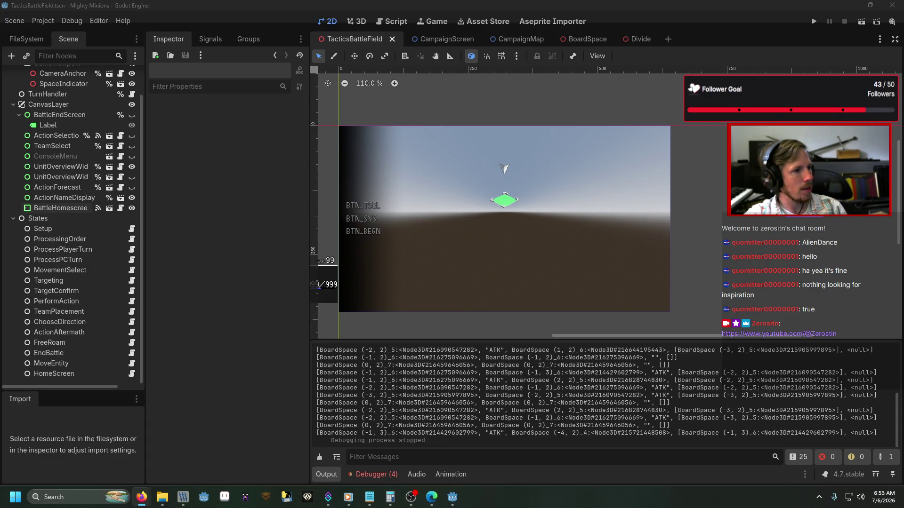
key(alt+Tab)
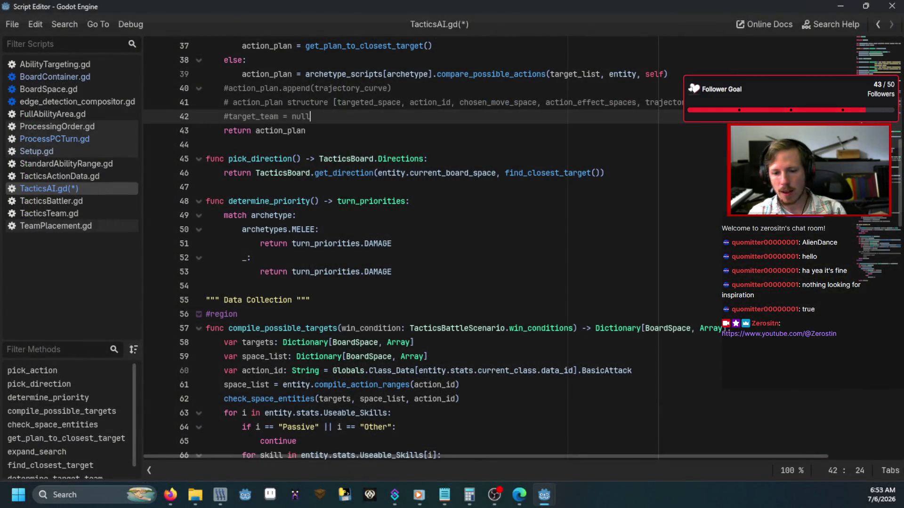
key(alt+Tab)
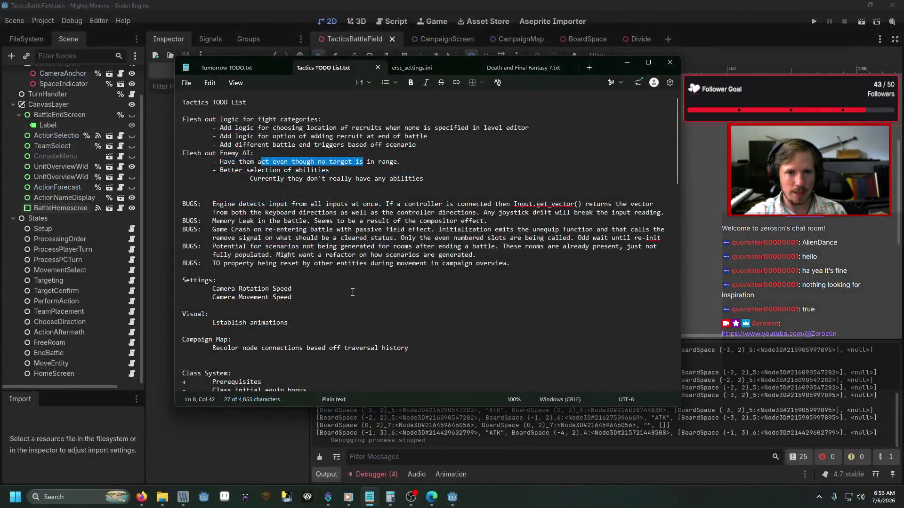
Delete the '- Have them act even though no target is in range.' line
click(353, 213)
click(438, 179)
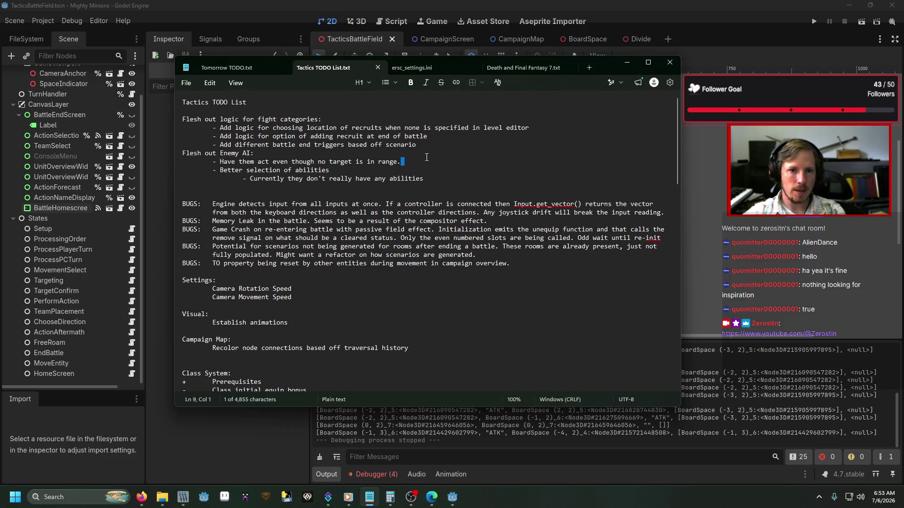
triple_click(425, 163)
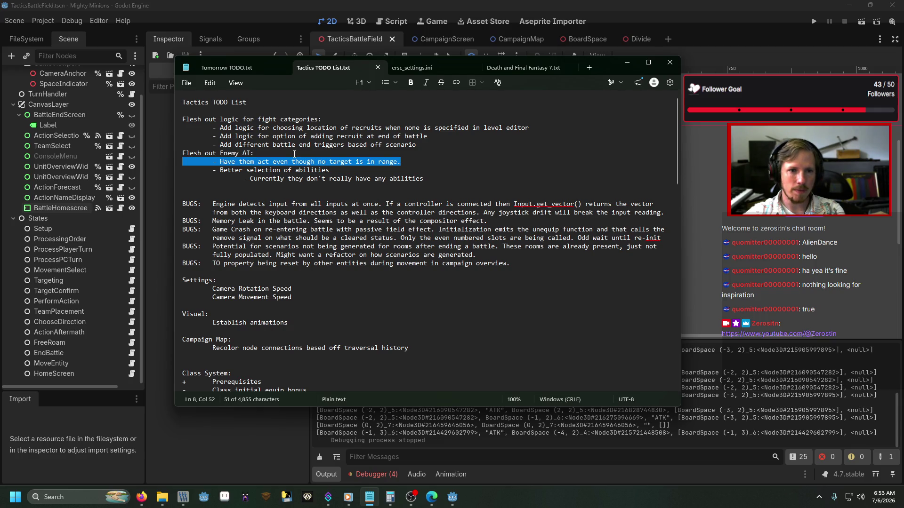
key(BackSpace)
key(BackSpace)
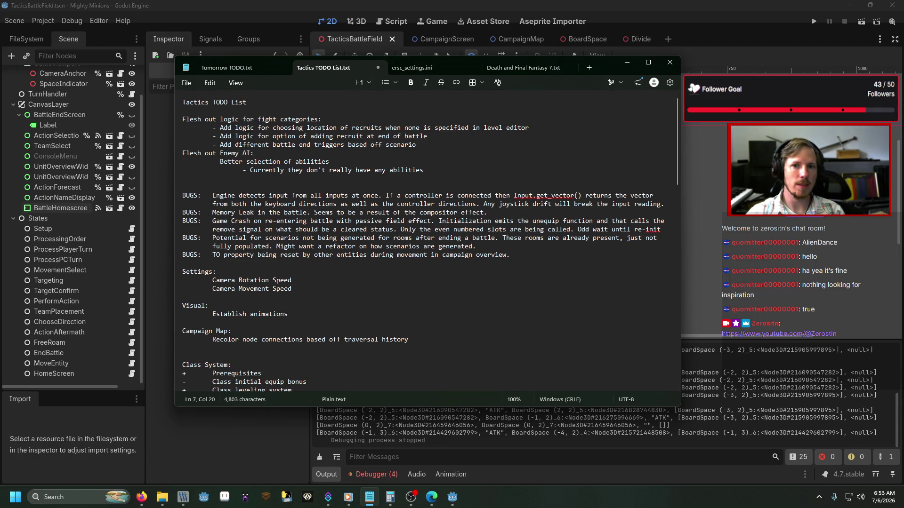
Review the recruit-location TODO item, then return to the Godot editor
drag(378, 128, 442, 129)
mouse_move(318, 128)
mouse_down()
mouse_move(311, 123)
mouse_move(407, 128)
mouse_up()
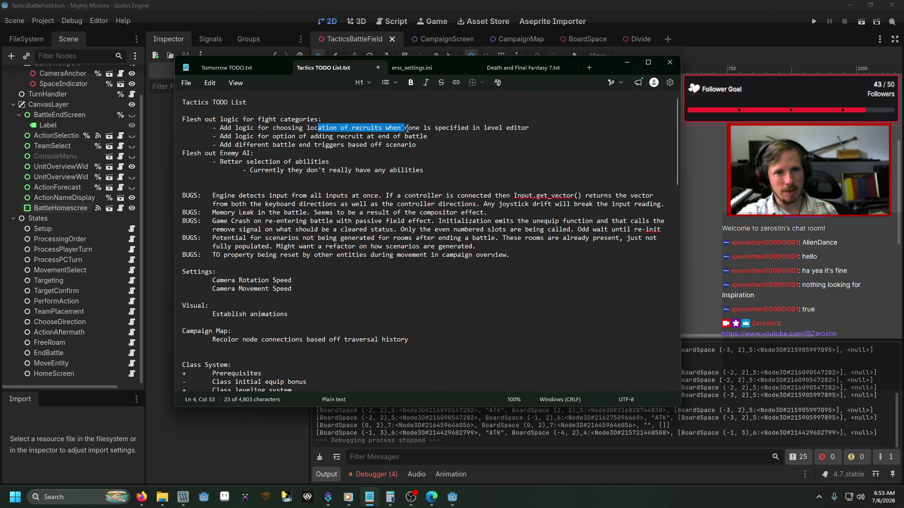
click(405, 136)
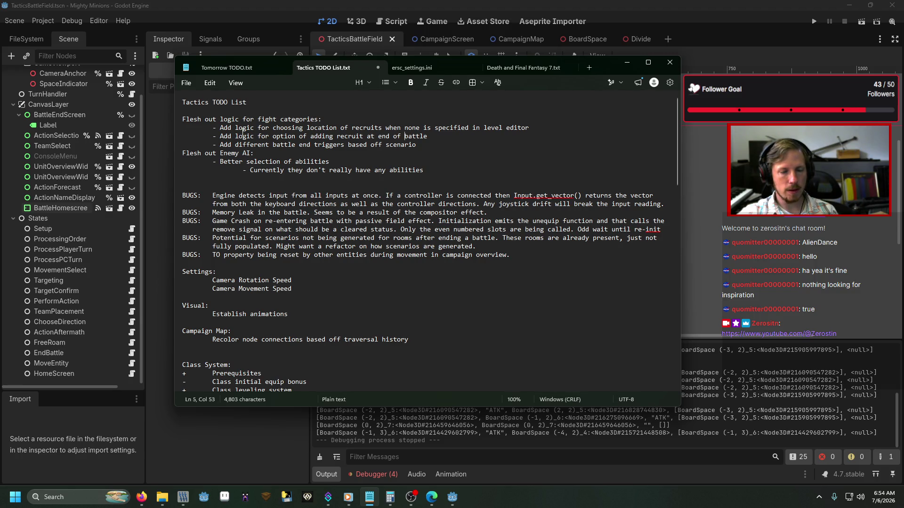
click(556, 4)
Open Setup.gd and review create_recruitment_battlers, leaving the caret at the end of line 23
click(391, 22)
click(106, 154)
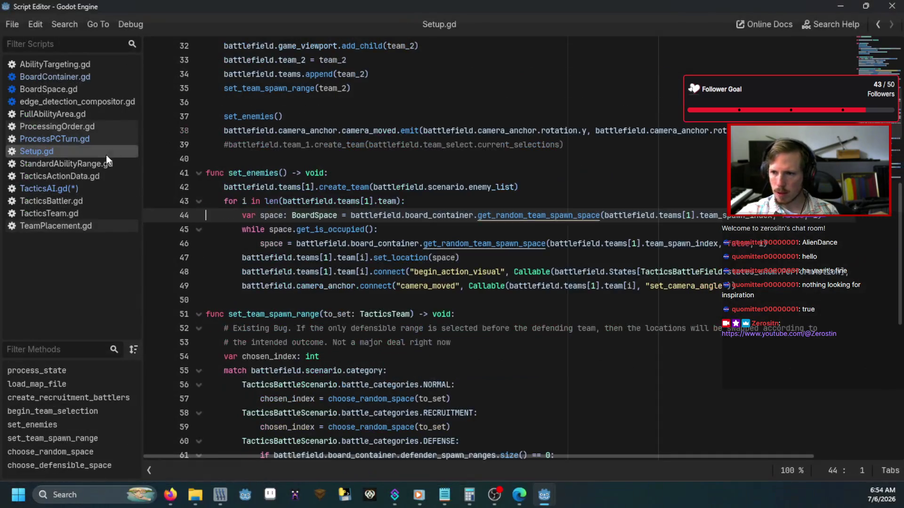
scroll(421, 247, up, 6)
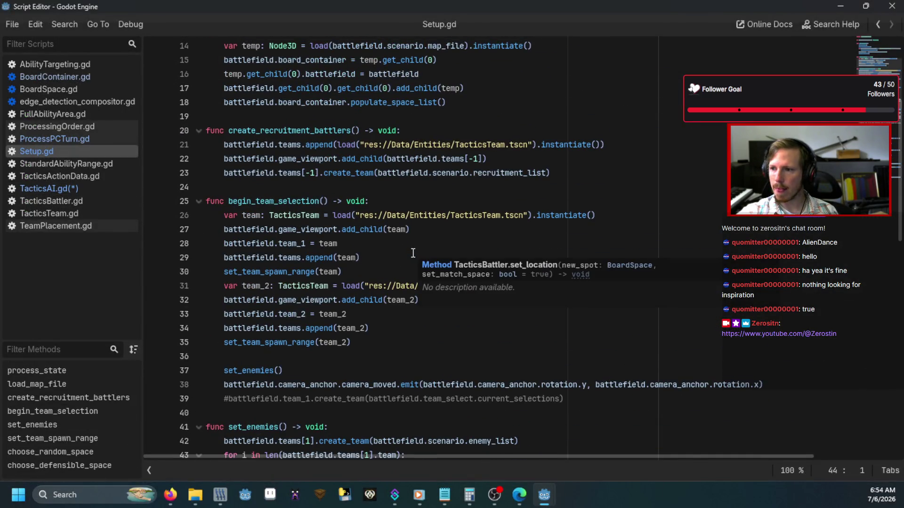
scroll(413, 253, up, 1)
scroll(492, 253, up, 1)
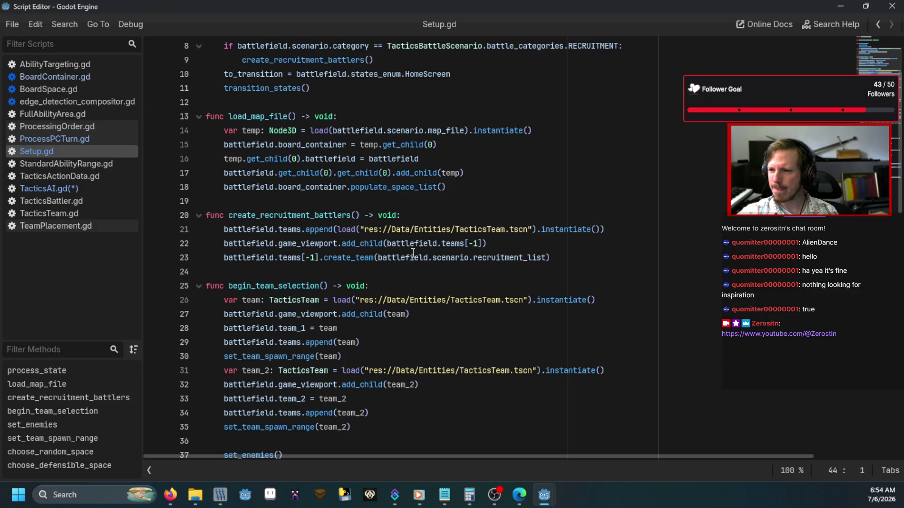
click(499, 245)
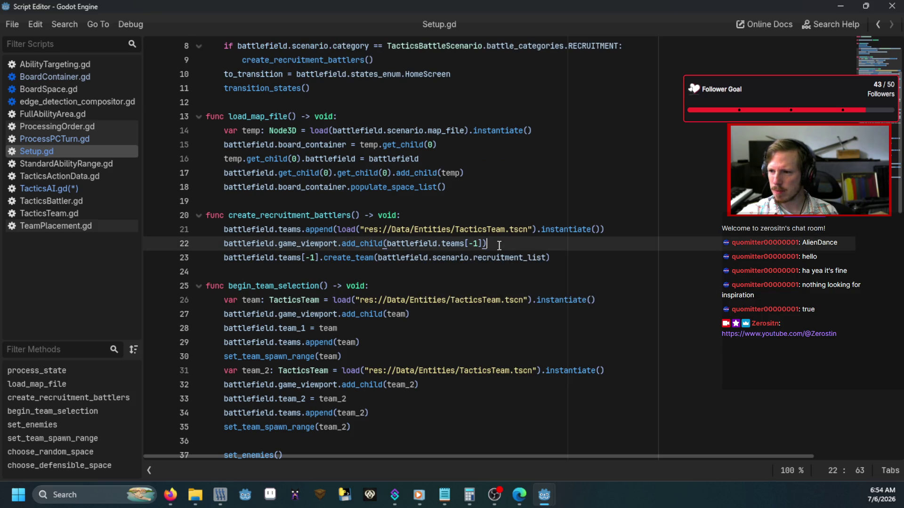
scroll(499, 245, up, 1)
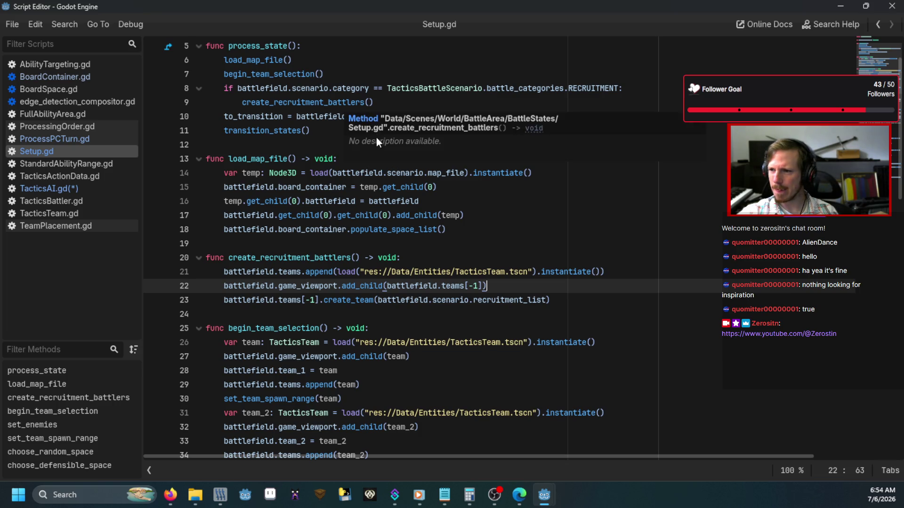
scroll(375, 131, down, 2)
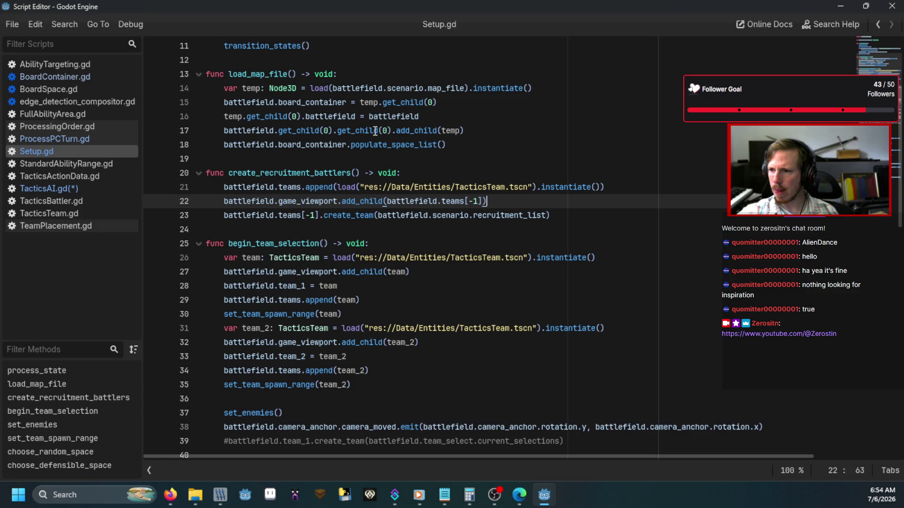
mouse_move(224, 286)
mouse_down()
mouse_move(306, 302)
mouse_move(360, 298)
mouse_up()
click(359, 298)
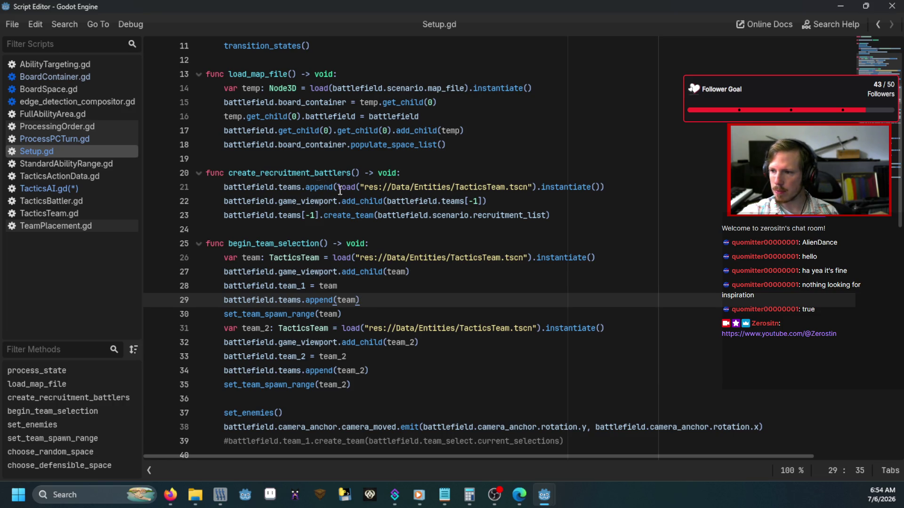
mouse_move(293, 218)
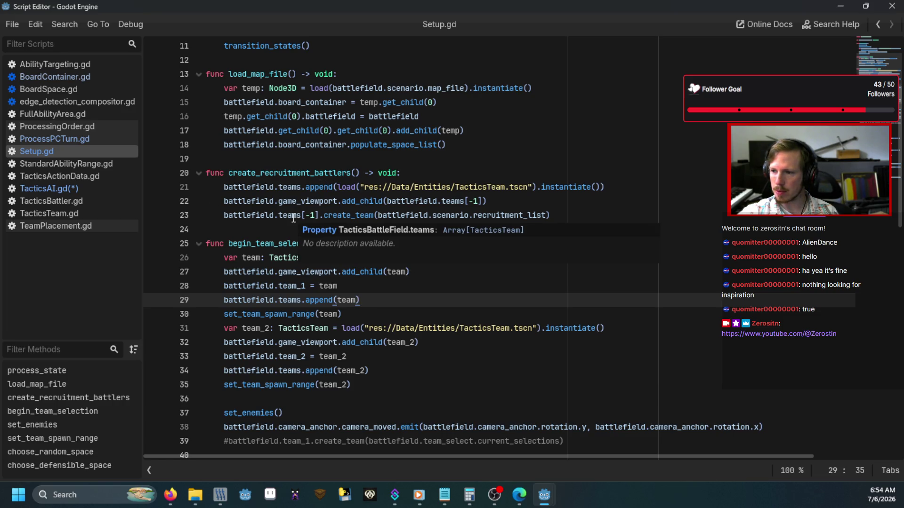
click(555, 215)
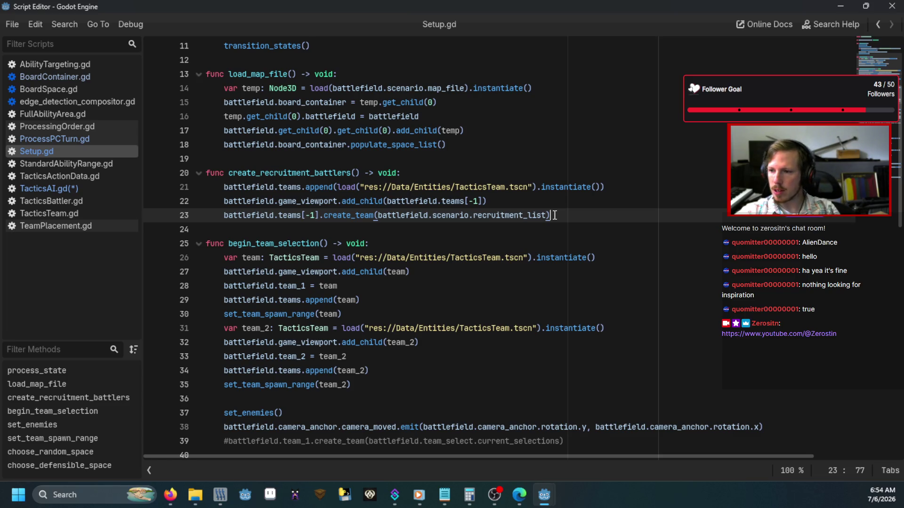
Add a set_team_spawn_range call after the create_team call
key(Return)
text(set_)
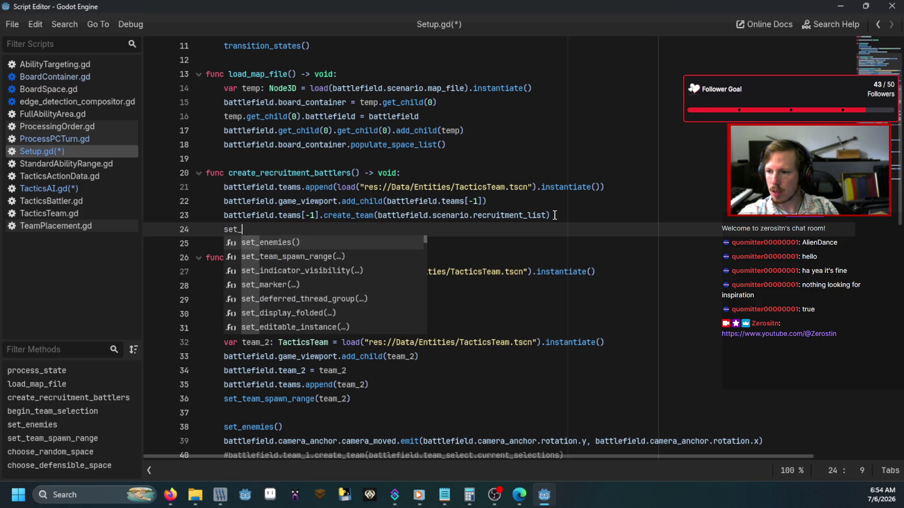
key(Down)
key(Return)
Declare 'var team: TacticsTeam =' and assign it the loaded team instance
click(398, 170)
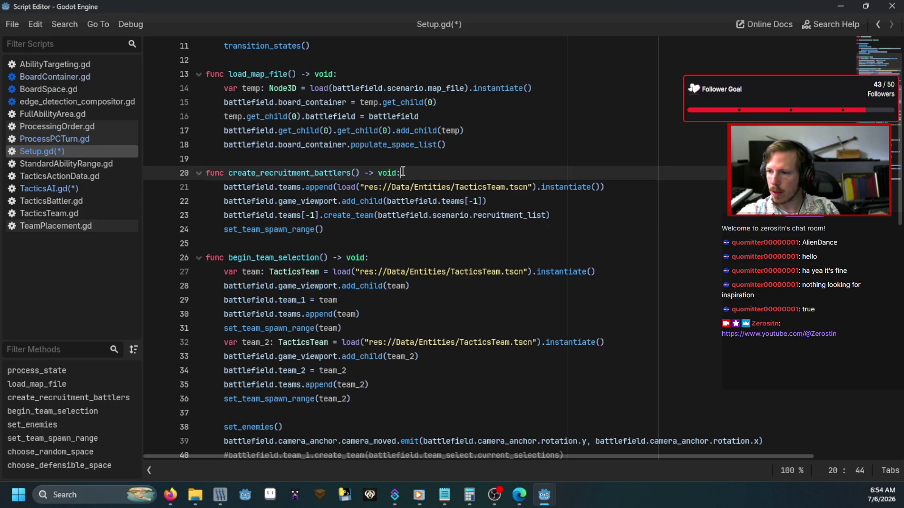
key(Return)
text(var team: Tactic)
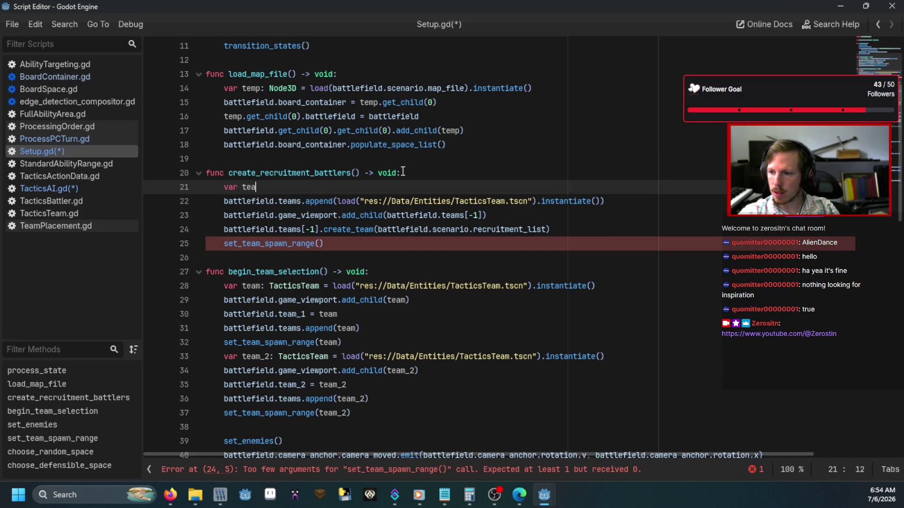
text(sT)
key(Return)
text(=)
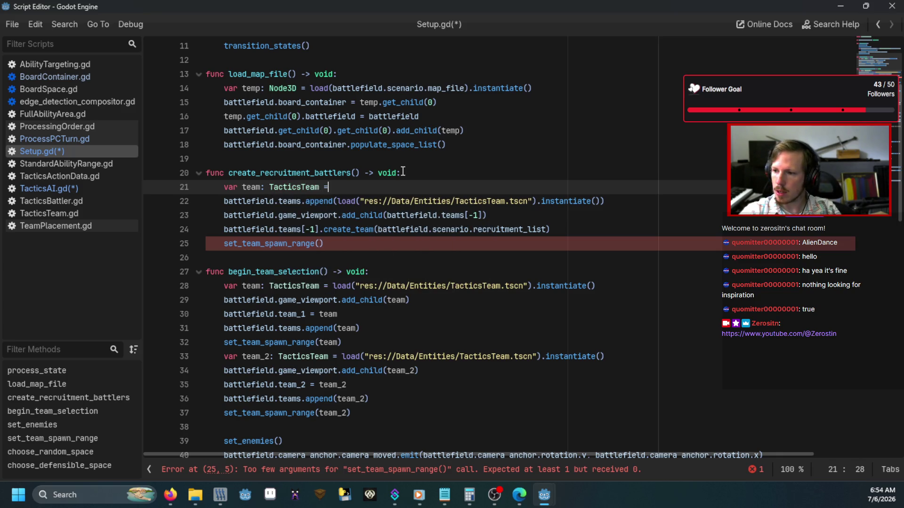
key(Delete)
key(Delete)
key(Delete)
key(Delete)
key(Delete)
key(Delete)
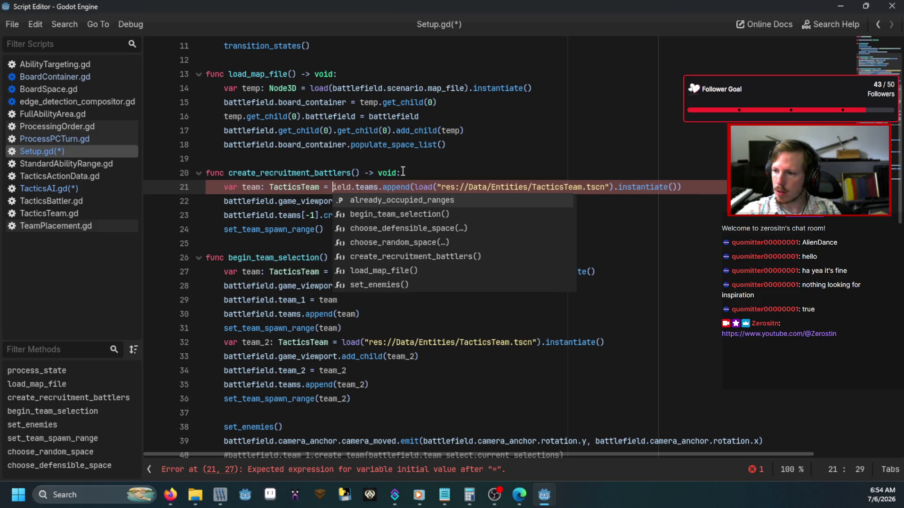
key(Delete)
key(Delete)
key(Delete)
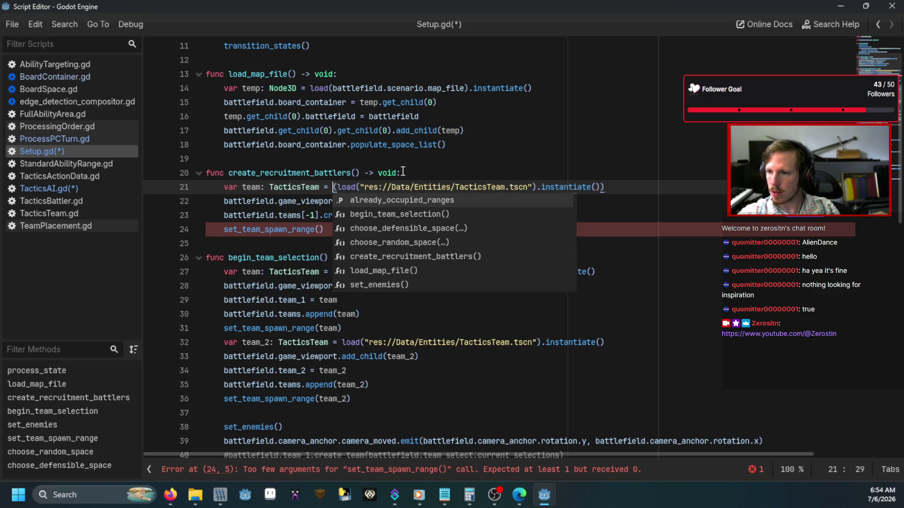
click(403, 172)
Add battlefield.teams.append(team) and pass team to set_team_spawn_range
click(621, 188)
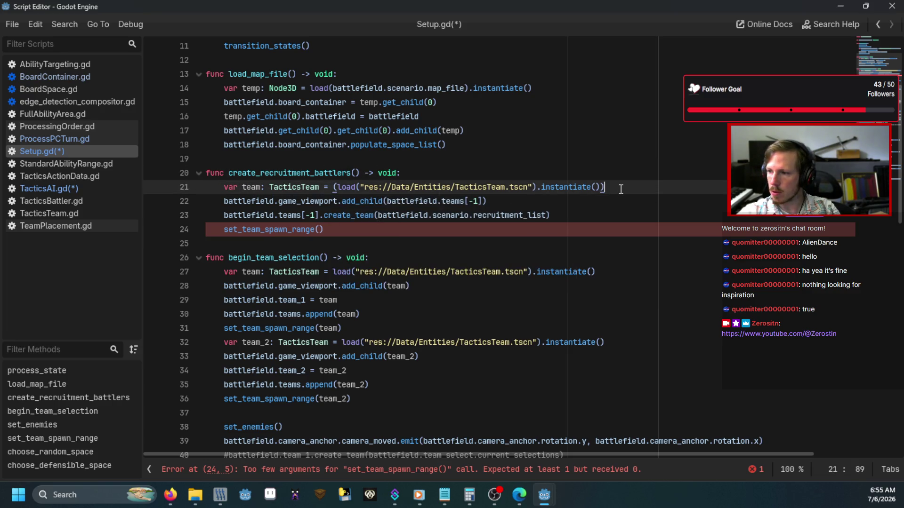
key(Return)
text(ba)
key(Return)
text(.teams.ap)
key(Return)
text(team)
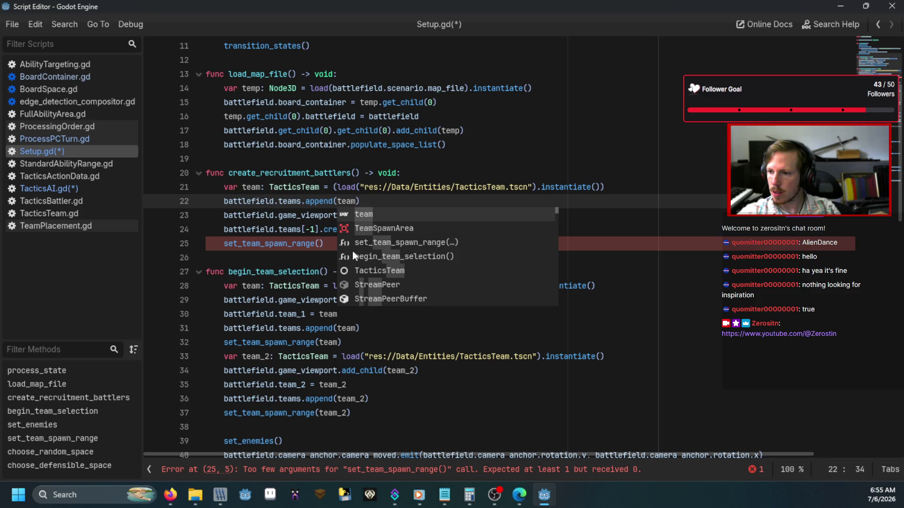
click(319, 244)
text(team)
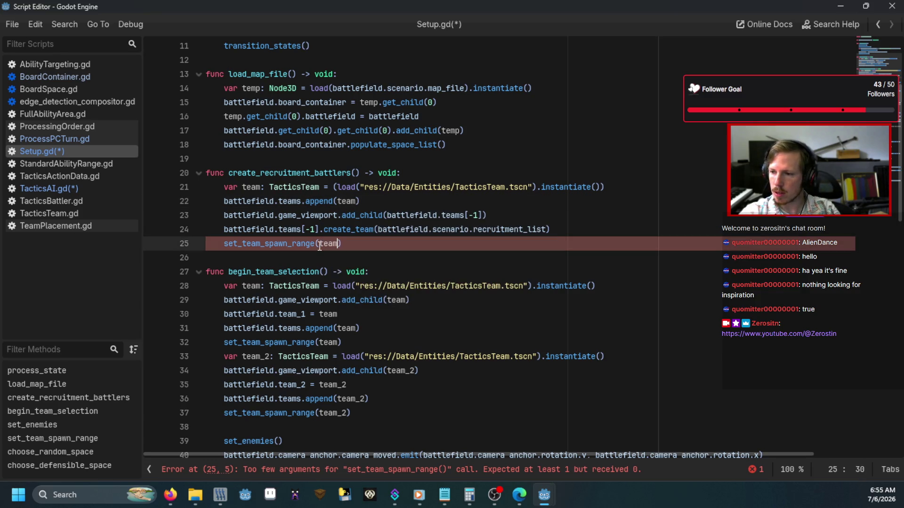
Review the set_team_spawn_range and choose_random_space definitions, then run the game
click(322, 230)
click(297, 244)
ctrl+click(297, 244)
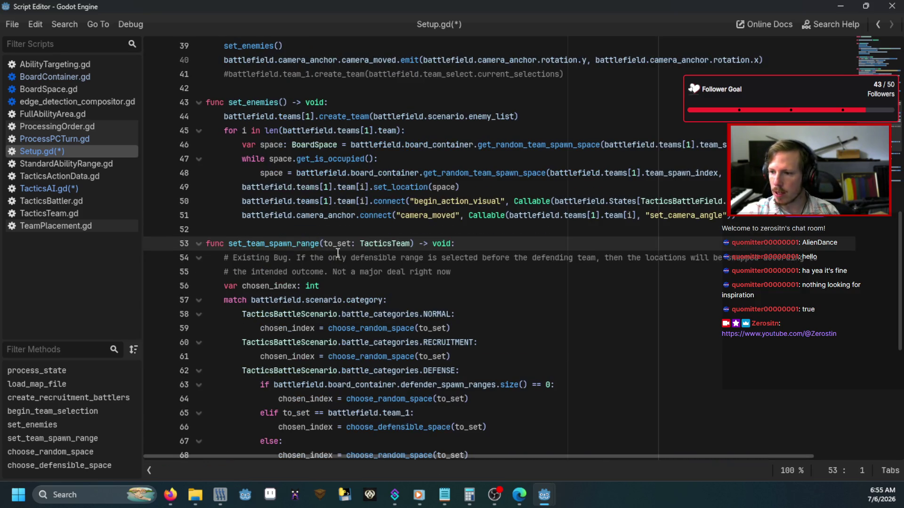
scroll(342, 258, down, 1)
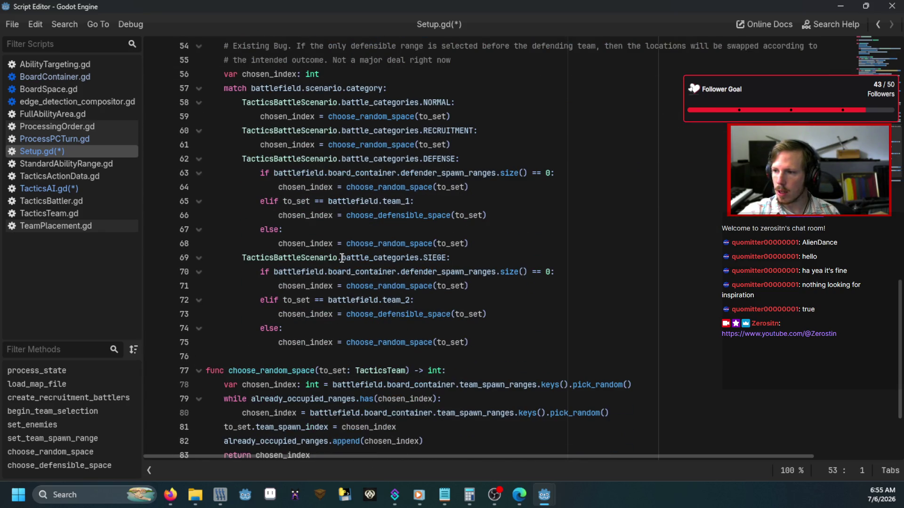
click(385, 174)
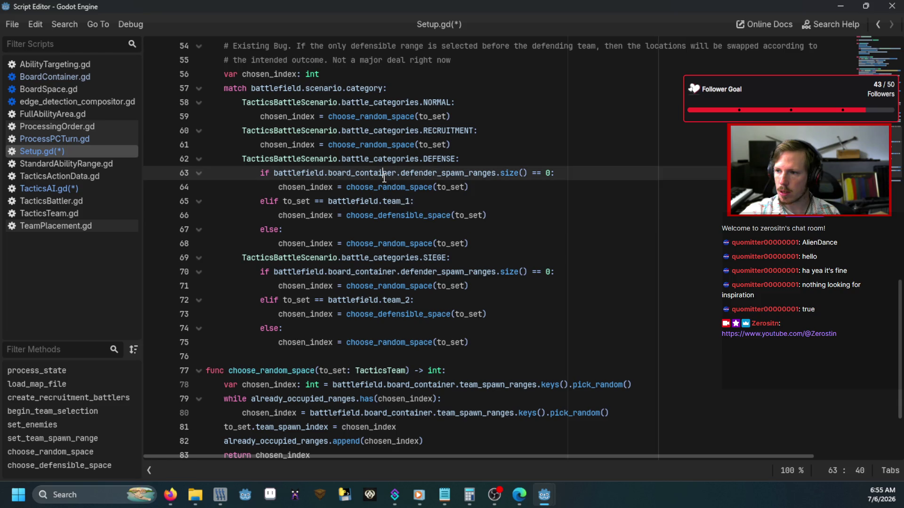
click(536, 140)
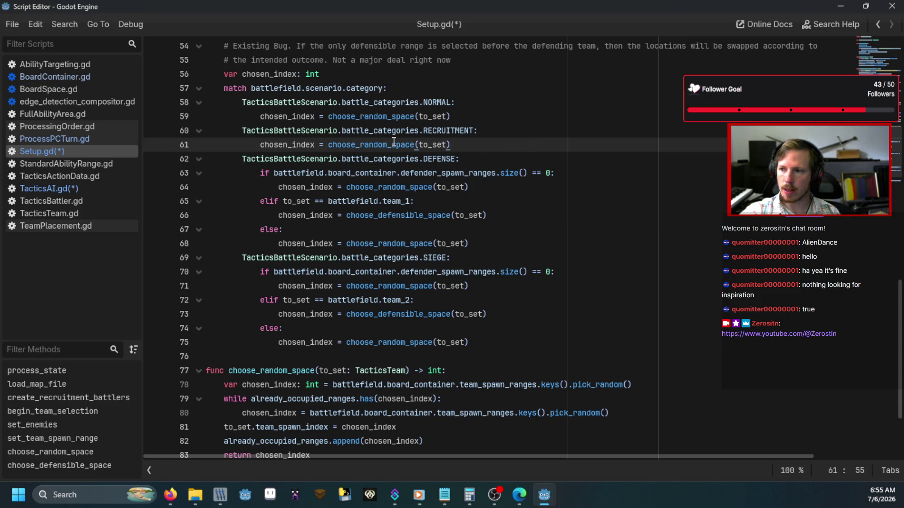
mouse_move(393, 142)
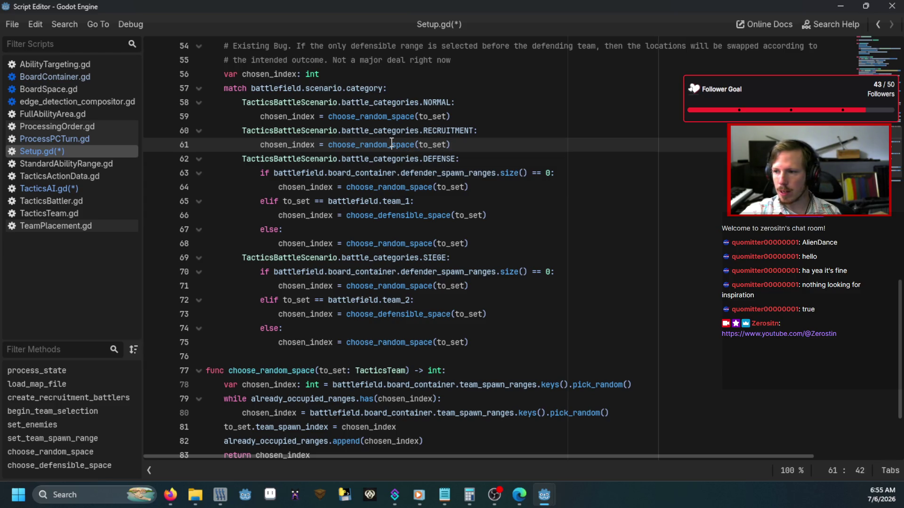
ctrl+click(391, 147)
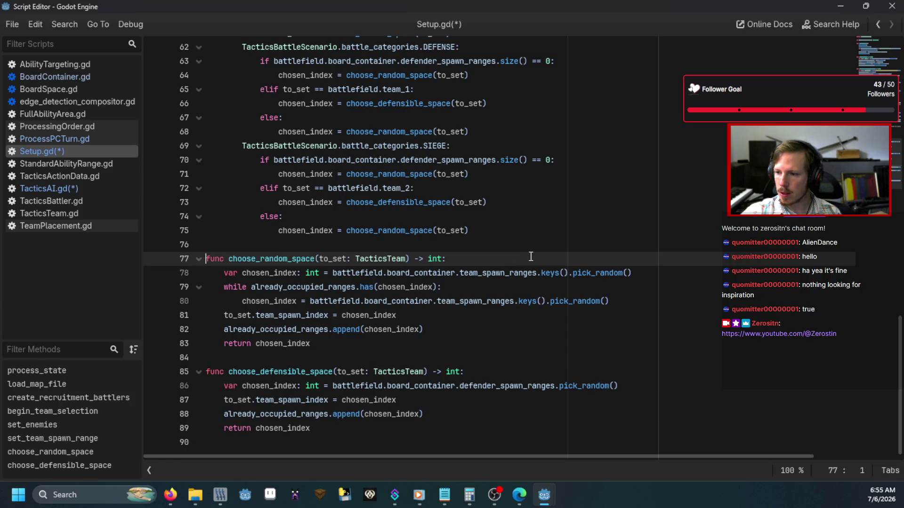
click(412, 329)
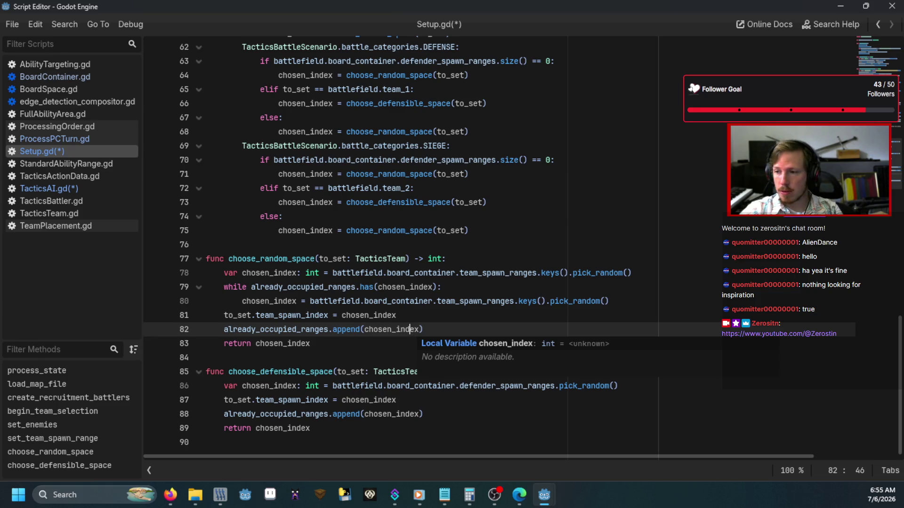
key(F5)
Relaunch the game and enter 'debug' in the console to load a map
text(debug)
key(Return)
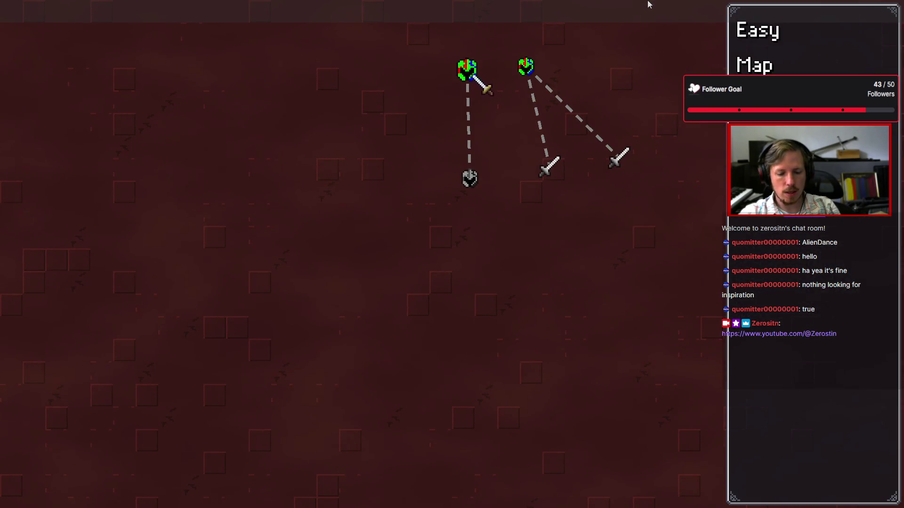
key(F5)
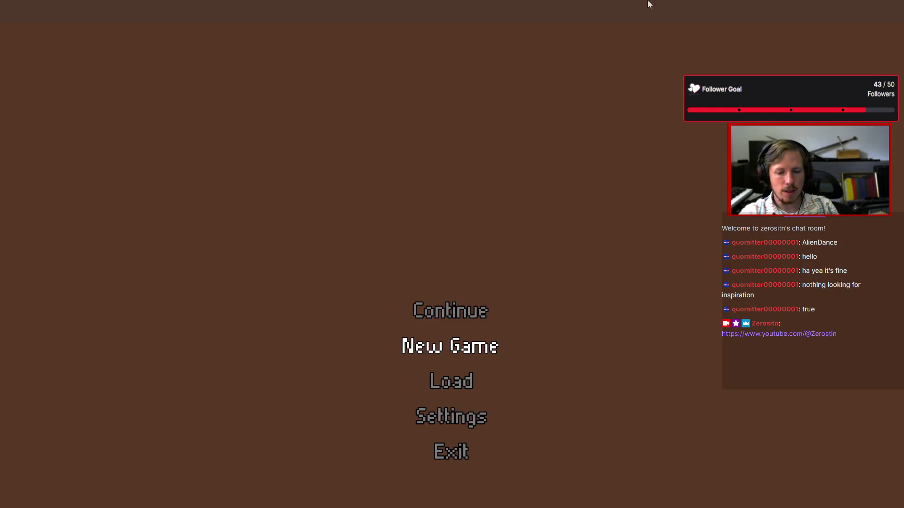
key(grave)
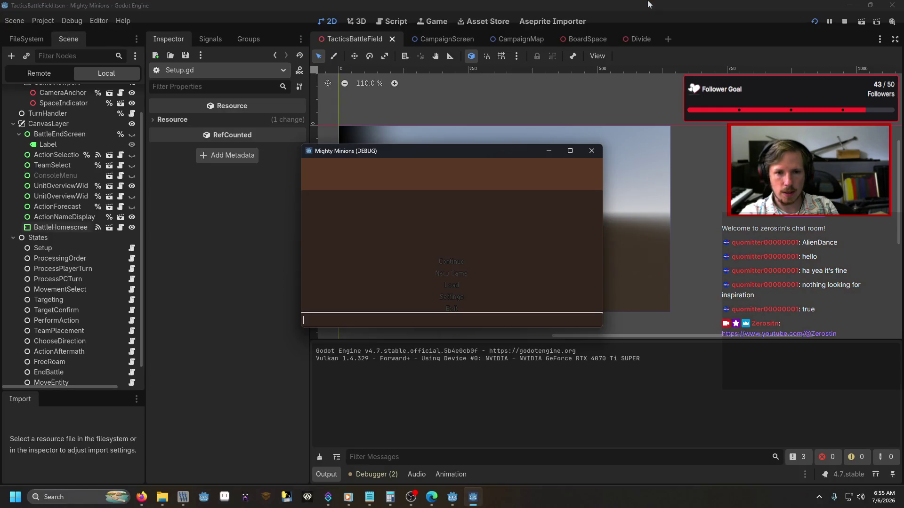
text(ebug)
key(Return)
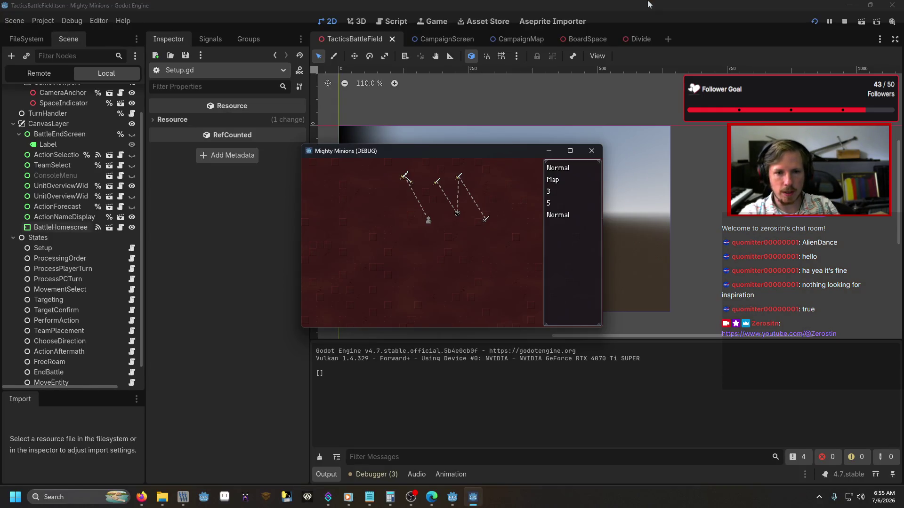
Run end_battle, check the team placement tiles, then stop the game and return to Setup.gd
key(grave)
text(tle)
key(Return)
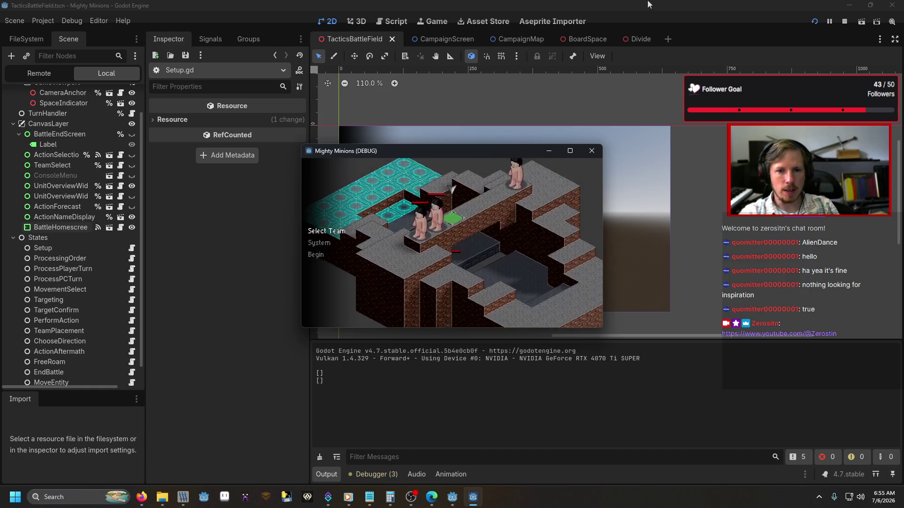
key(Up)
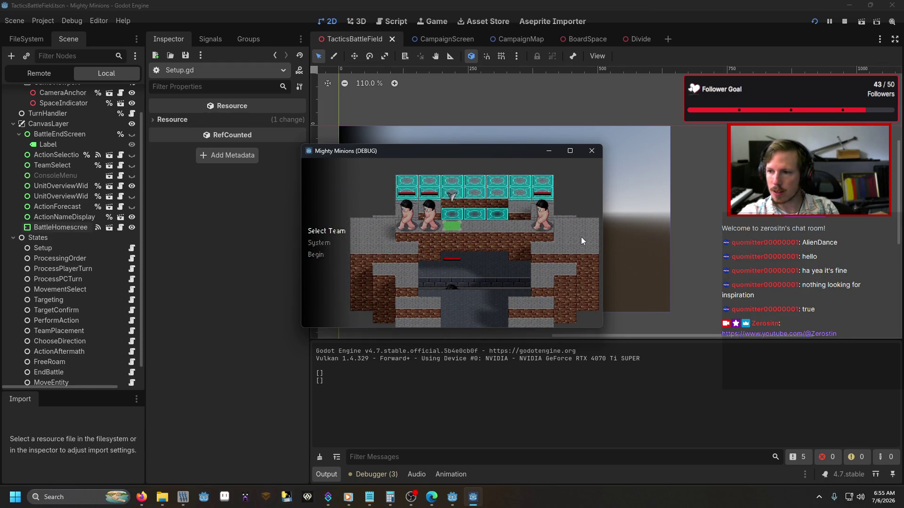
click(592, 154)
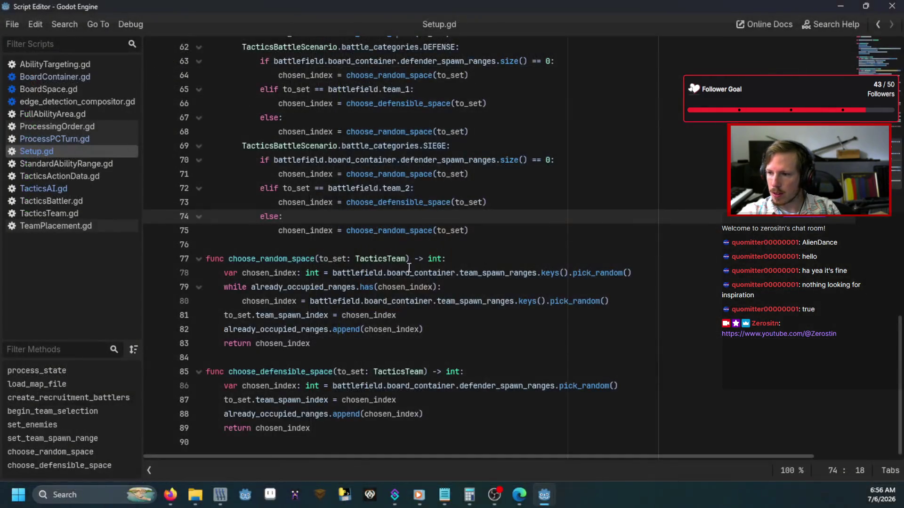
click(435, 253)
scroll(435, 253, up, 4)
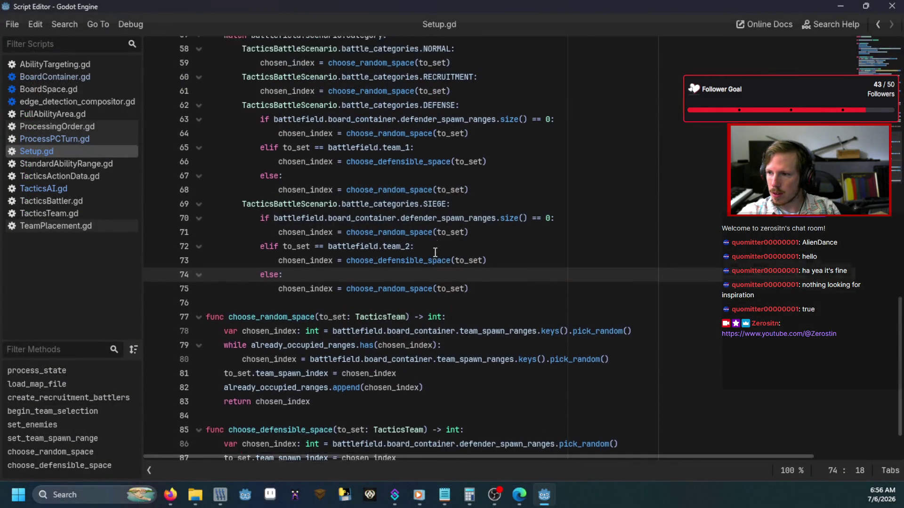
scroll(435, 253, up, 10)
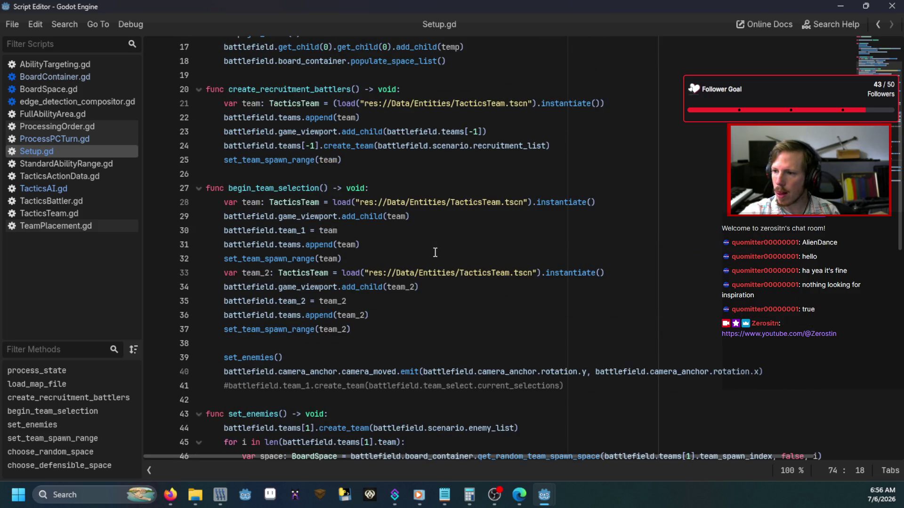
scroll(435, 253, down, 3)
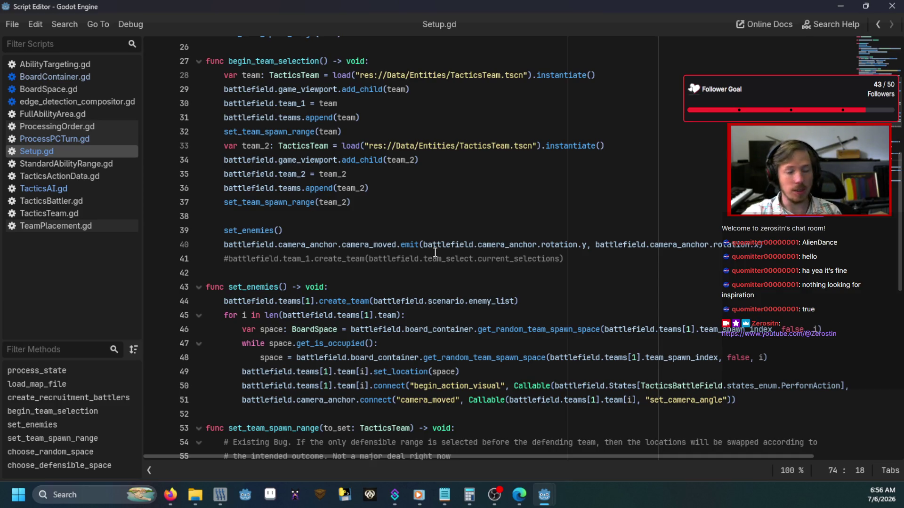
scroll(435, 253, down, 2)
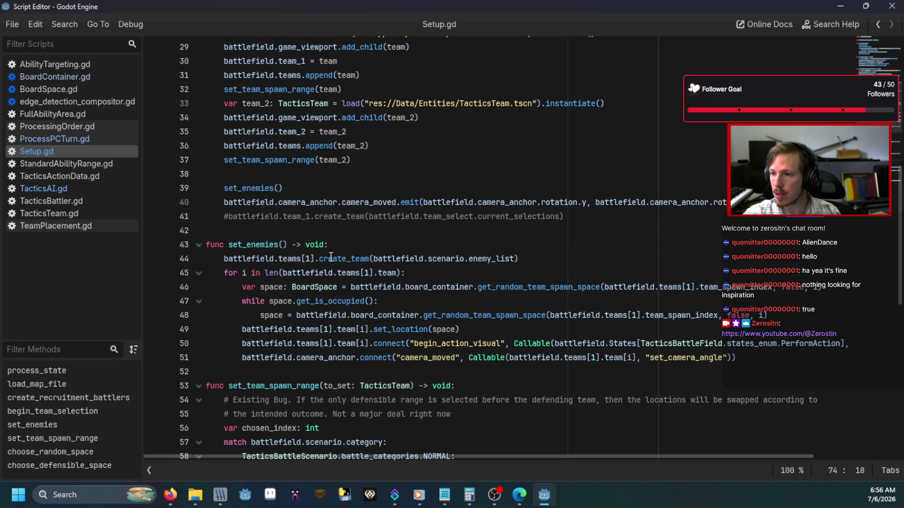
scroll(363, 282, up, 2)
click(223, 273)
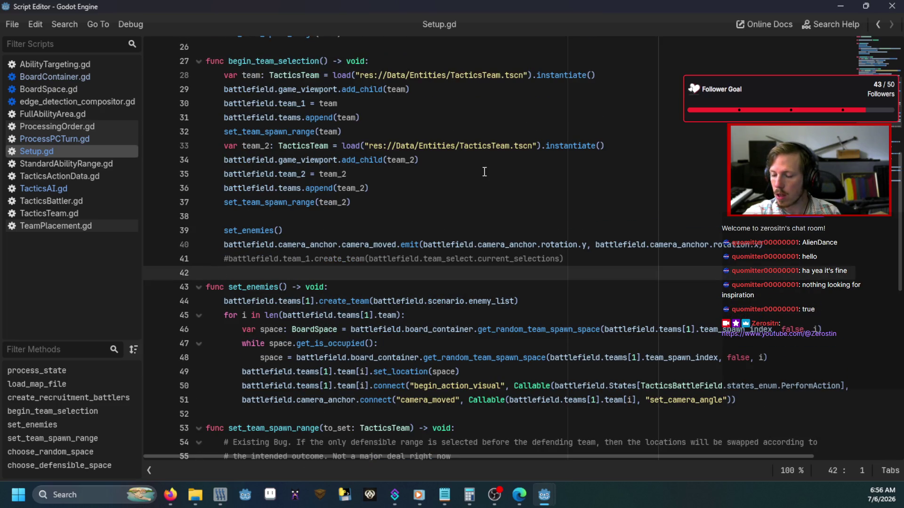
click(445, 202)
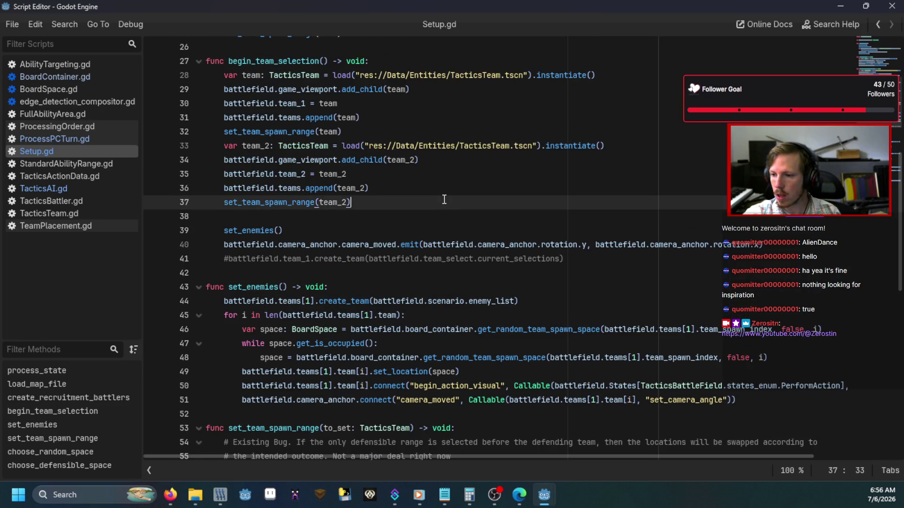
click(252, 286)
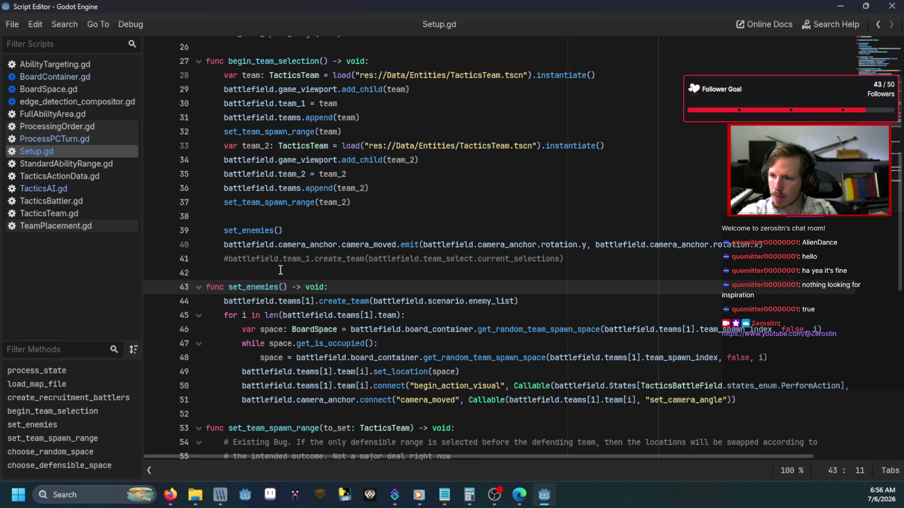
scroll(332, 296, down, 3)
click(310, 292)
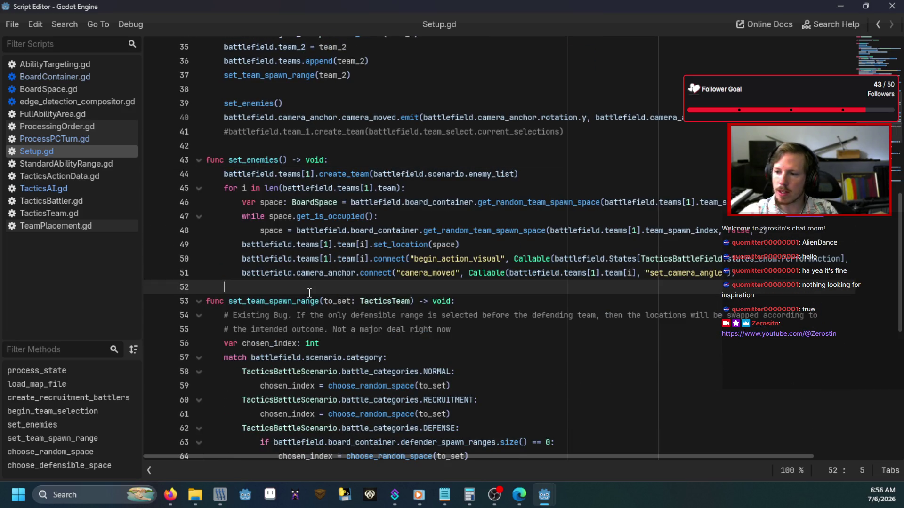
Declare an empty func set_npcs() -> void: with a pass placeholder body
key(Return)
key(Return)
key(Up)
text(func set_npcs() -> void:)
key(Return)
text(pass)
key(Up)
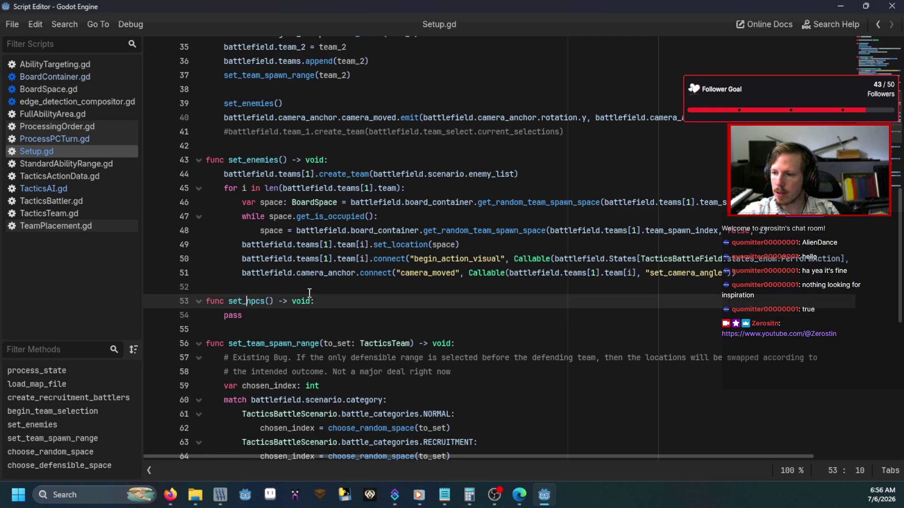
Add the parameter team_to_set: TacticsTeam and replace pass with battlefield
key(Right)
key(Right)
key(Right)
text(team_to_set: TacticsTeam)
key(Down)
key(BackSpace)
key(BackSpace)
key(BackSpace)
text(b)
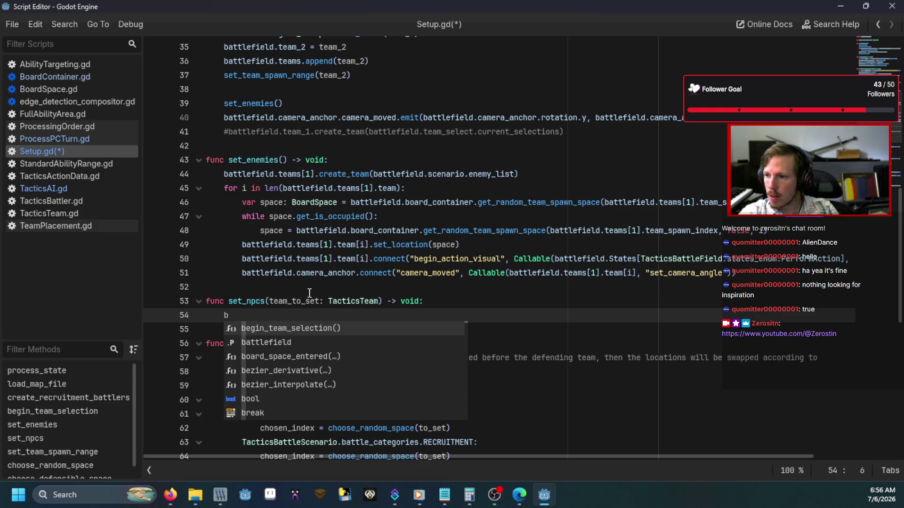
text(a)
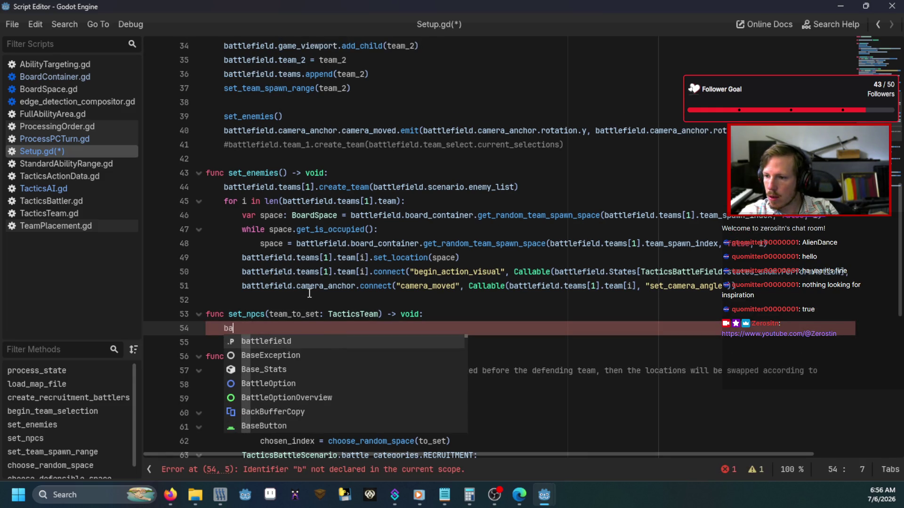
key(Return)
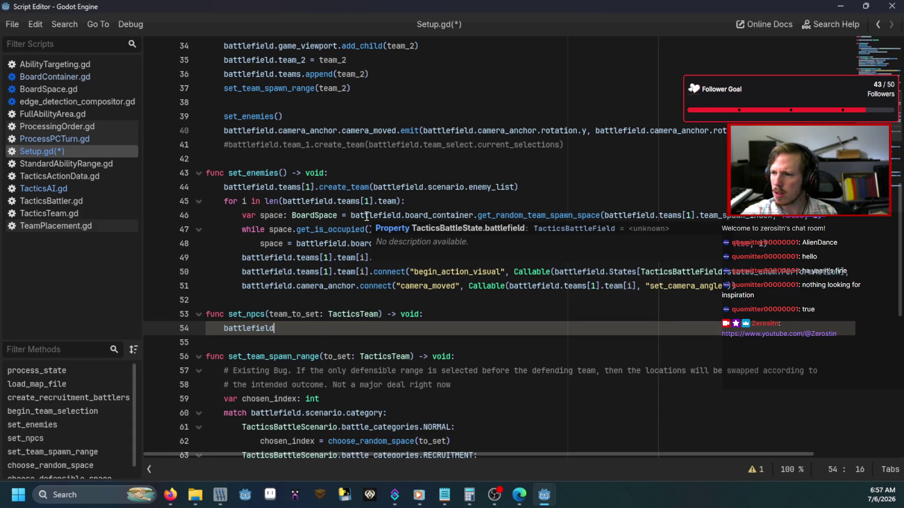
scroll(526, 190, up, 6)
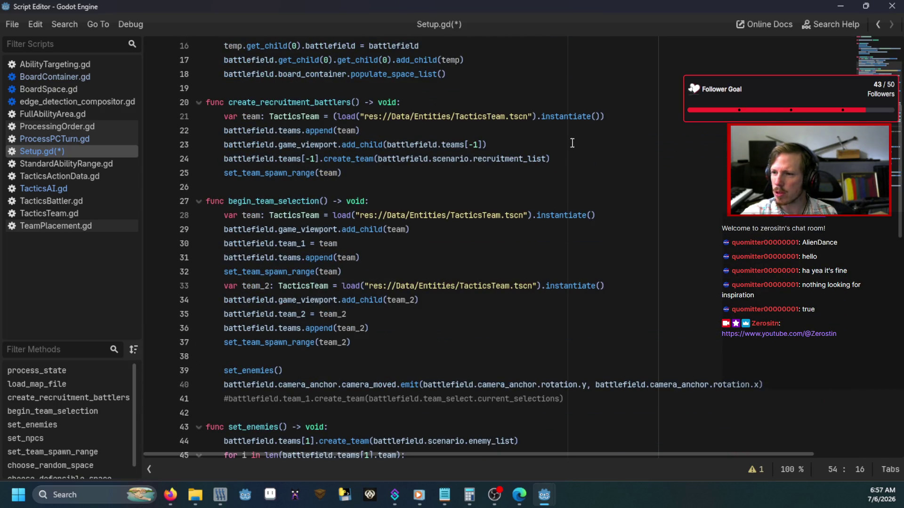
Insert team_2.create_team(battlefield.scenario.enemy_list) after the team_2 append line
click(572, 159)
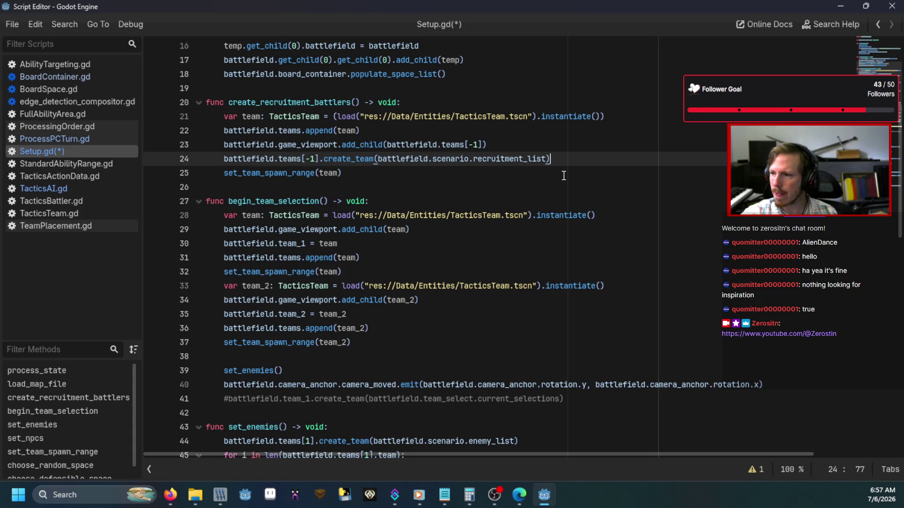
scroll(564, 175, down, 3)
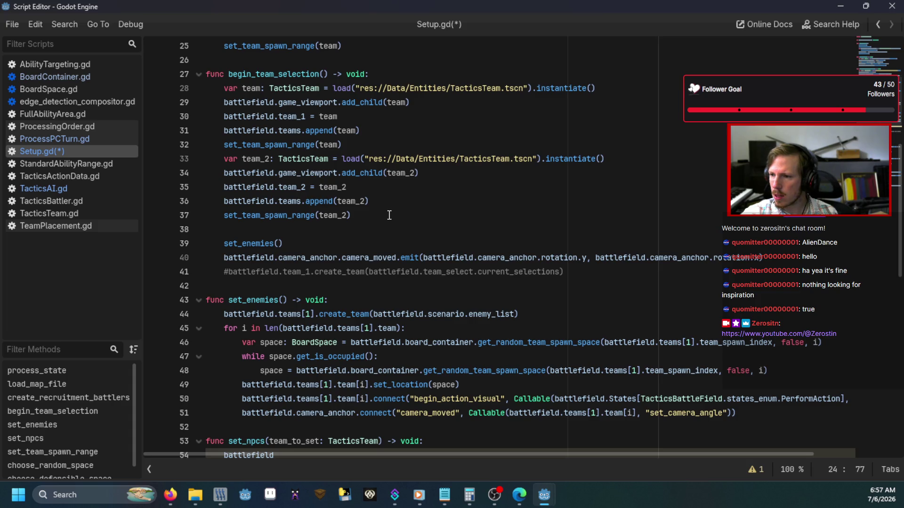
click(390, 215)
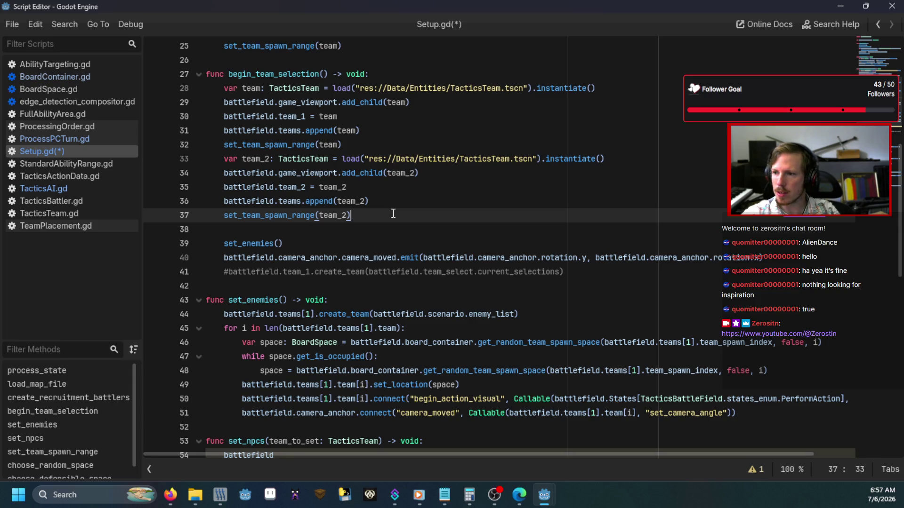
click(402, 201)
key(Return)
text(team_2.crea)
key(Down)
key(Return)
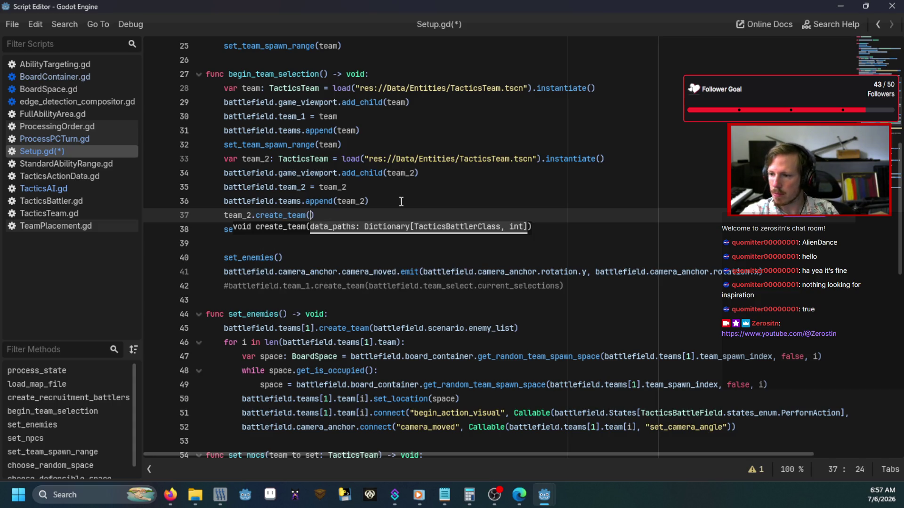
text(battlefield.)
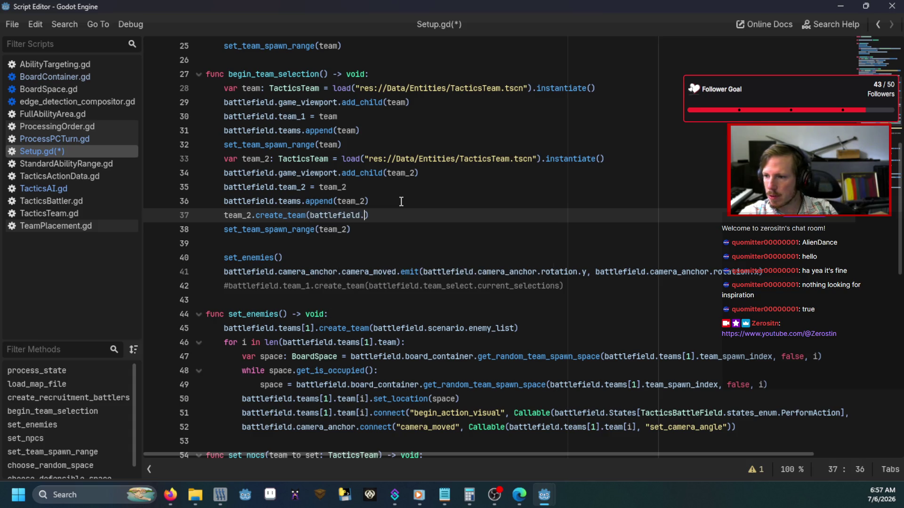
text(sc)
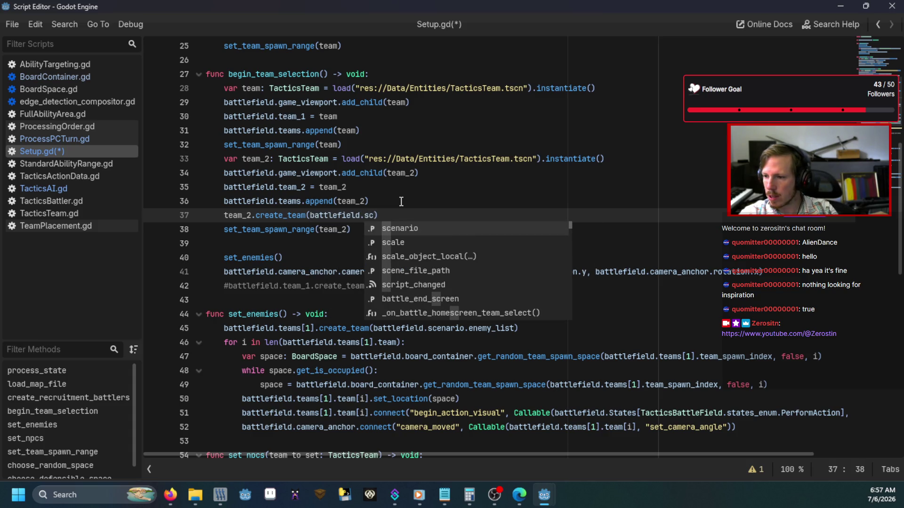
key(Return)
text(.e)
key(Return)
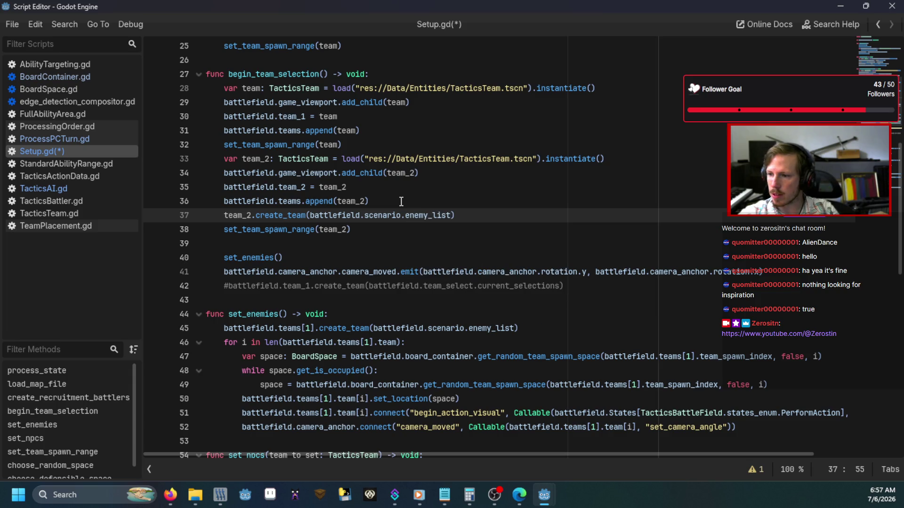
Delete the old create_team call from set_enemies
scroll(401, 202, down, 1)
drag(519, 288, 533, 274)
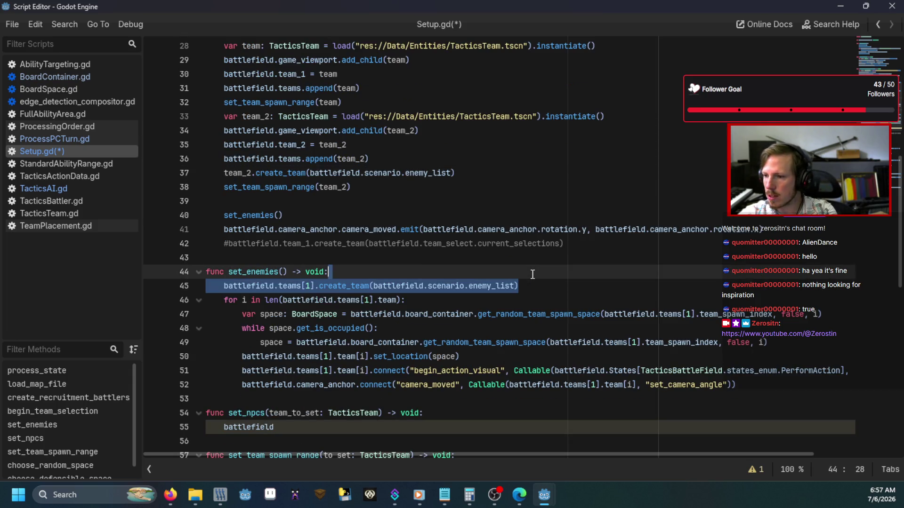
key(BackSpace)
scroll(419, 308, down, 2)
click(332, 327)
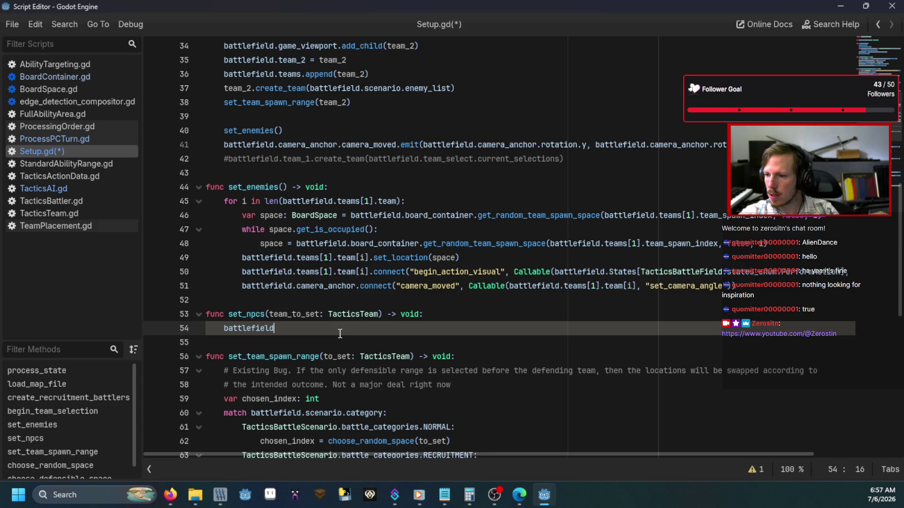
Replace battlefield with a loop header: for i: TacticsBattler in team_to_set.team:
key(BackSpace)
key(BackSpace)
key(BackSpace)
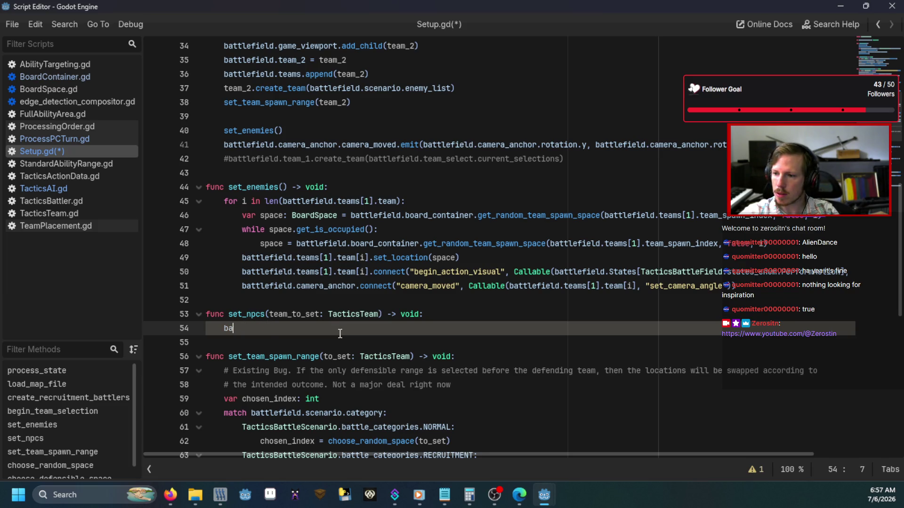
text(for i)
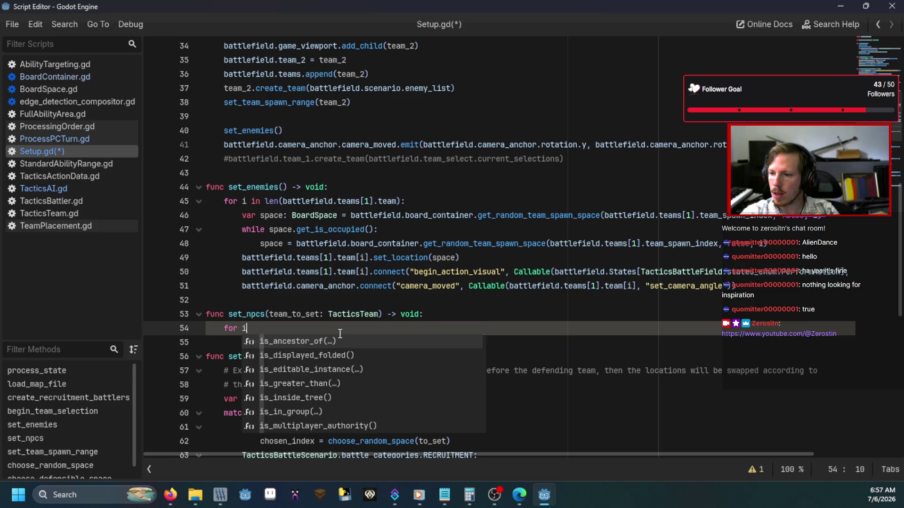
text(: enti)
key(BackSpace)
key(BackSpace)
key(BackSpace)
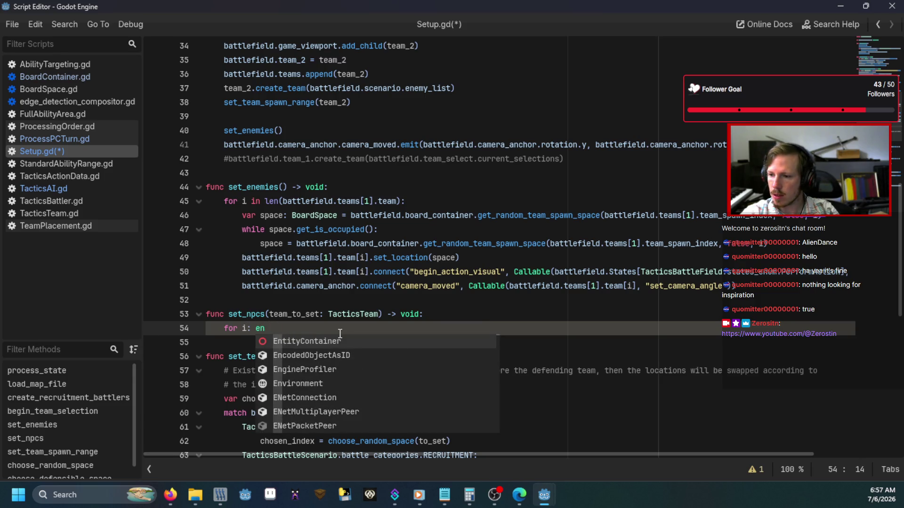
text(TacticsB)
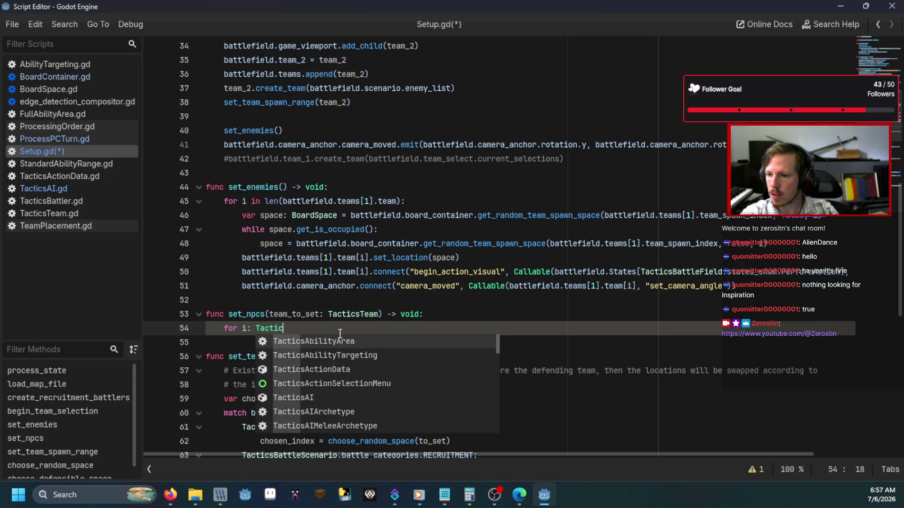
key(Down)
key(Down)
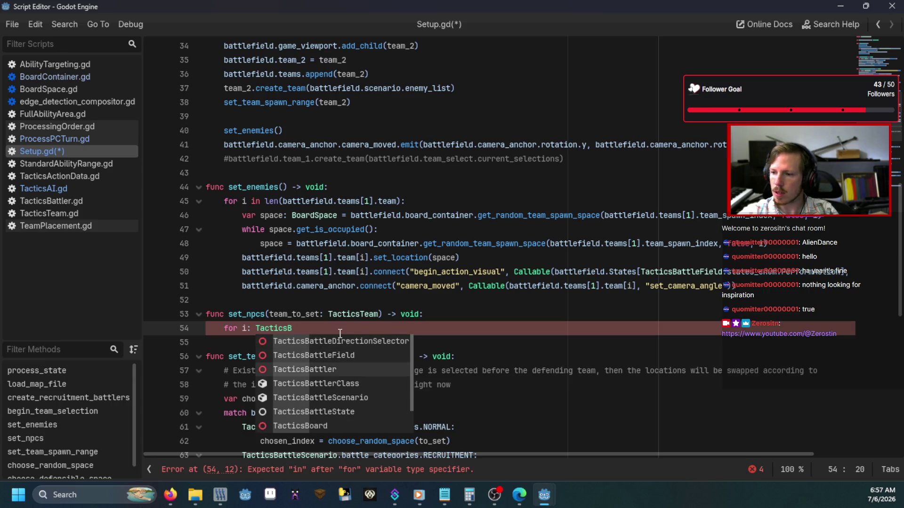
key(Return)
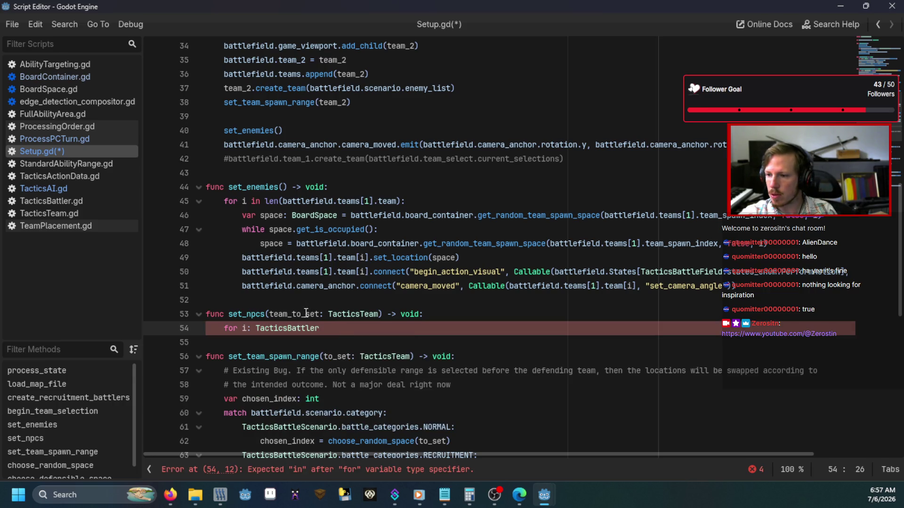
ctrl+click(339, 315)
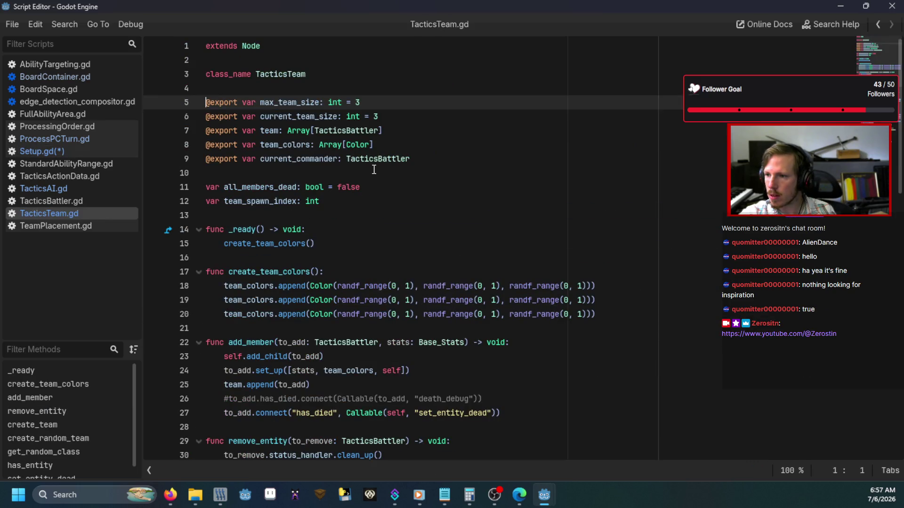
click(65, 151)
text(in team_)
key(Return)
text(.team)
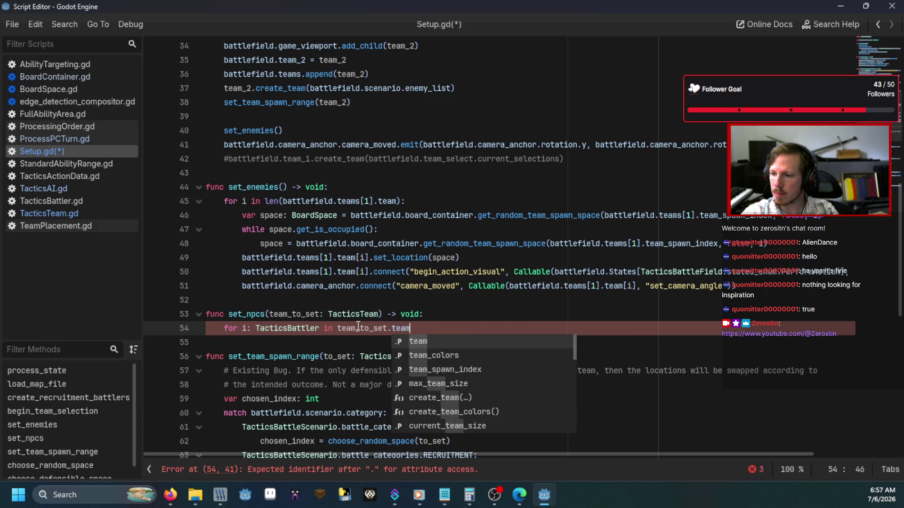
text(:)
key(Return)
Add var space: BoardSpace, copying set_enemies' spawn-space assignment with team_to_set replacing battlefield.teams[1]
text(var space: Bo)
key(Return)
text(= batt)
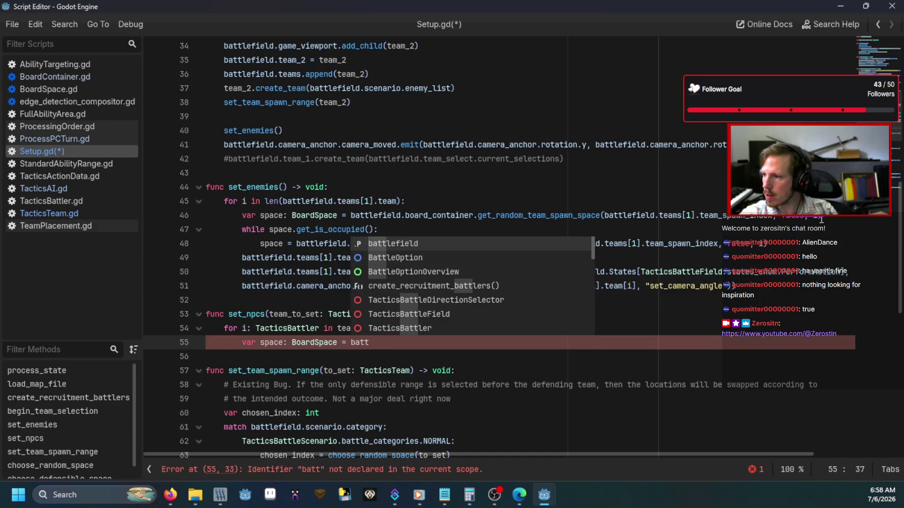
drag(821, 215, 244, 215)
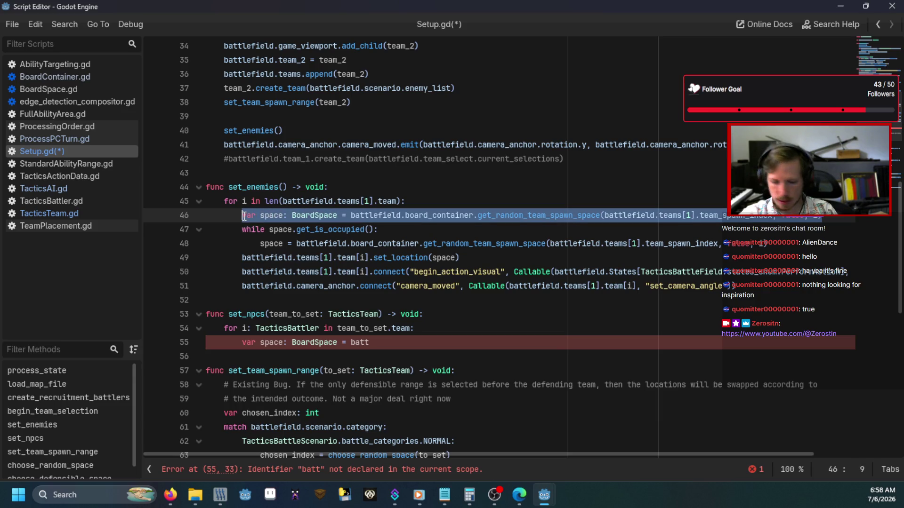
key(ctrl+c)
drag(370, 343, 242, 343)
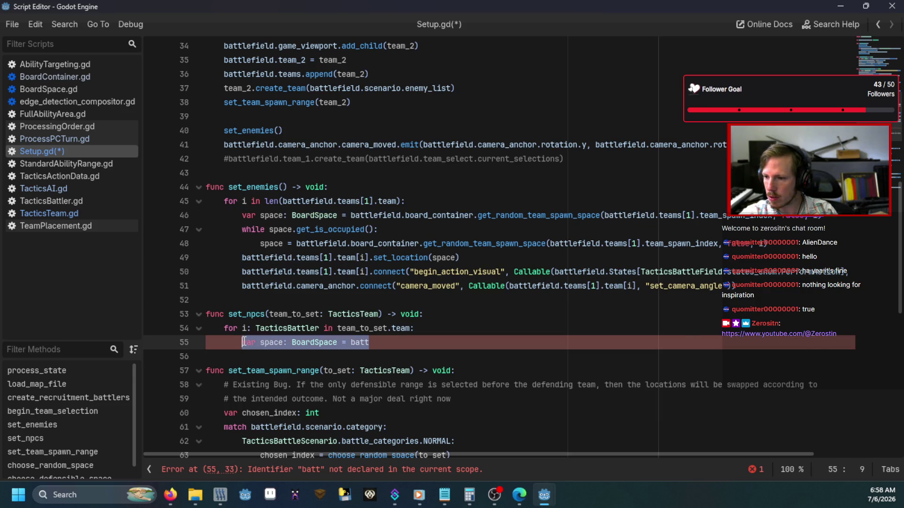
key(ctrl+v)
click(696, 342)
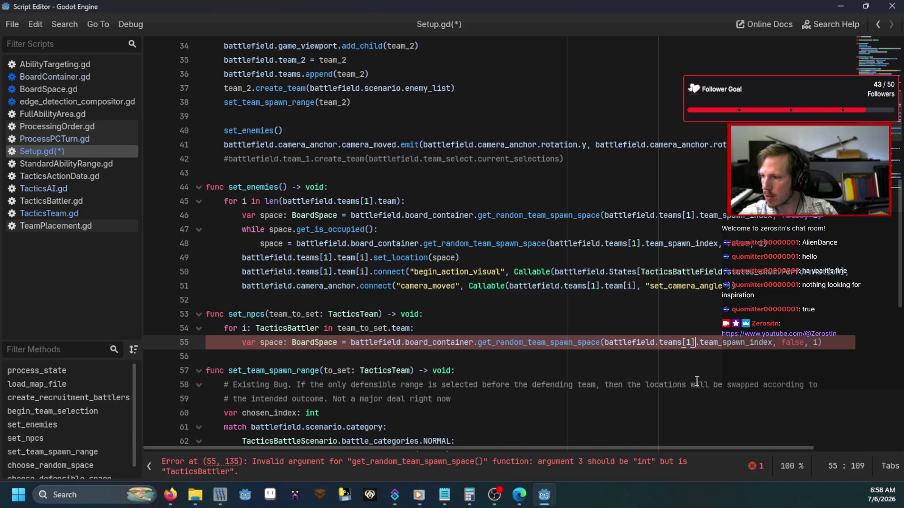
key(Left)
key(shift+Left)
key(ctrl+shift+Left)
key(ctrl+shift+Left)
key(ctrl+shift+Left)
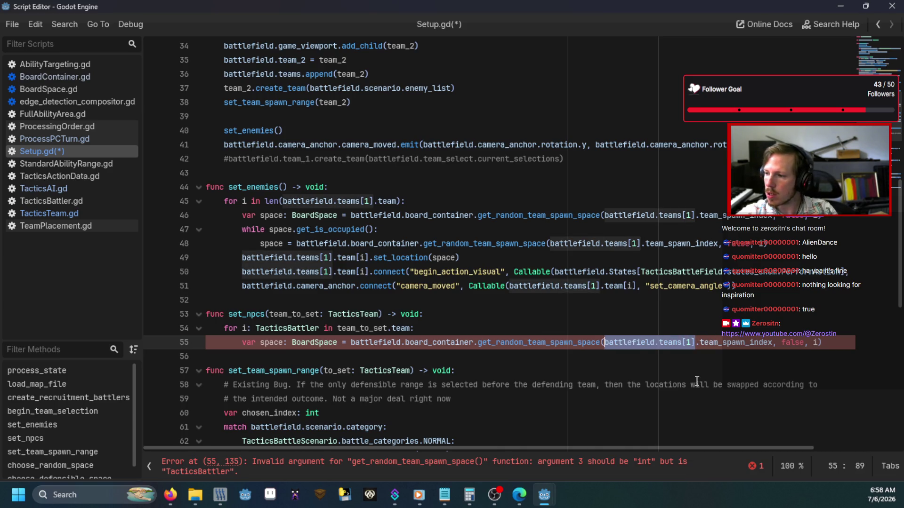
text(team)
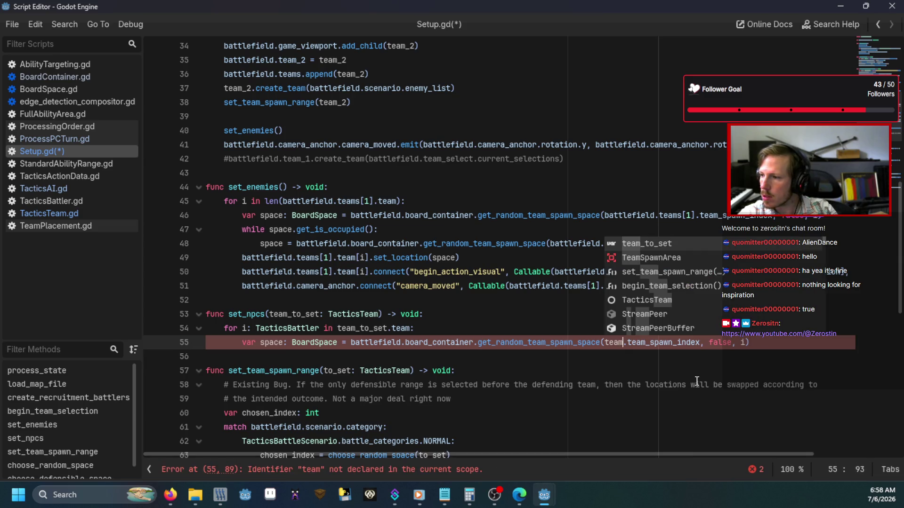
key(Return)
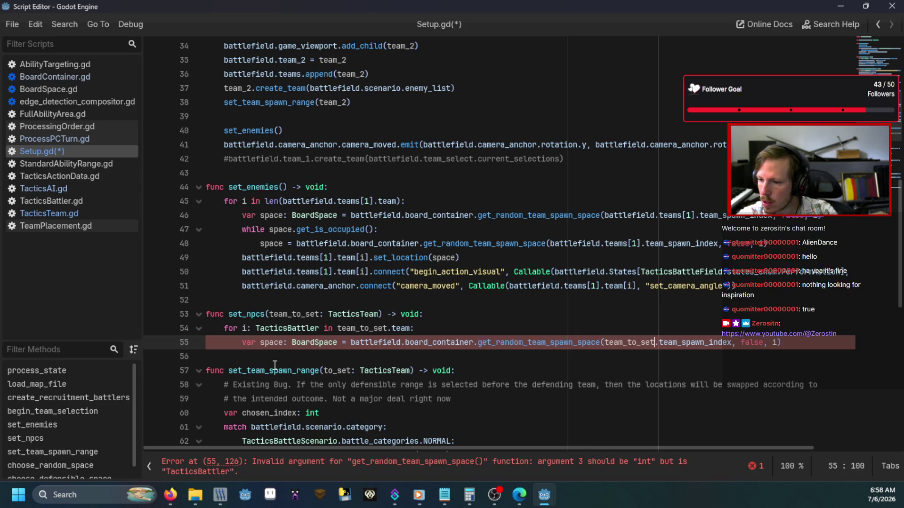
Change the loop header to for i: int in len(team_to_set.team):
mouse_move(275, 366)
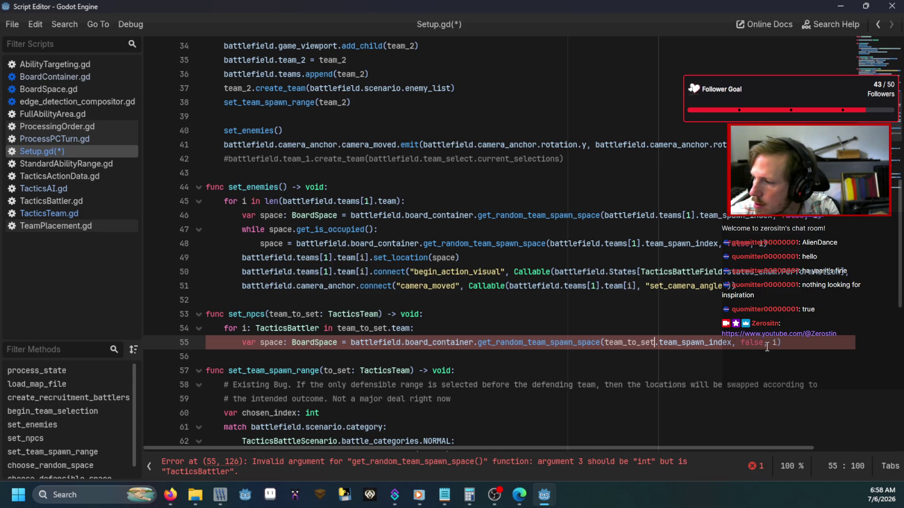
mouse_move(775, 342)
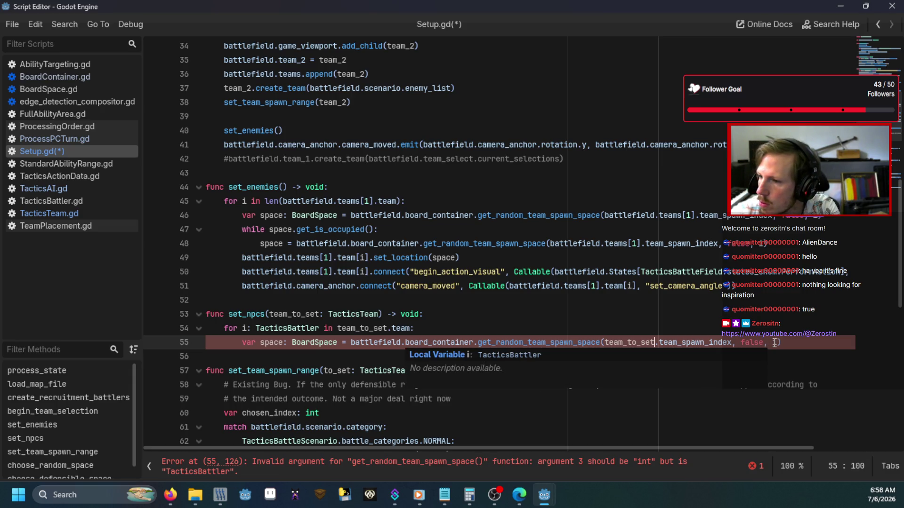
click(338, 328)
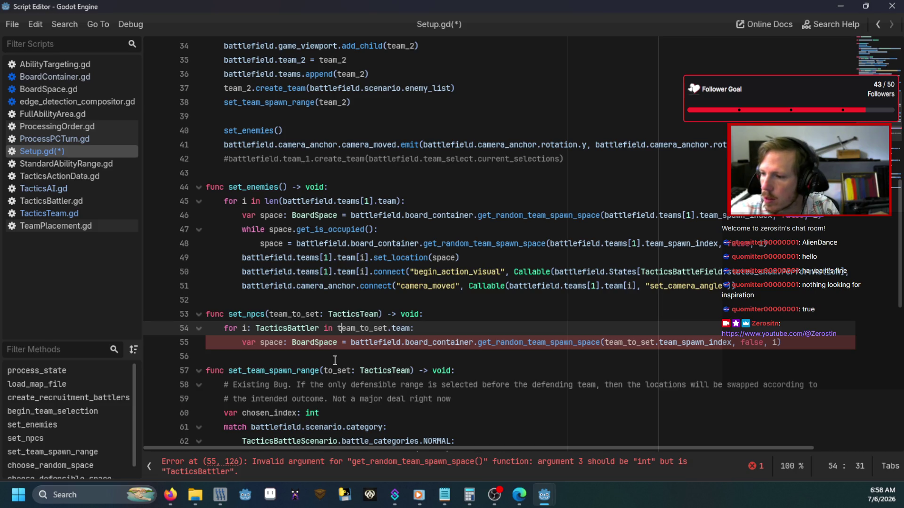
text(len()
key(End)
key(Left)
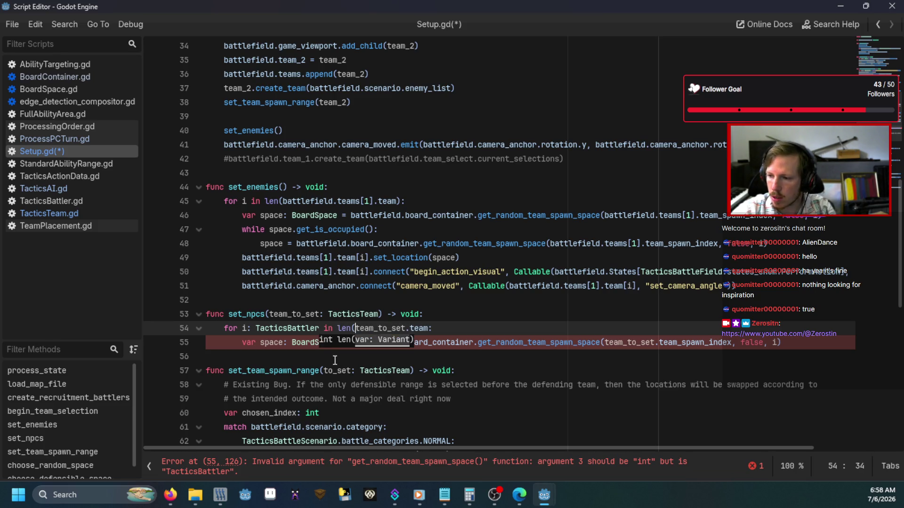
text())
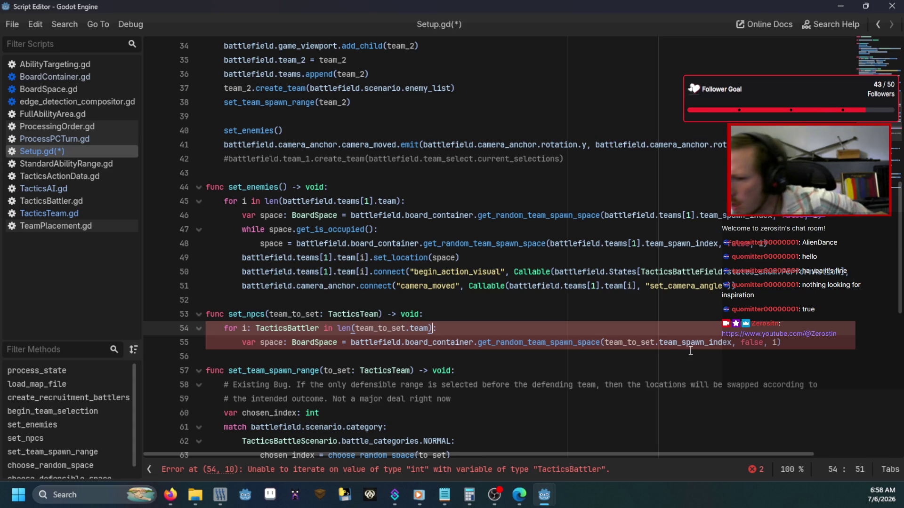
double_click(290, 328)
text(int)
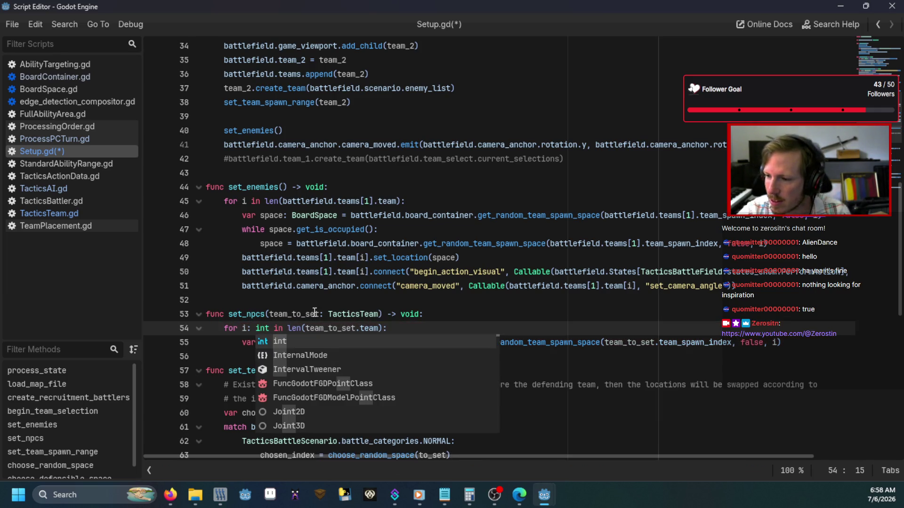
click(324, 314)
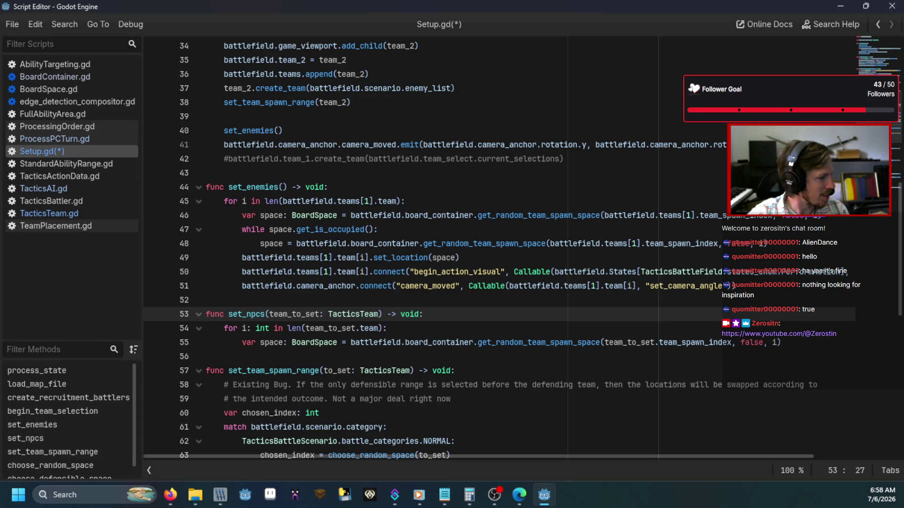
key(alt+Tab)
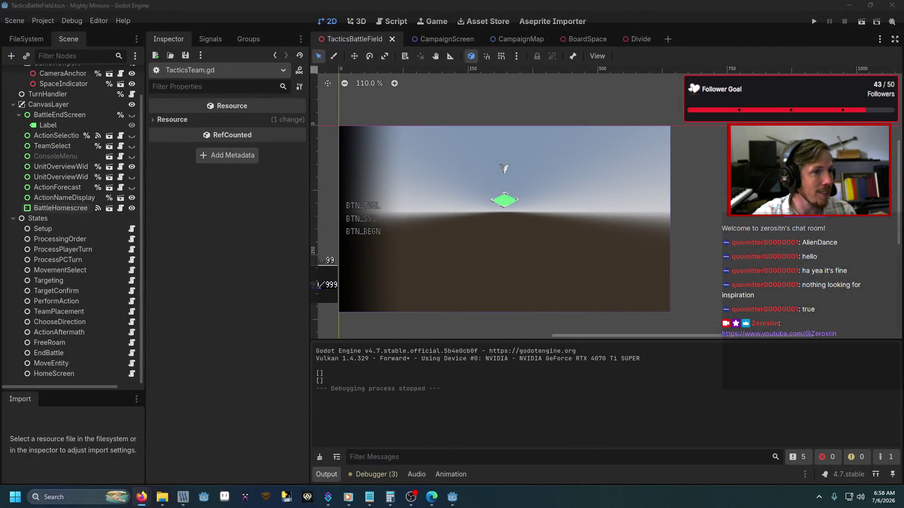
key(alt+Tab)
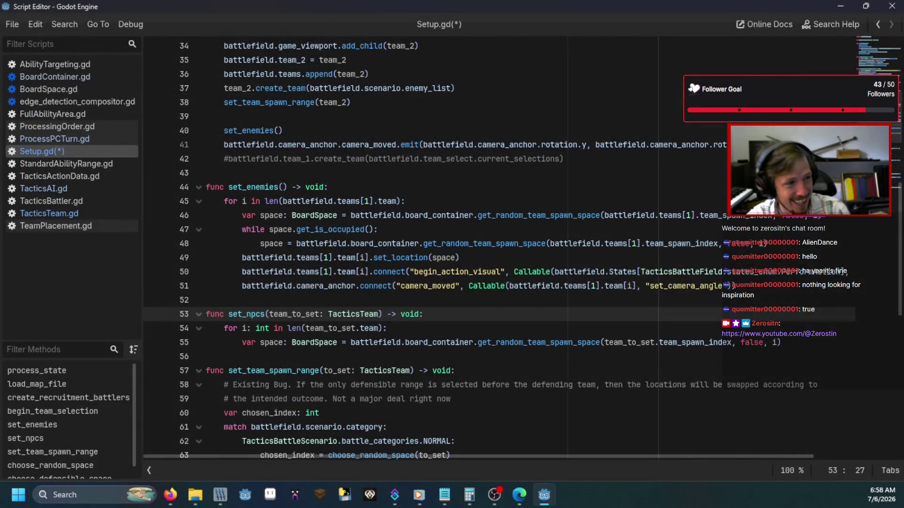
Add while space.get_is_occupied(): that re-picks the spawn space from team_to_set
click(789, 342)
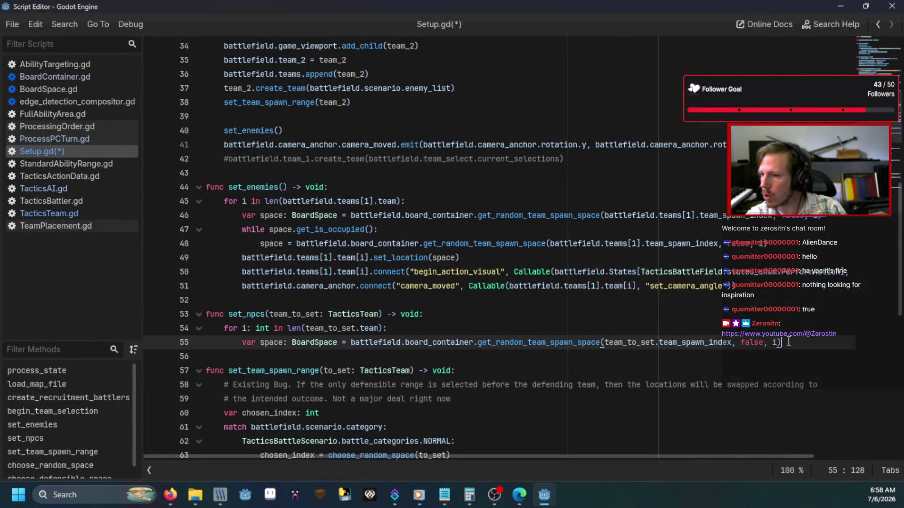
key(Return)
text(while s)
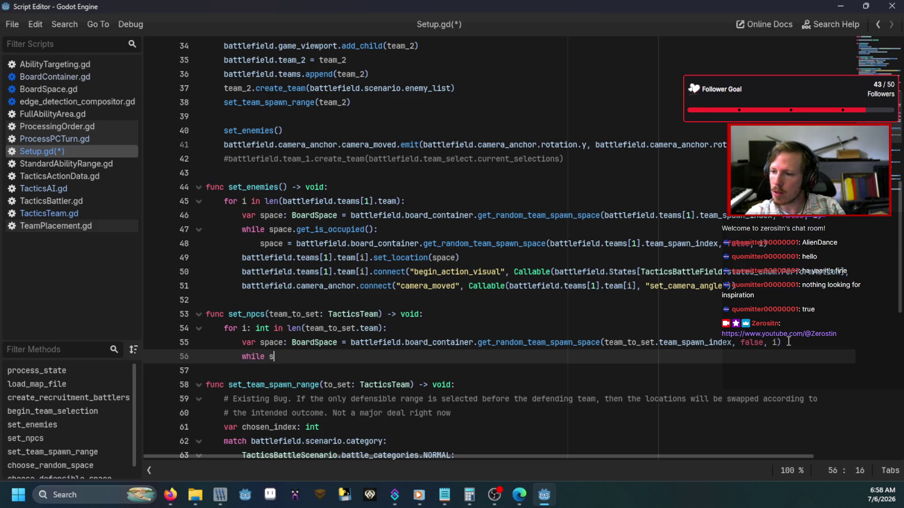
text(pace.get_is)
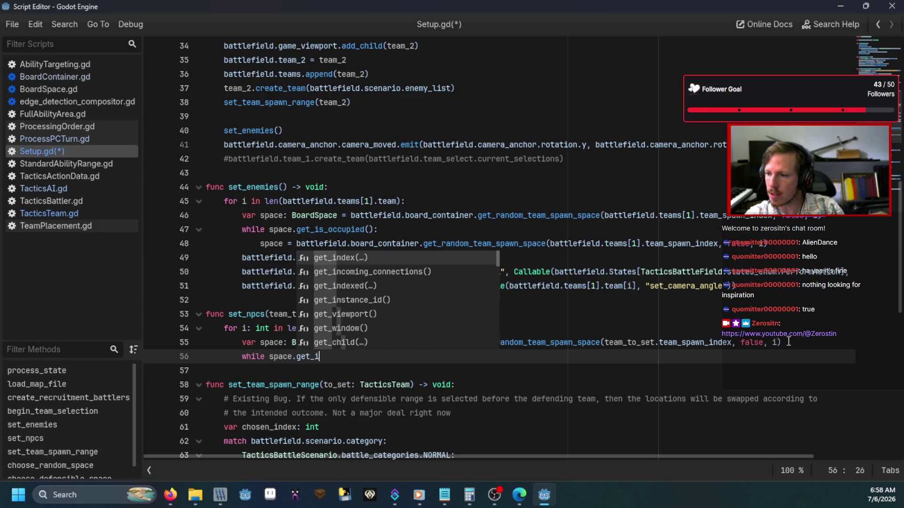
key(Return)
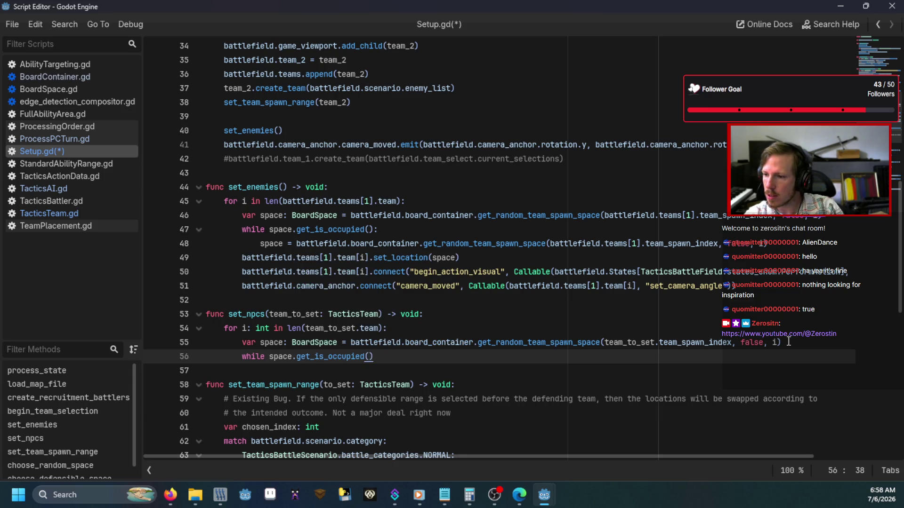
text(:)
key(Return)
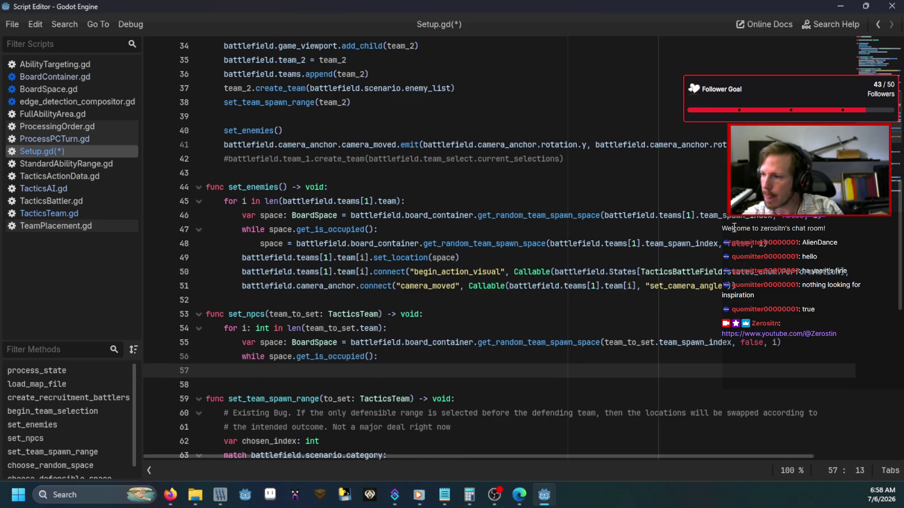
drag(775, 242, 243, 244)
key(shift+Home)
click(294, 369)
key(ctrl+v)
click(642, 371)
key(shift+Left)
key(shift+Left)
key(shift+Left)
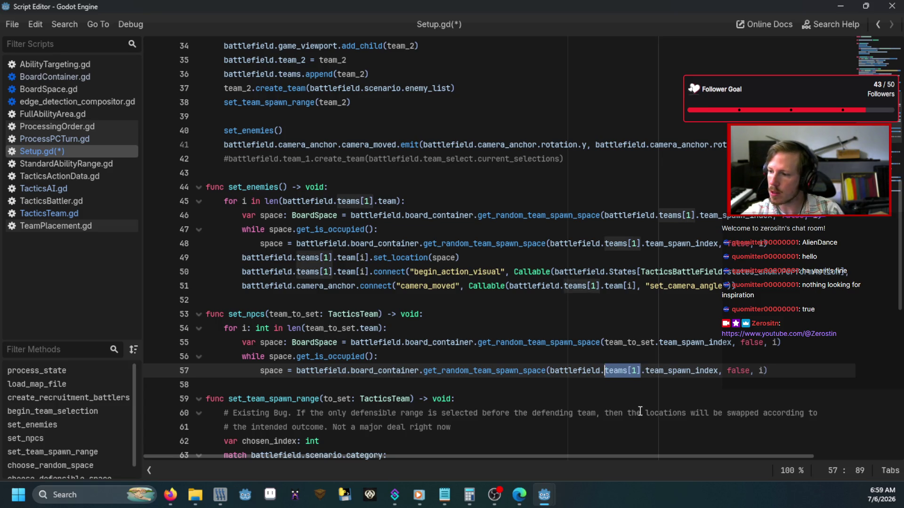
text(team_t)
key(Return)
Add a loop line team[i].set_location(space)
click(764, 374)
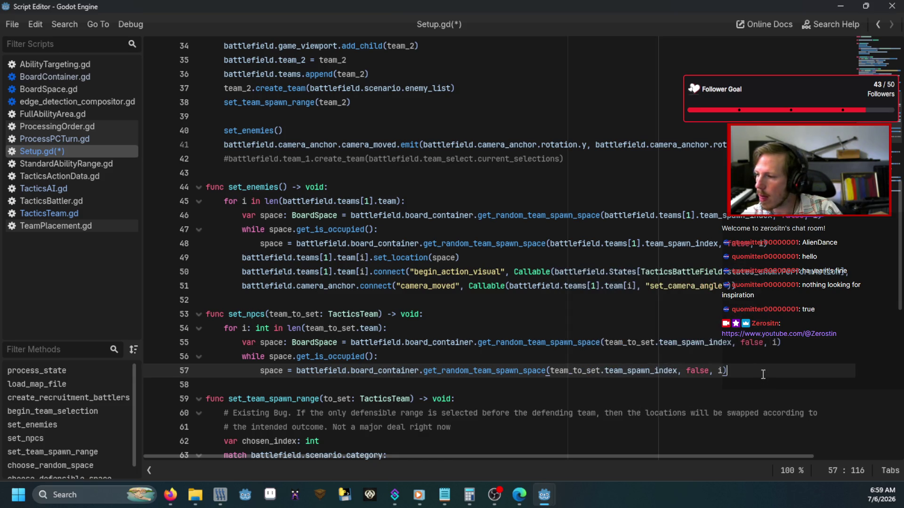
key(Return)
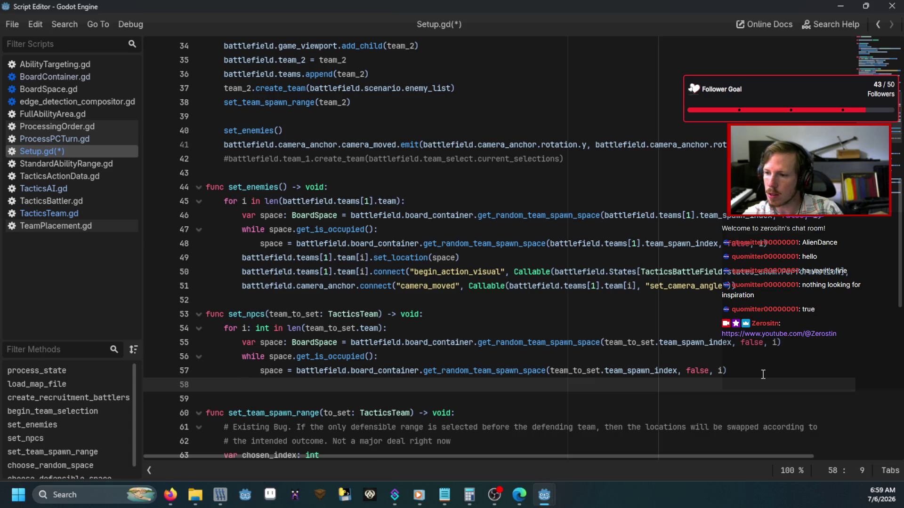
text(b)
key(BackSpace)
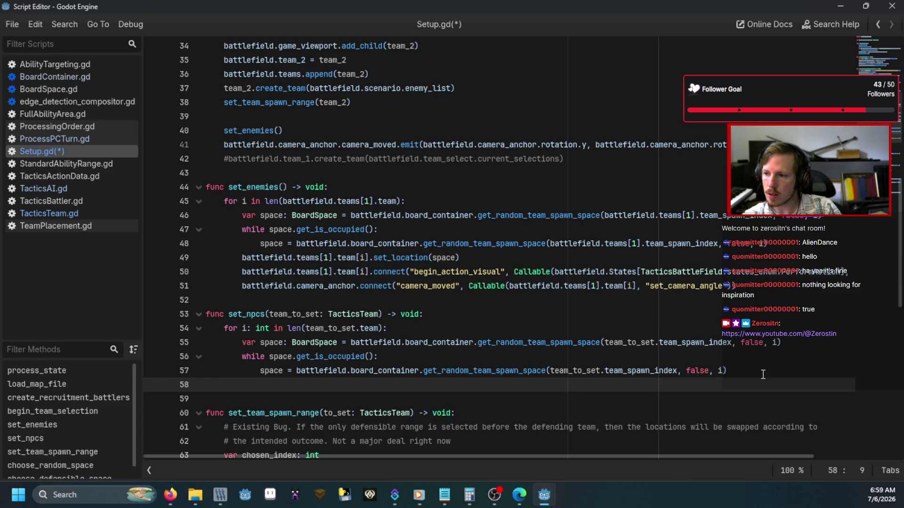
text(team[i])
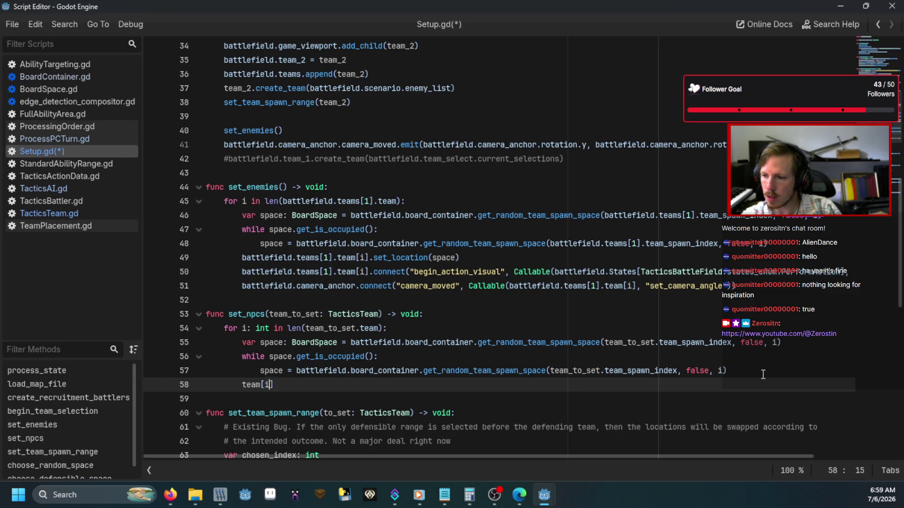
text(.set_loc)
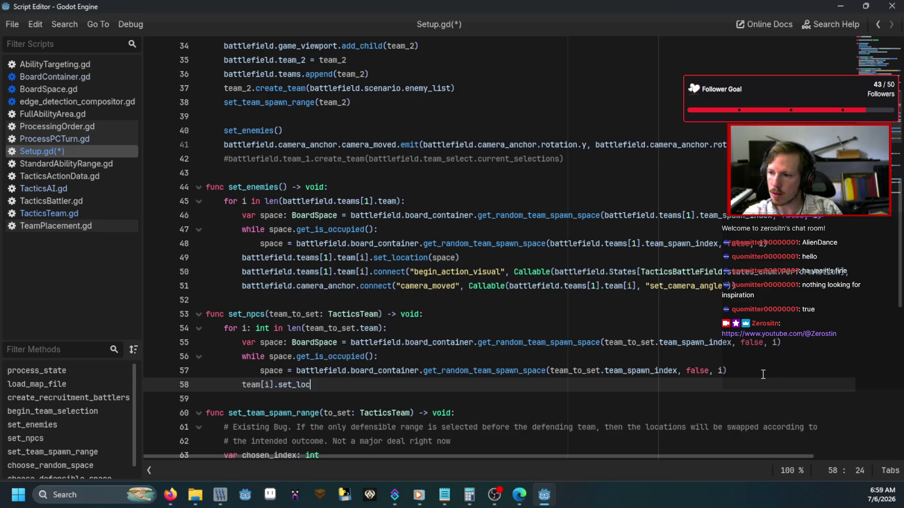
text(ation(space))
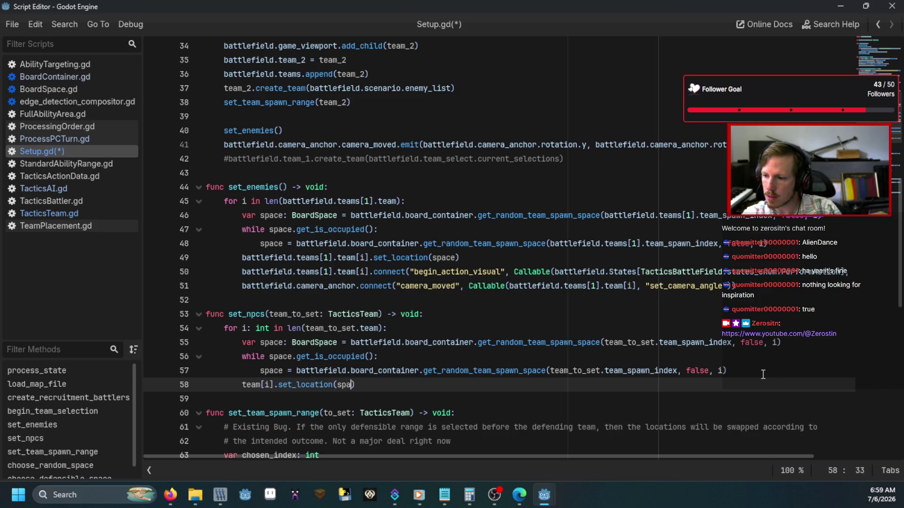
Paste set_enemies' two signal-connection lines into set_npcs, removing their battlefield.teams[1]. prefixes
key(Return)
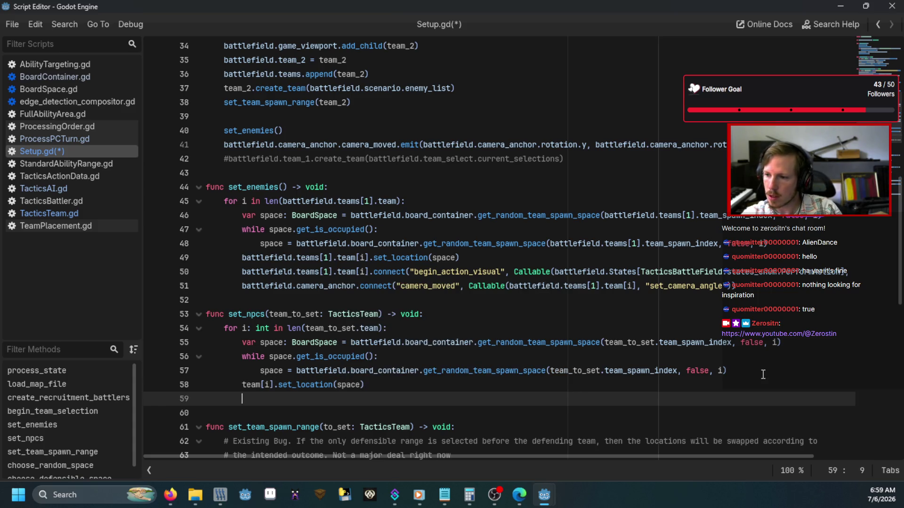
text(team[i])
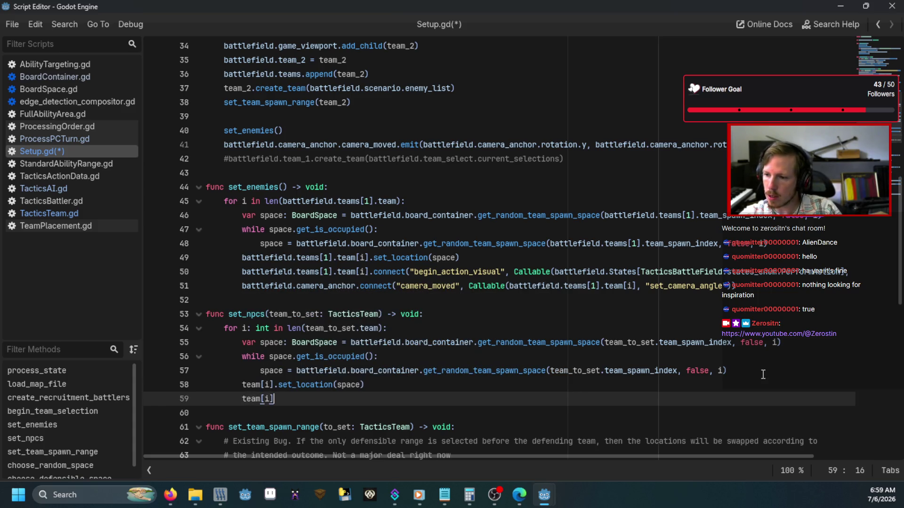
text(.connect()
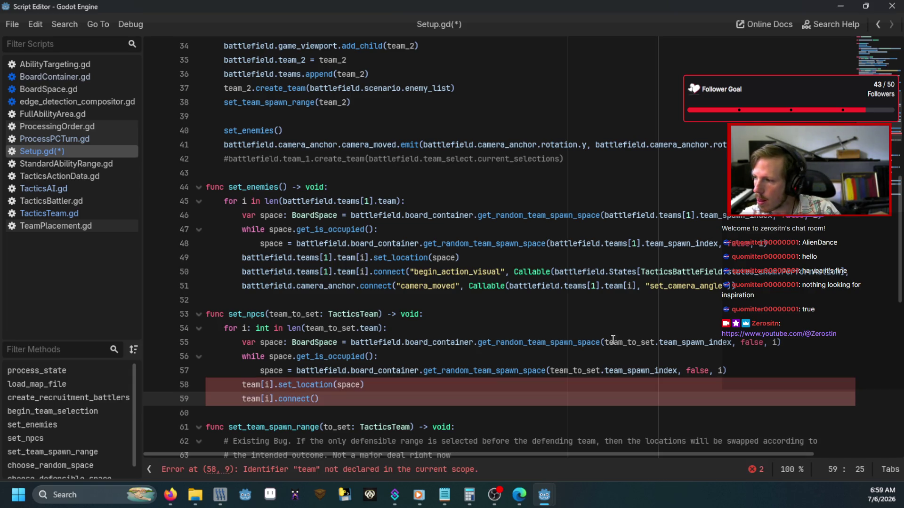
drag(730, 286, 241, 282)
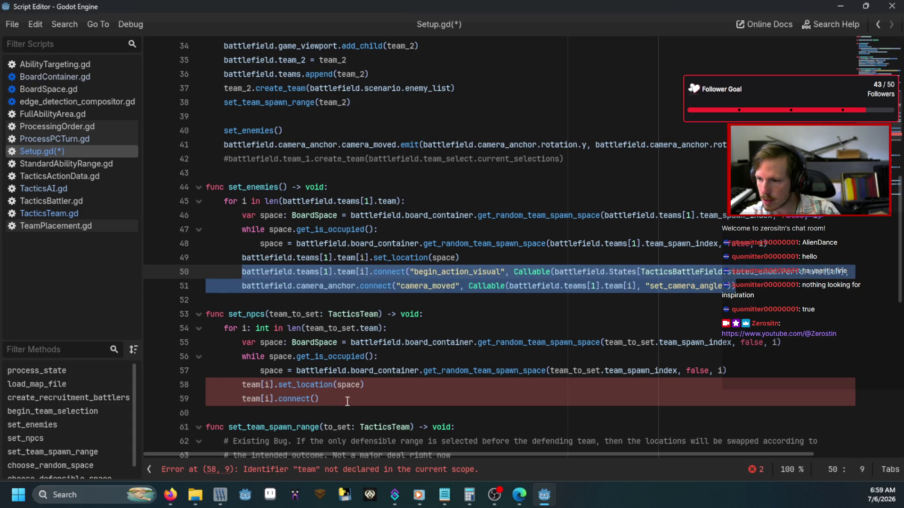
drag(347, 400, 239, 387)
key(ctrl+v)
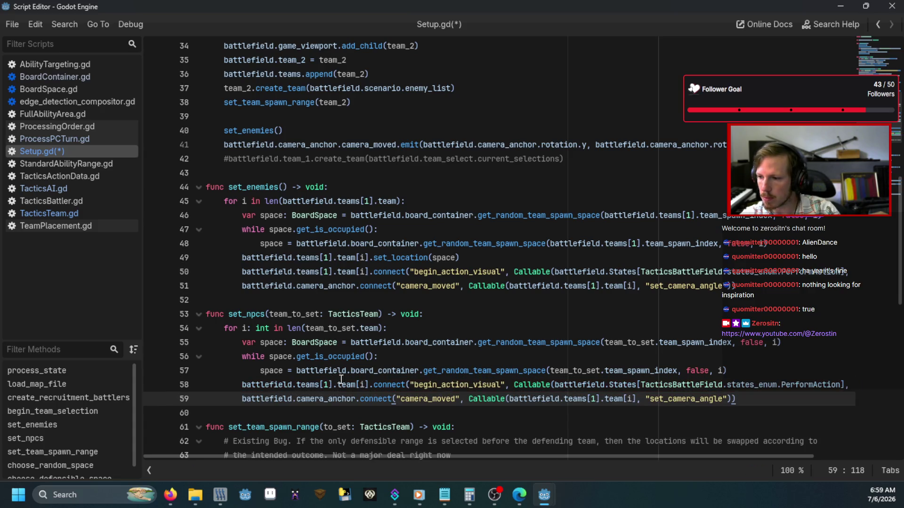
scroll(339, 382, down, 1)
click(333, 342)
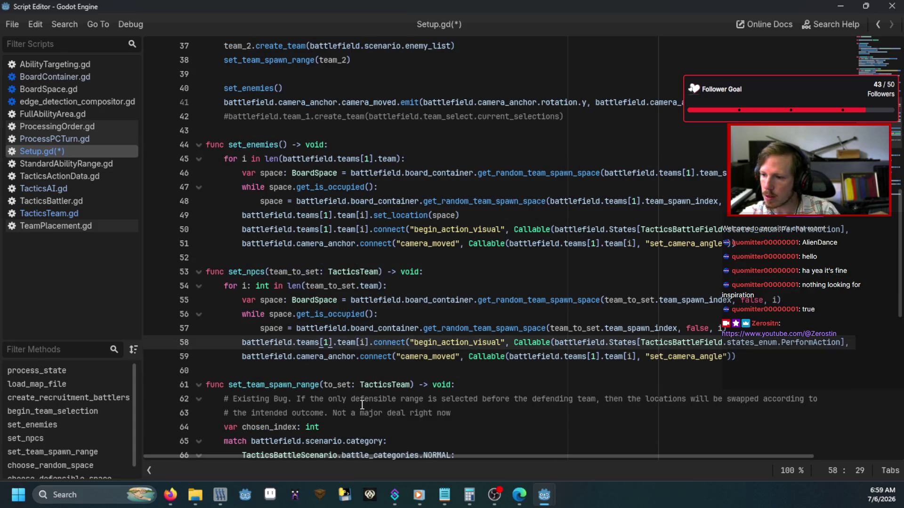
key(ctrl+shift+Left)
key(ctrl+shift+Left)
key(ctrl+shift+Left)
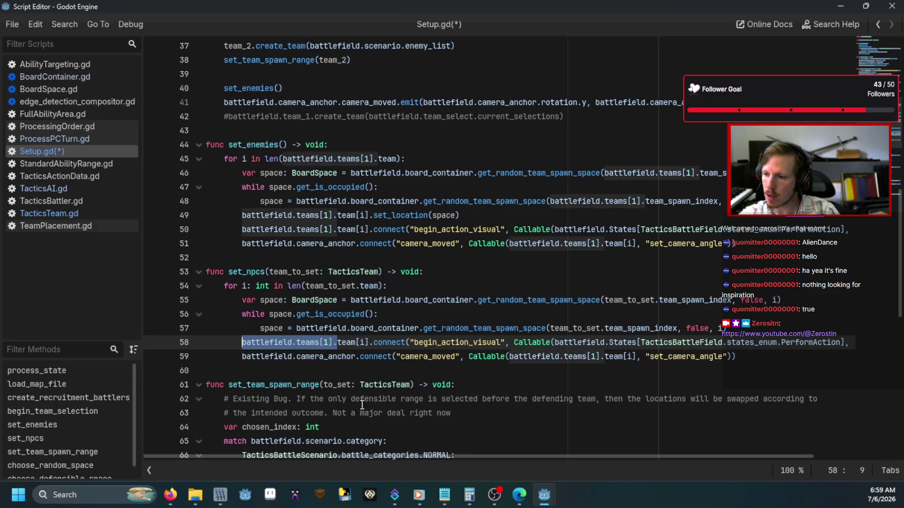
key(BackSpace)
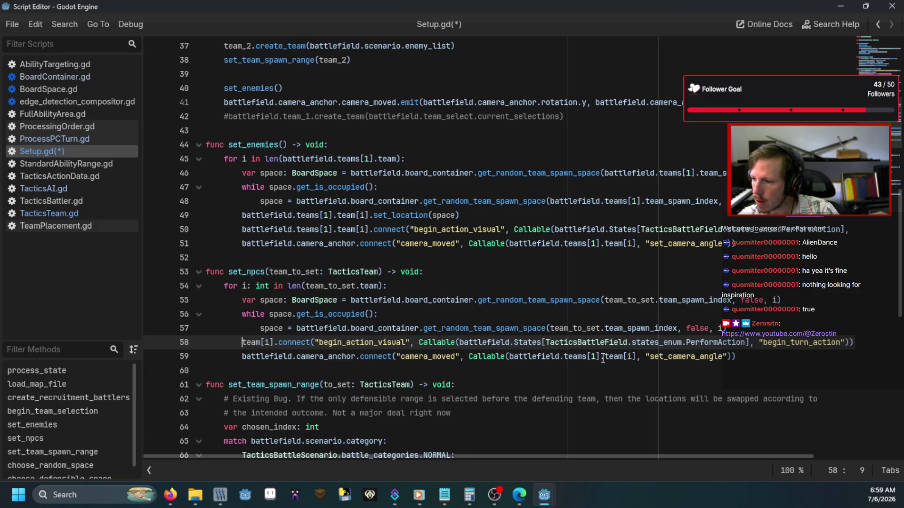
click(602, 357)
key(Right)
key(ctrl+shift+Left)
key(ctrl+shift+Left)
key(ctrl+shift+Left)
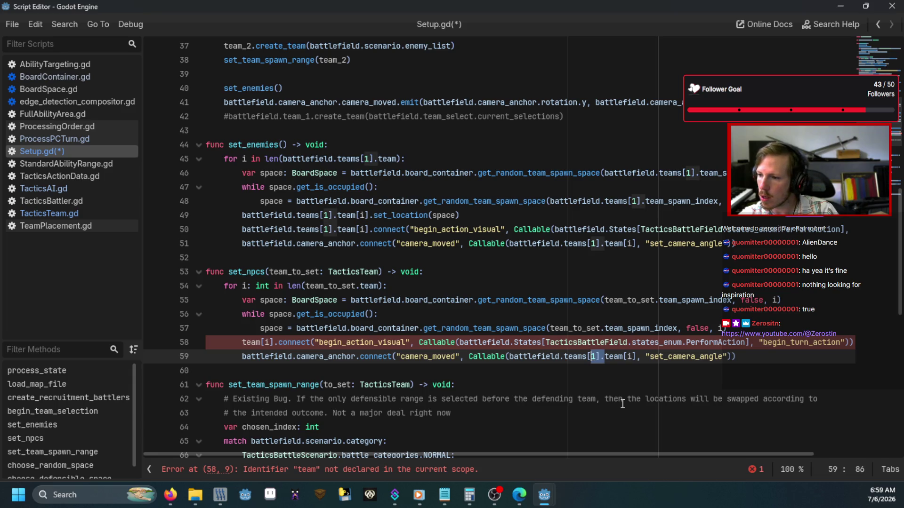
key(BackSpace)
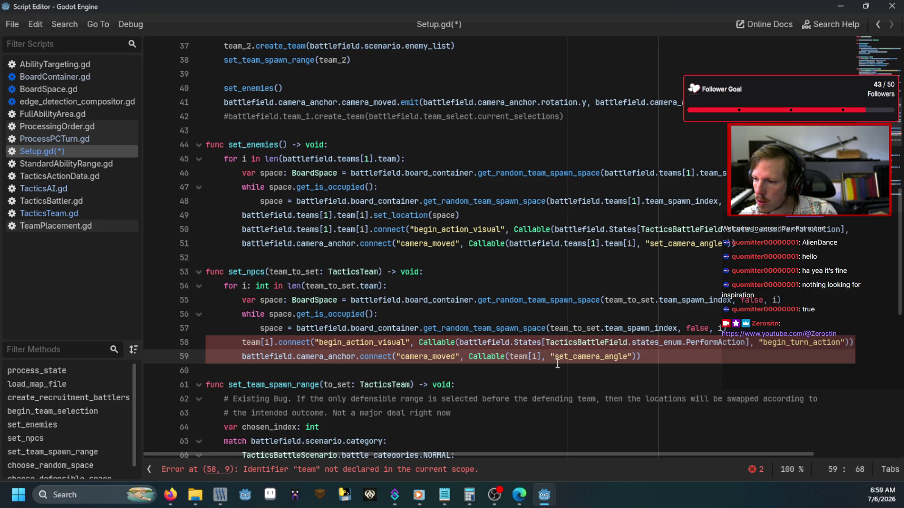
Prefix team[i] with team_to_set. on lines 58 and 59 to clear the undeclared-team error
click(558, 328)
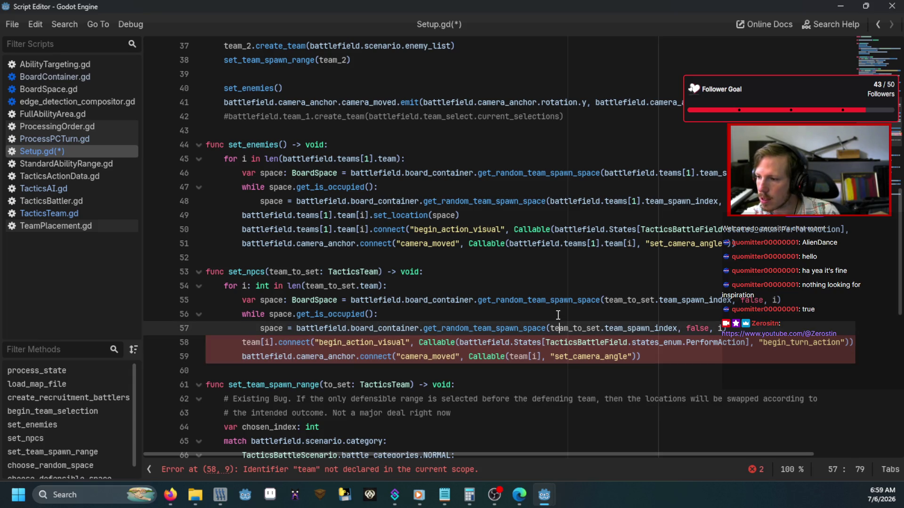
click(242, 342)
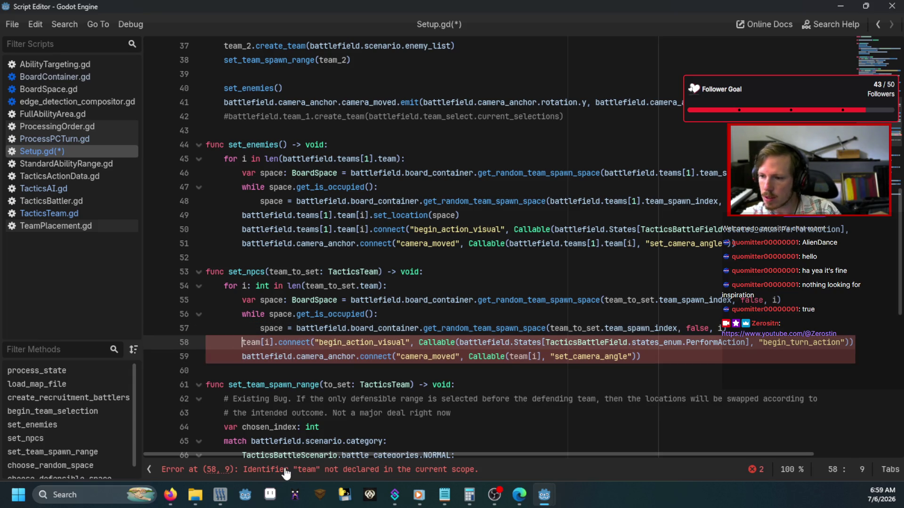
text(team_to)
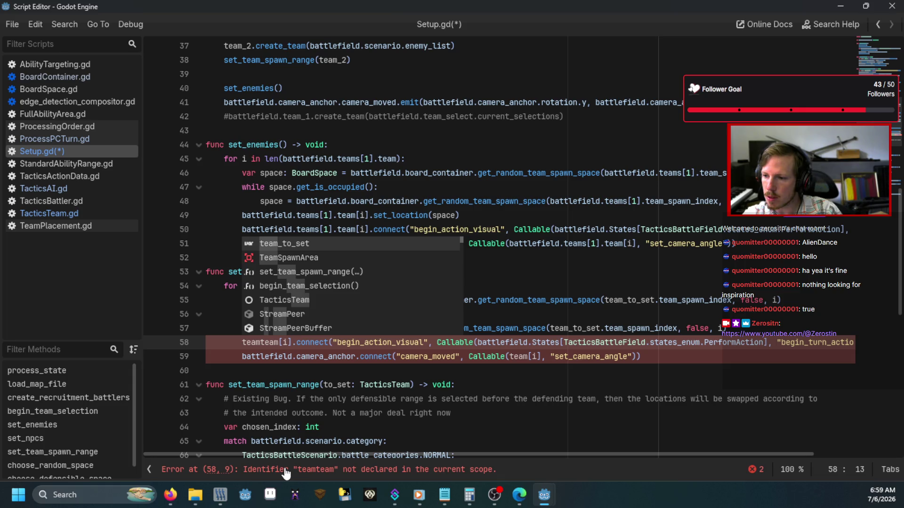
key(Return)
text(.)
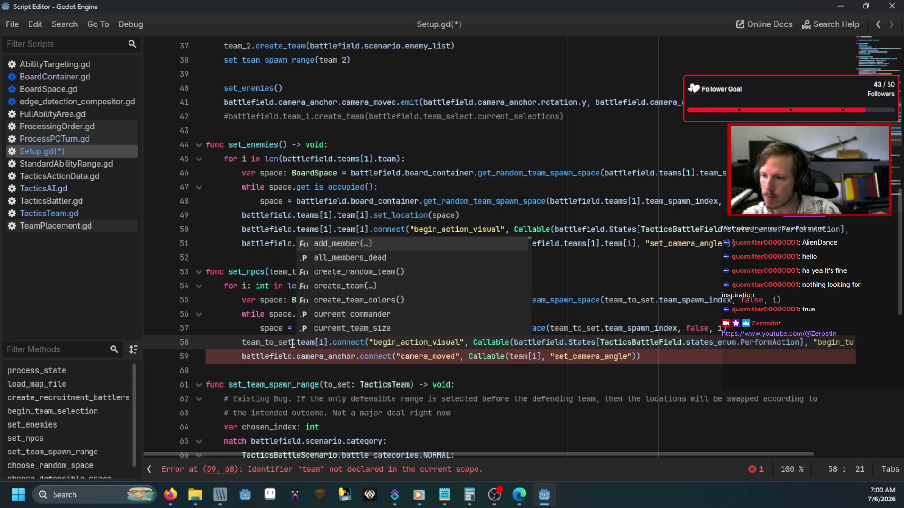
click(511, 360)
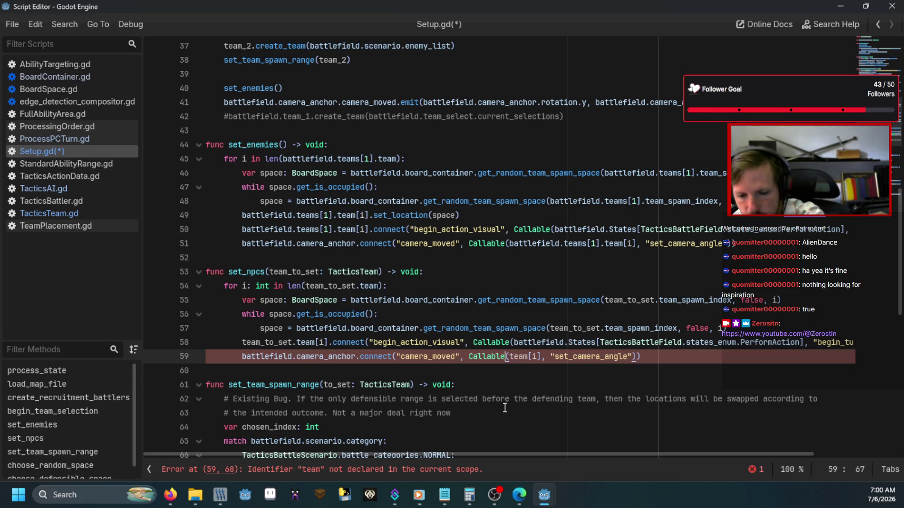
text(team_to_)
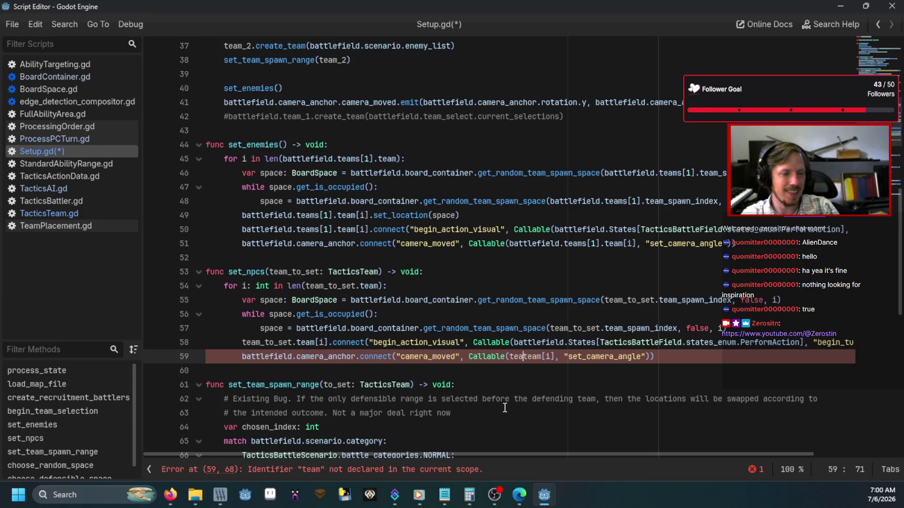
key(Return)
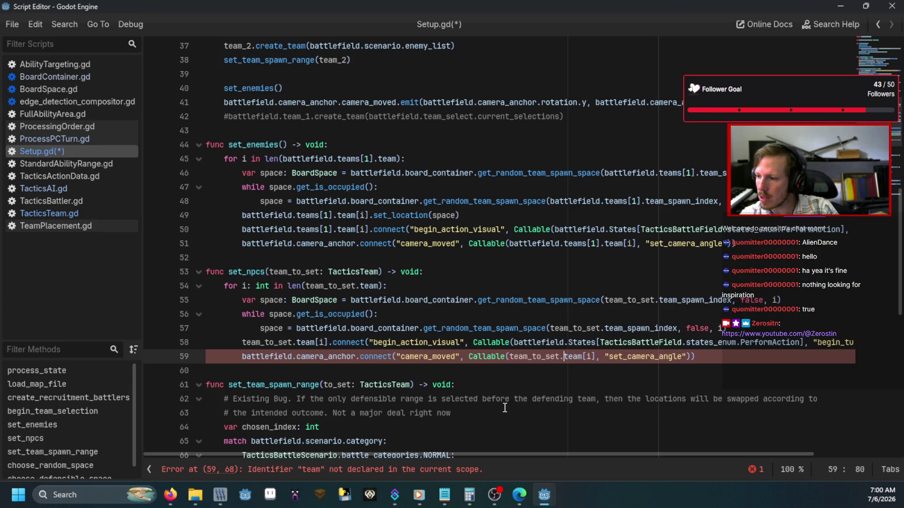
text(.)
click(538, 385)
scroll(510, 342, up, 7)
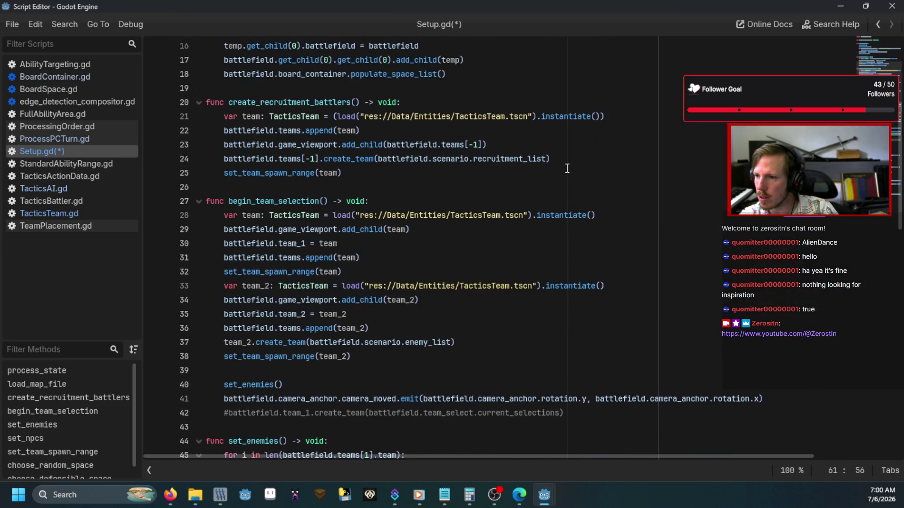
Add set_npcs(team) on a new line after set_team_spawn_range(team)
click(569, 166)
key(Down)
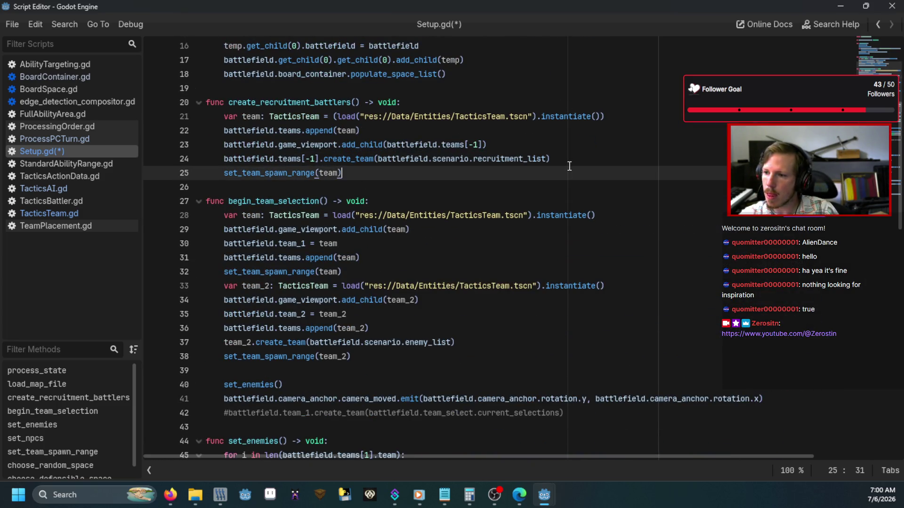
key(Return)
text(set_npcs()
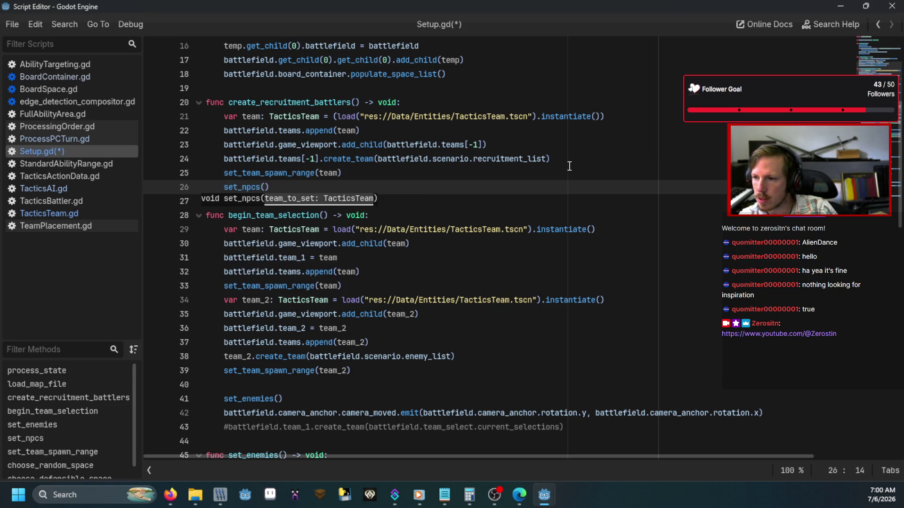
text(team)
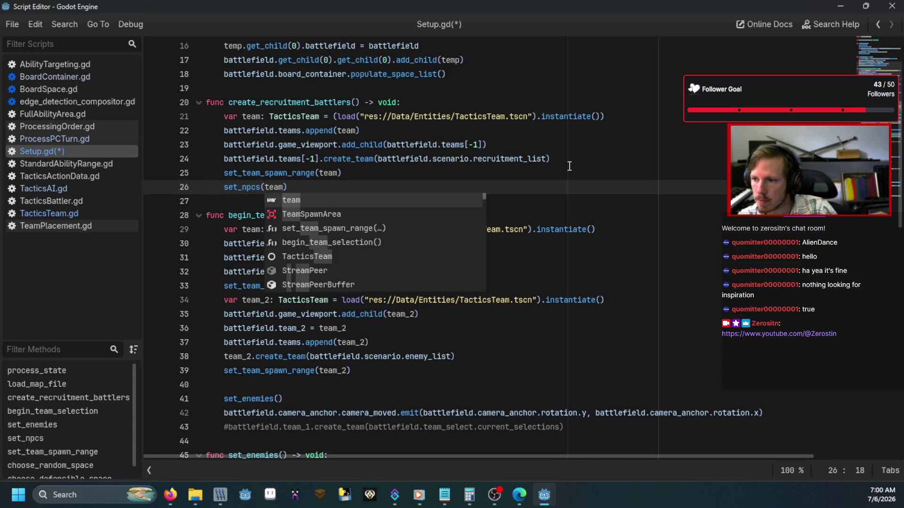
click(569, 166)
Change set_enemies() on line 41 to set_npcs(team_2) and select the set_enemies function
scroll(415, 326, down, 1)
scroll(415, 326, down, 1)
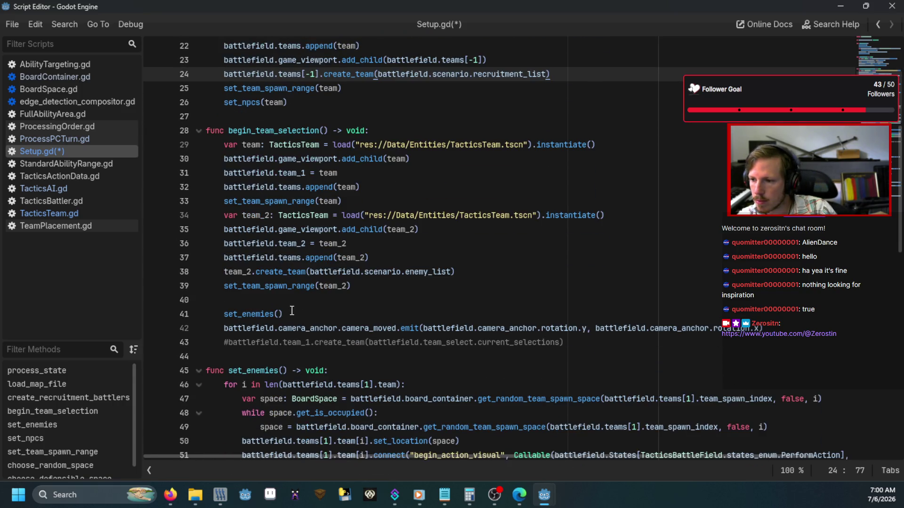
click(292, 311)
key(BackSpace)
key(BackSpace)
key(BackSpace)
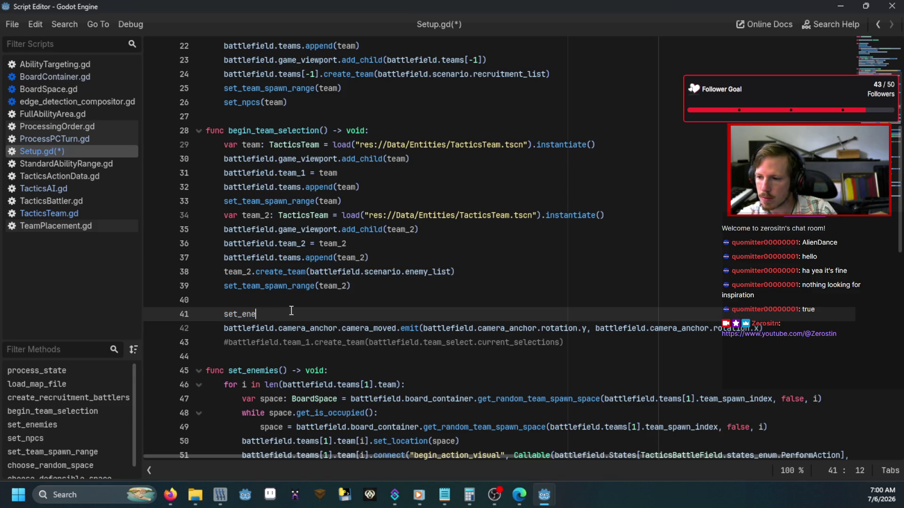
text(npcs)
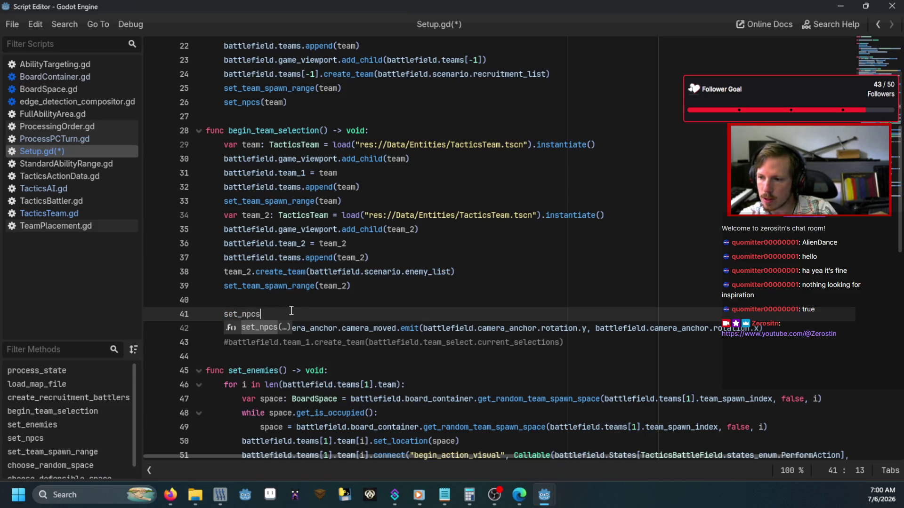
text((team_2)
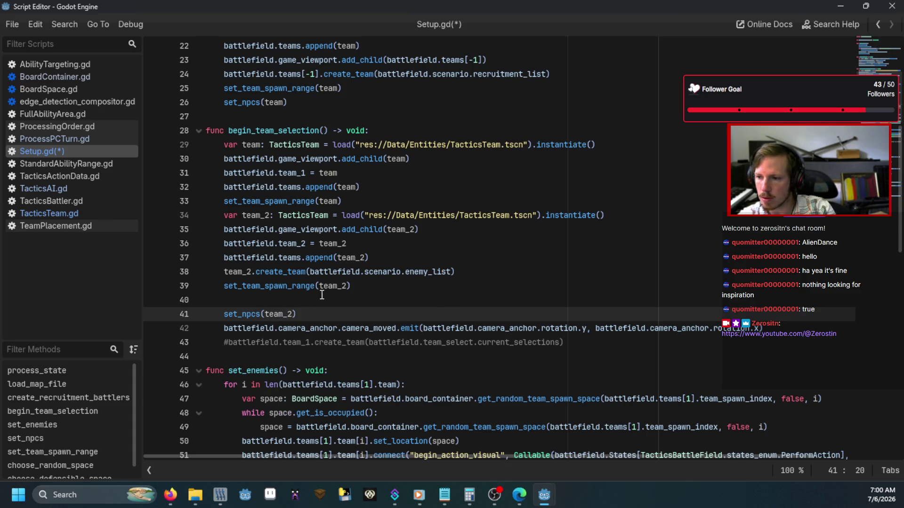
key(Up)
scroll(693, 270, down, 4)
drag(753, 303, 140, 204)
Comment out set_enemies with Ctrl+K, then run the game and enter a battle
key(ctrl+k)
key(F5)
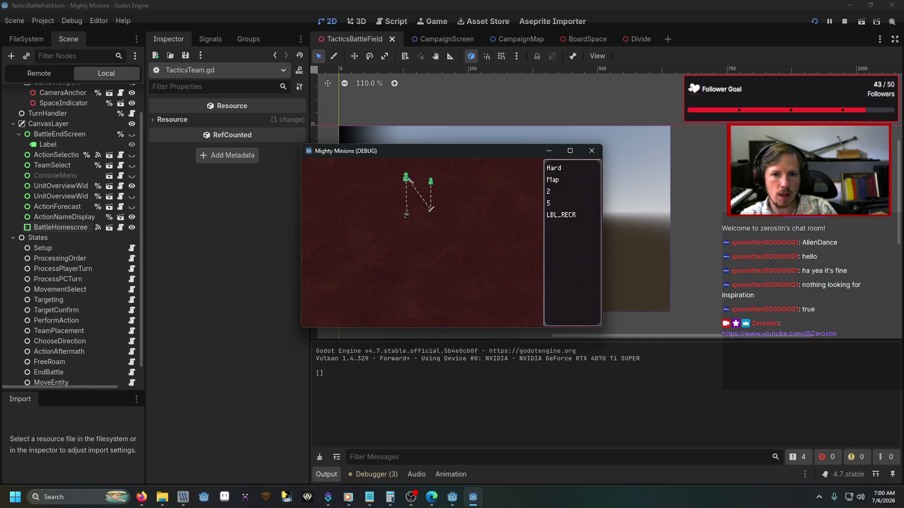
click(407, 178)
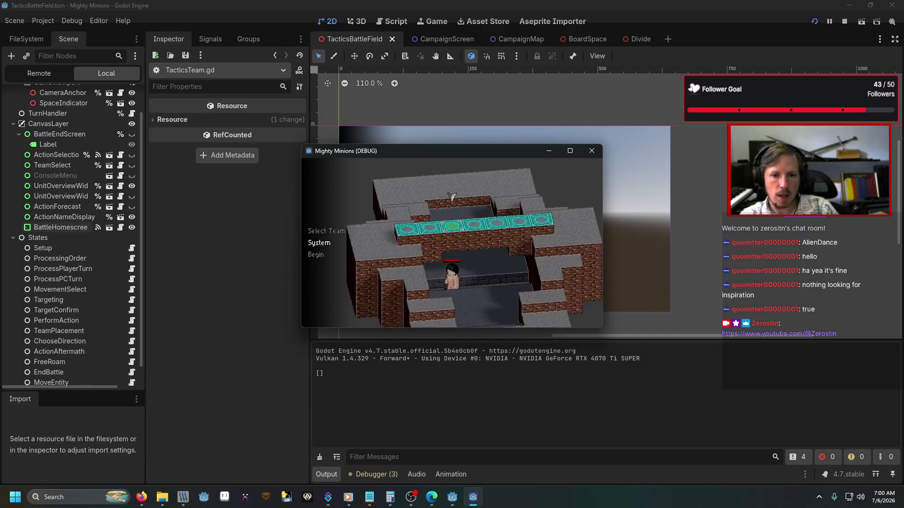
key(Down)
key(Up)
key(Up)
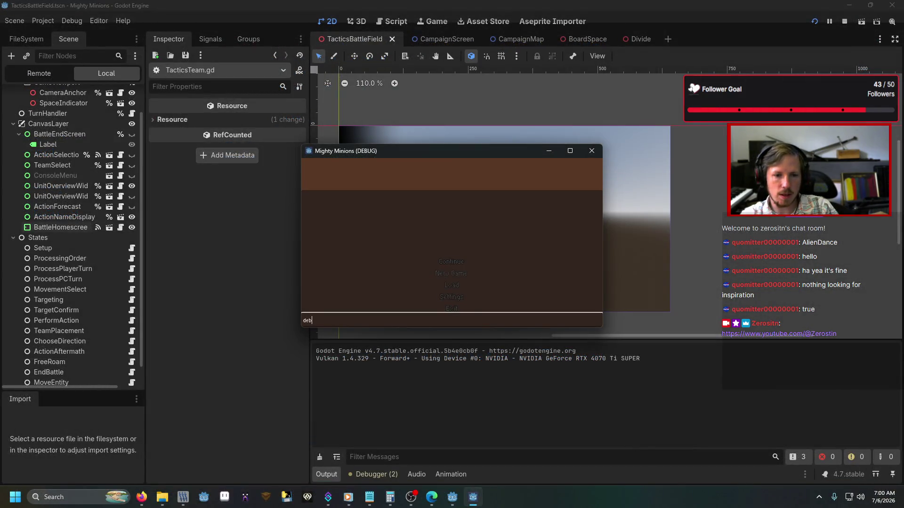
key(Return)
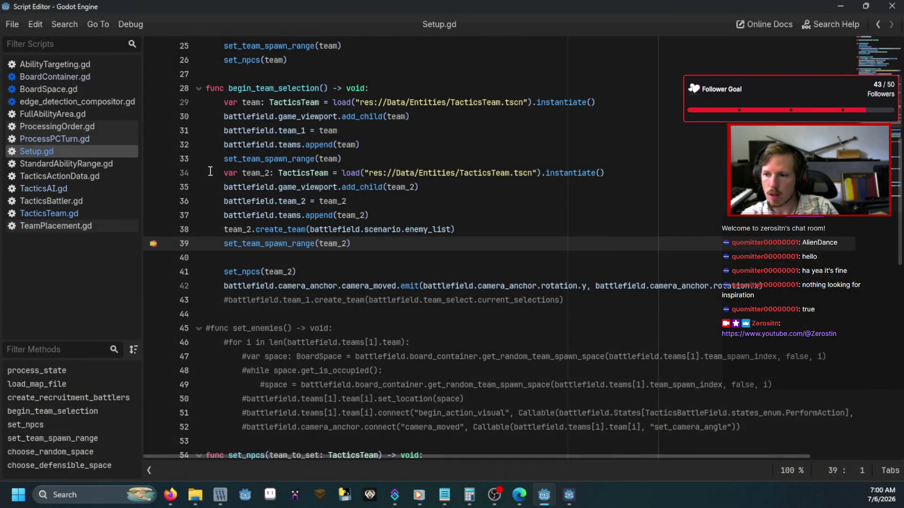
Resume past the line-39 breakpoint, run end_battle in the console, and start the next map battle
scroll(259, 197, up, 2)
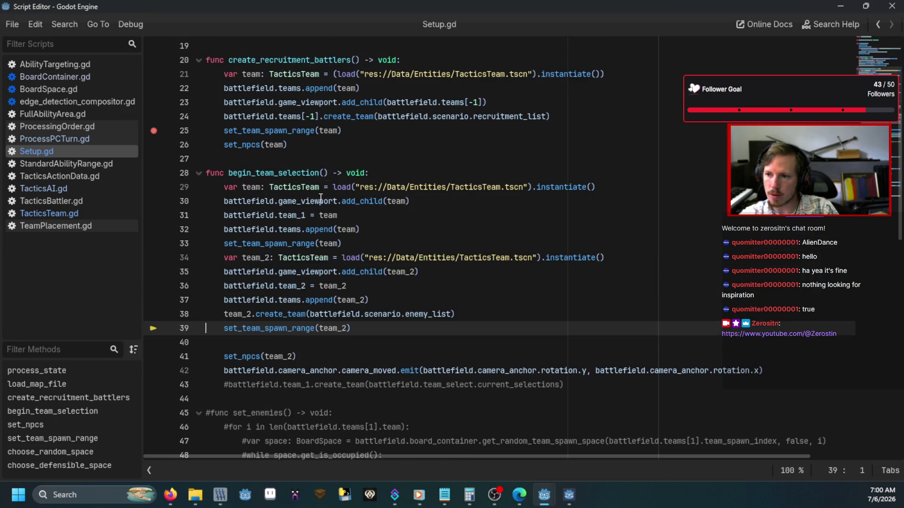
key(F12)
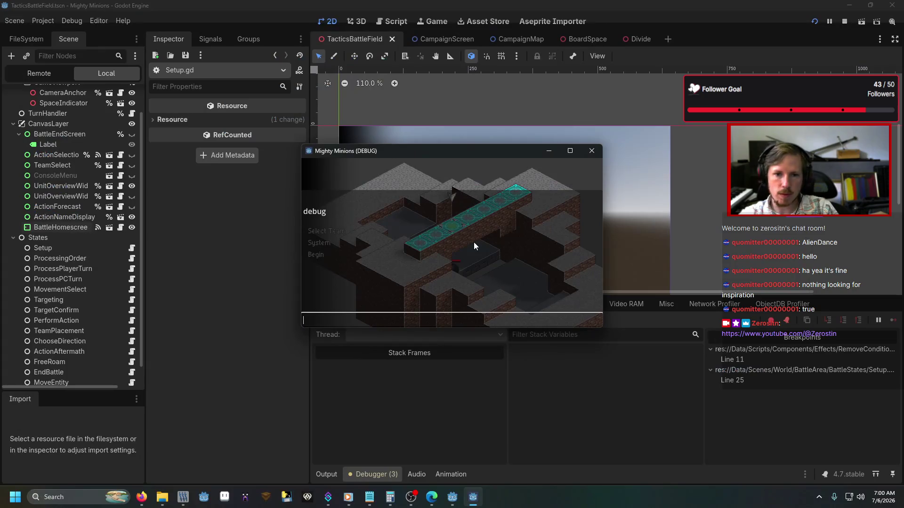
text(end_battle)
key(Return)
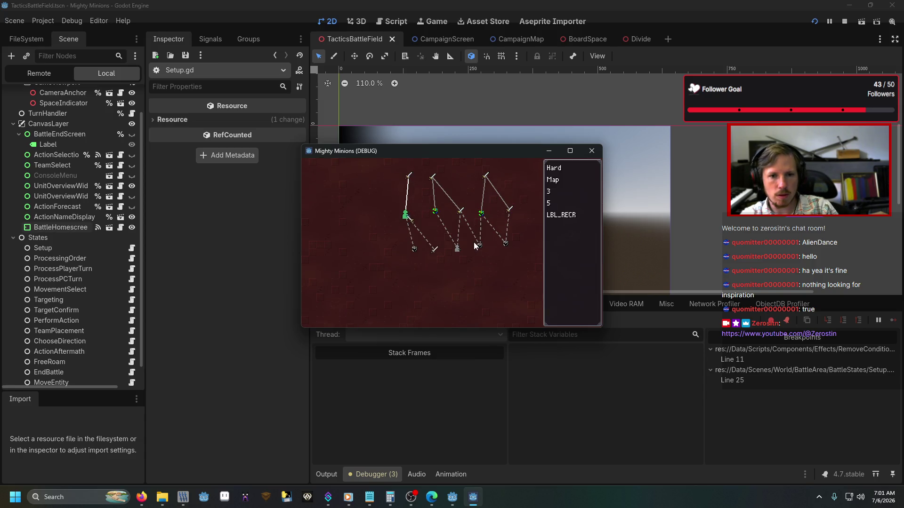
click(474, 242)
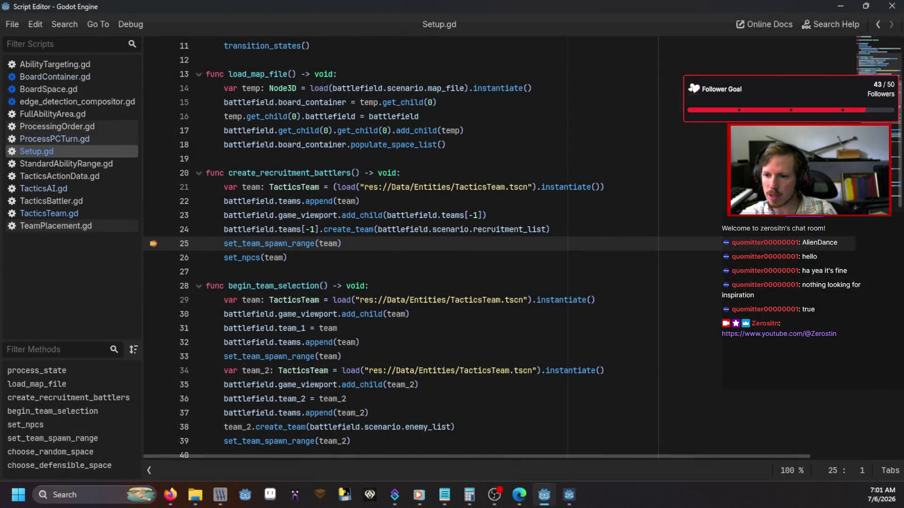
Step through set_team_spawn_range and choose_random_space until the chosen index is recorded as occupied
scroll(370, 373, down, 10)
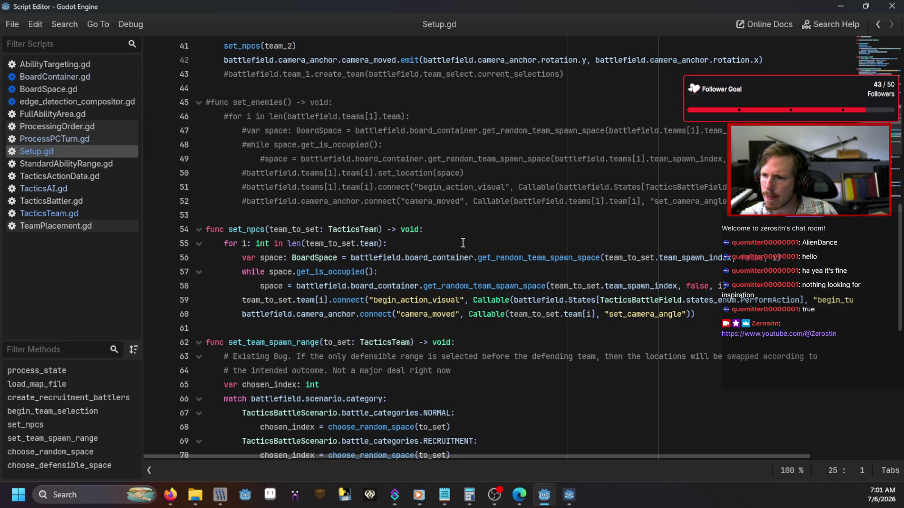
scroll(462, 242, up, 9)
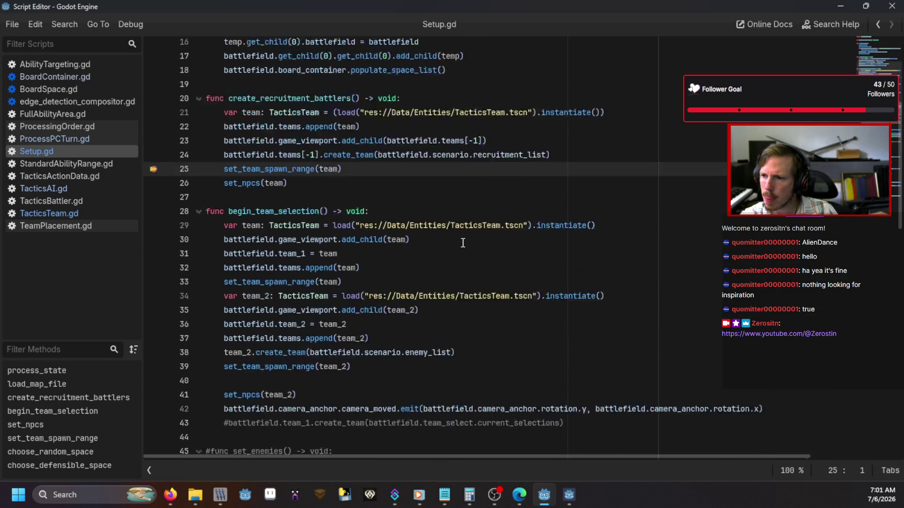
key(F11)
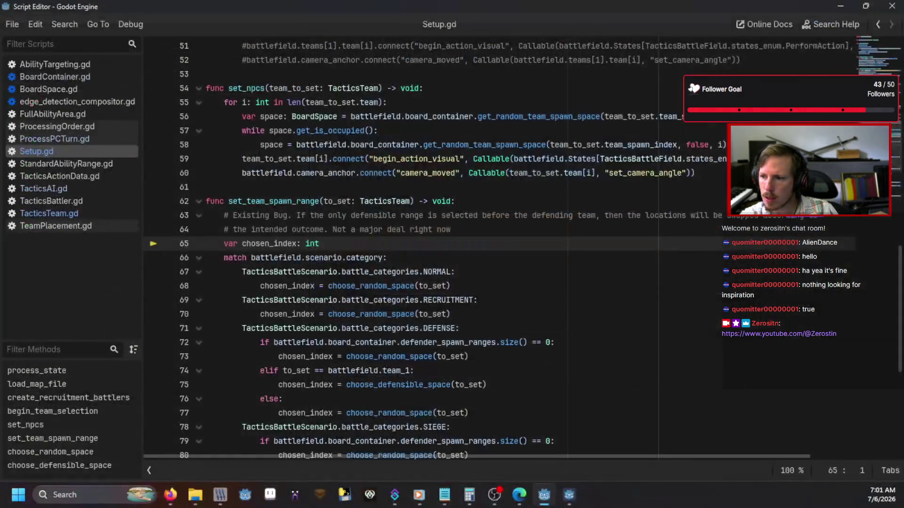
key(F11)
key(F11)
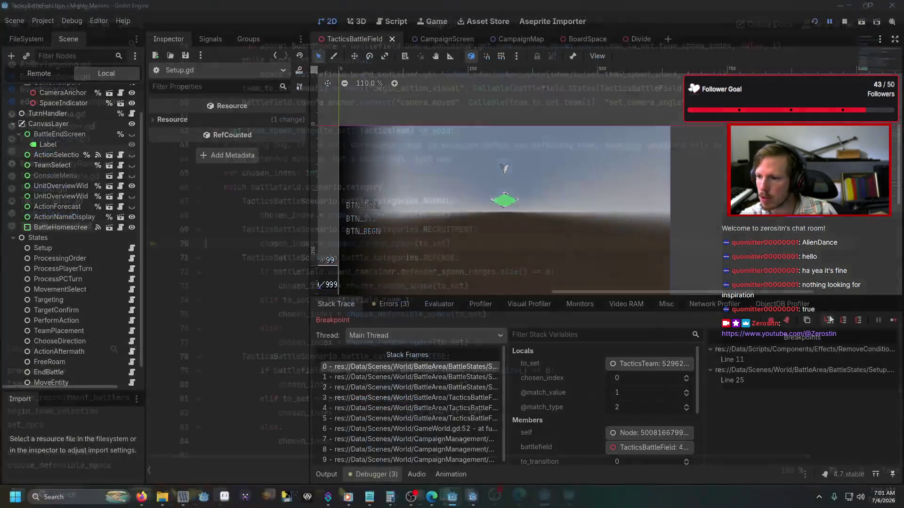
click(830, 320)
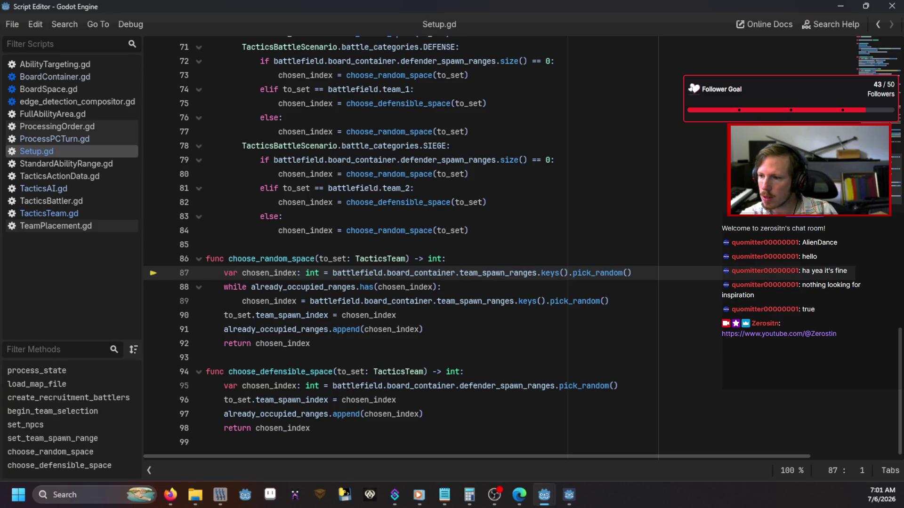
key(F11)
key(F11)
key(F11)
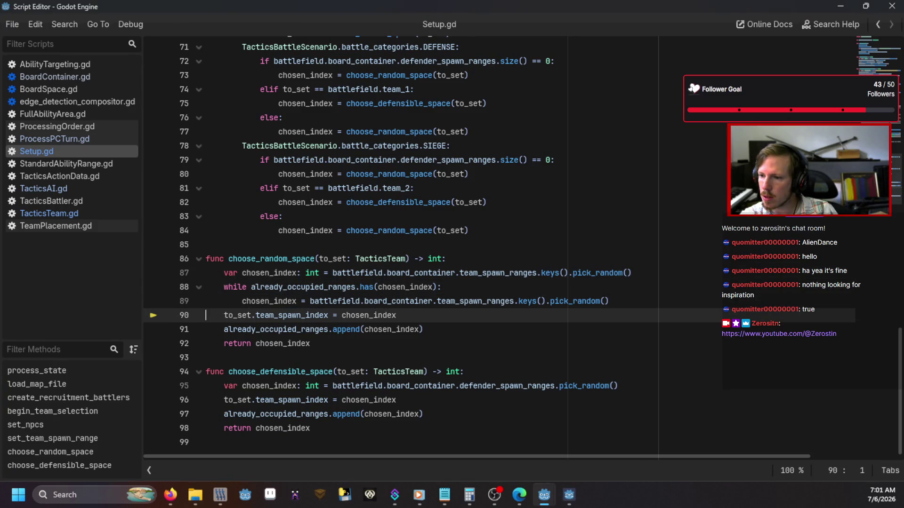
key(F11)
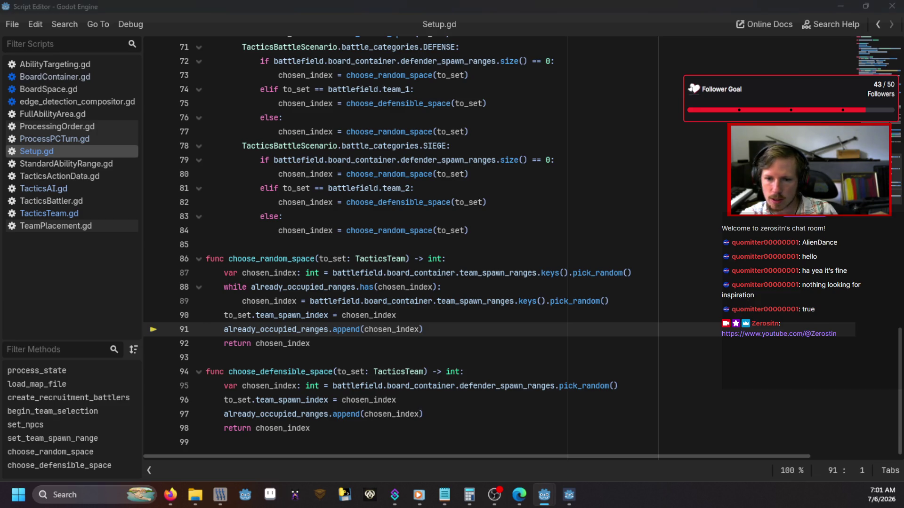
key(F11)
Resume the game, close the in-game menu on Select Team, and close the game window
key(F12)
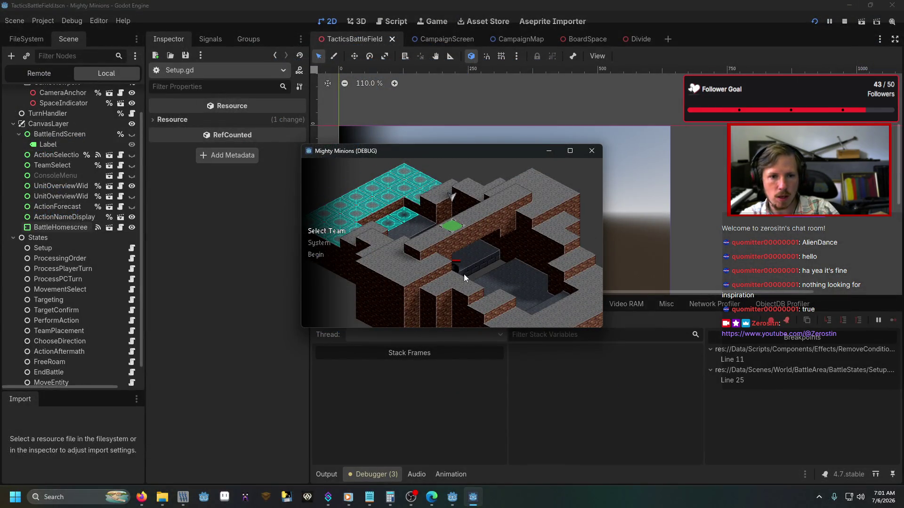
key(Down)
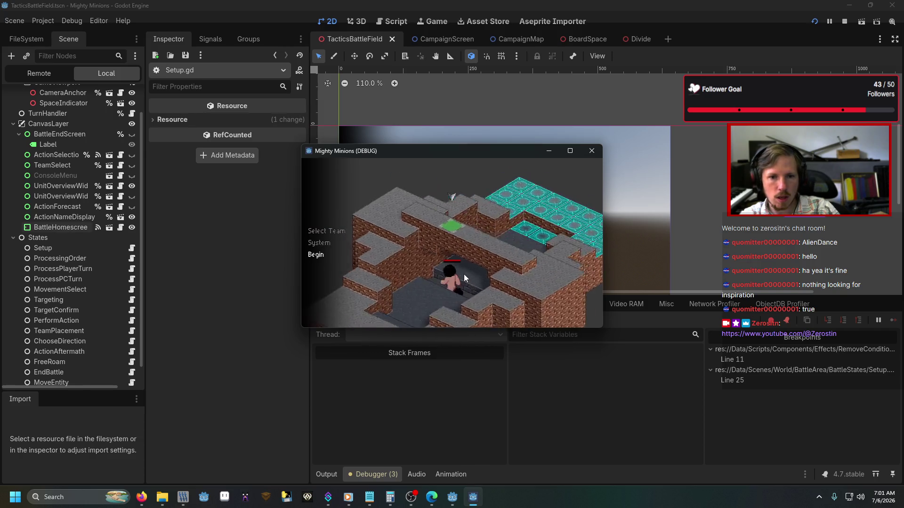
key(Up)
key(Return)
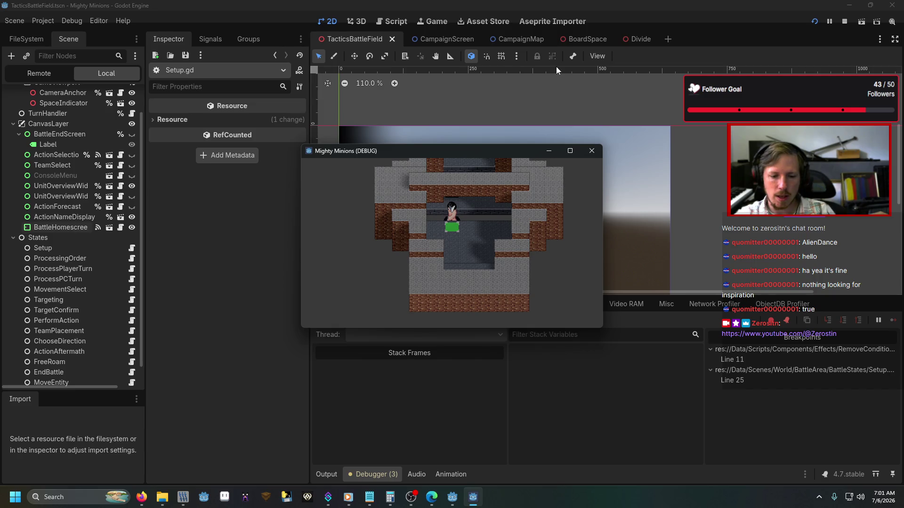
click(591, 151)
scroll(263, 179, up, 10)
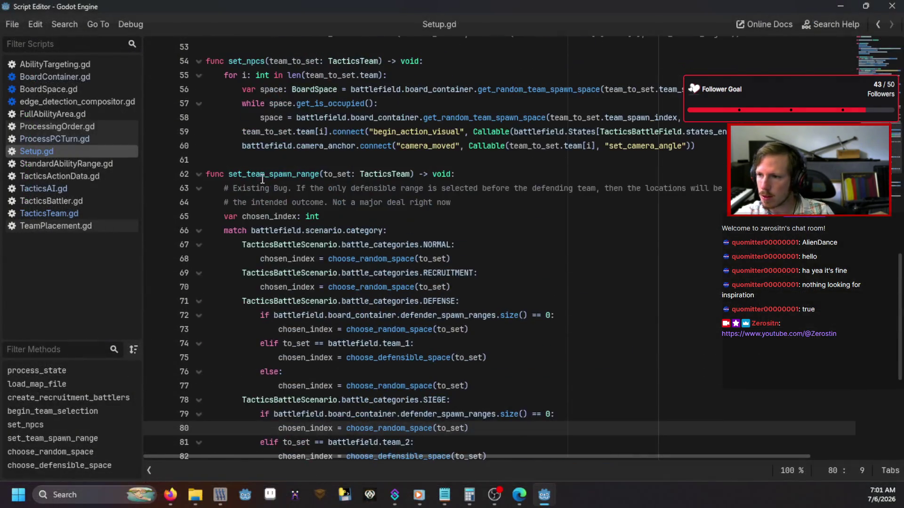
Add a breakpoint on line 55 in set_npcs, relaunch with the 'g' command, and pick the next battle
scroll(262, 179, up, 5)
scroll(197, 282, down, 7)
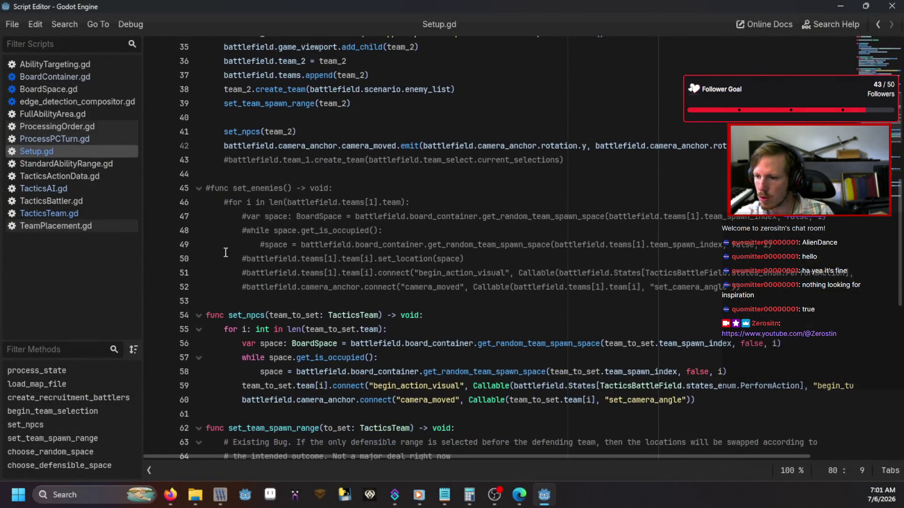
click(160, 291)
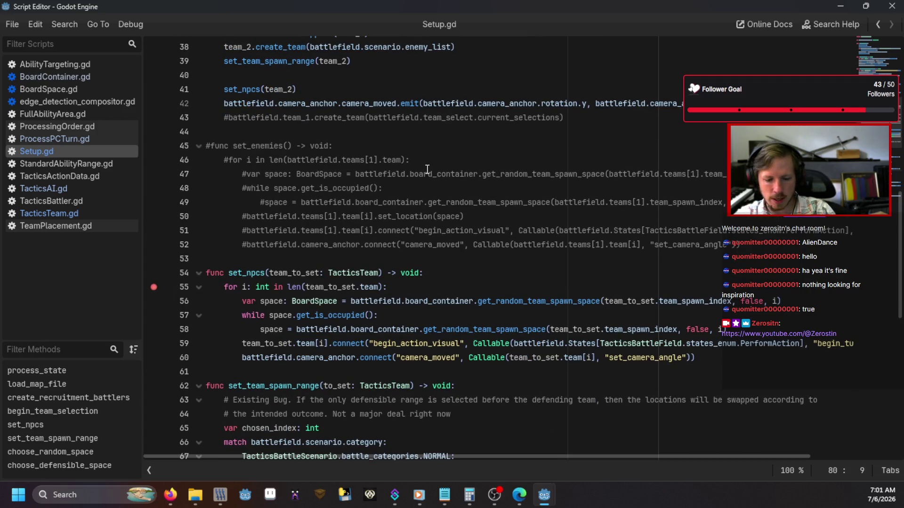
key(F5)
text(debu)
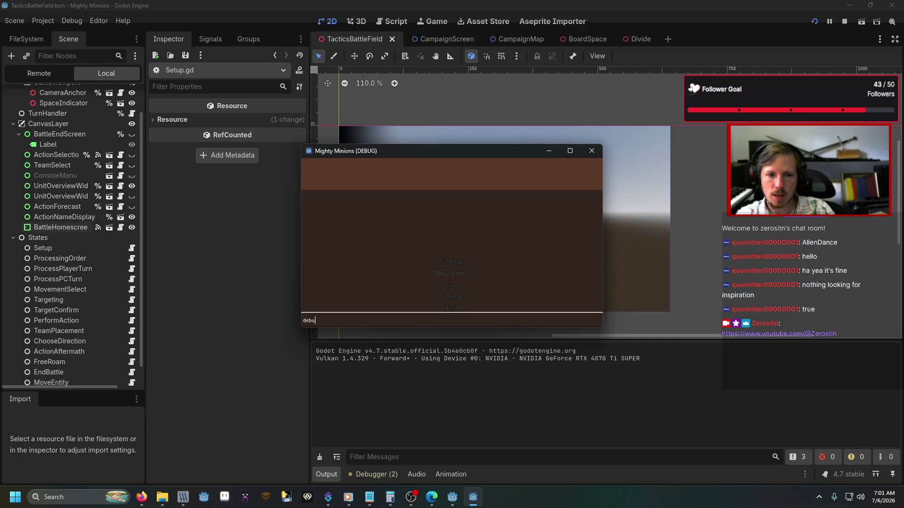
text(g)
key(Return)
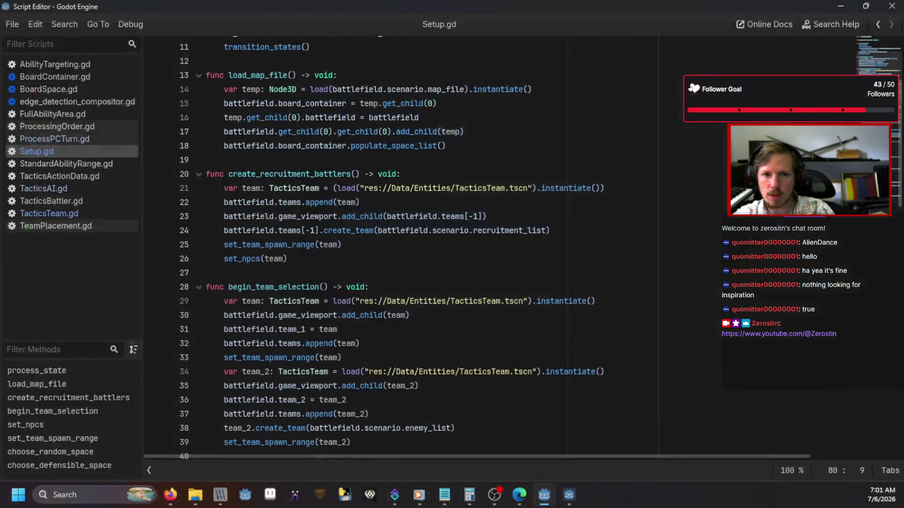
click(401, 151)
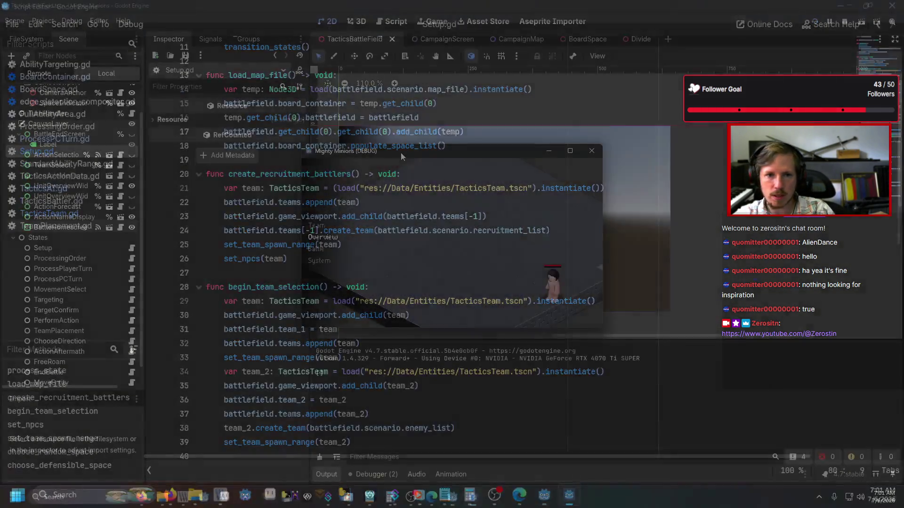
key(Down)
key(Return)
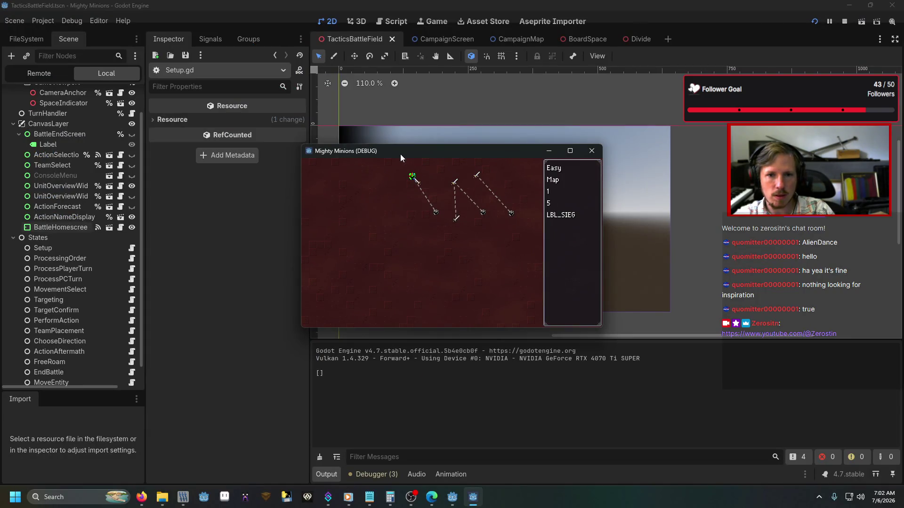
key(Right)
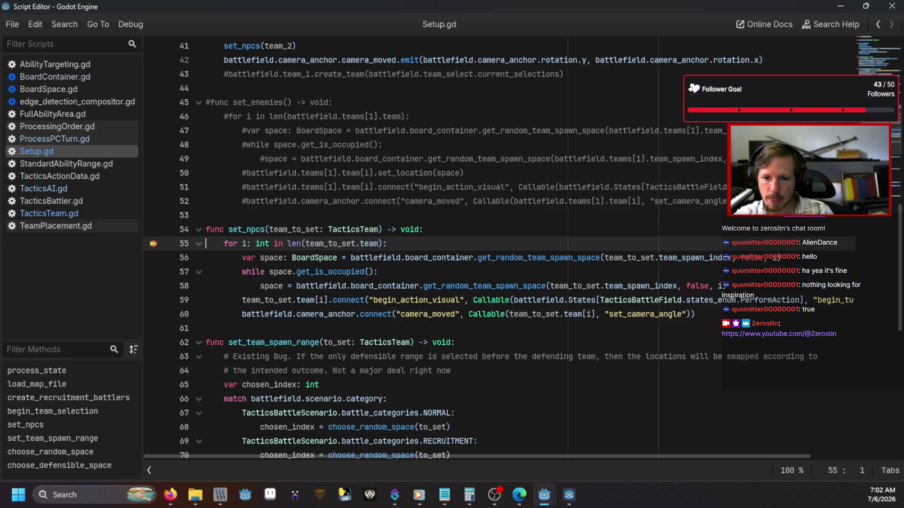
Step into get_random_team_spawn_space down to its random index calculation
key(F10)
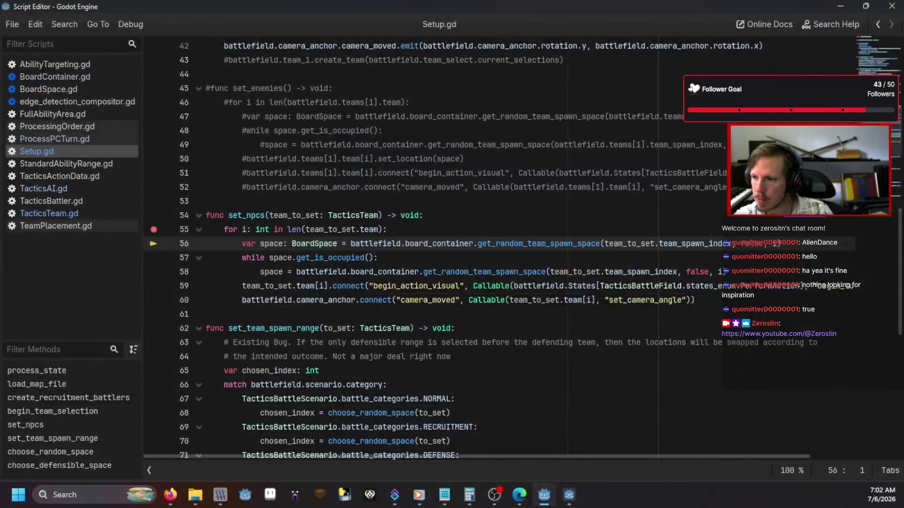
key(F11)
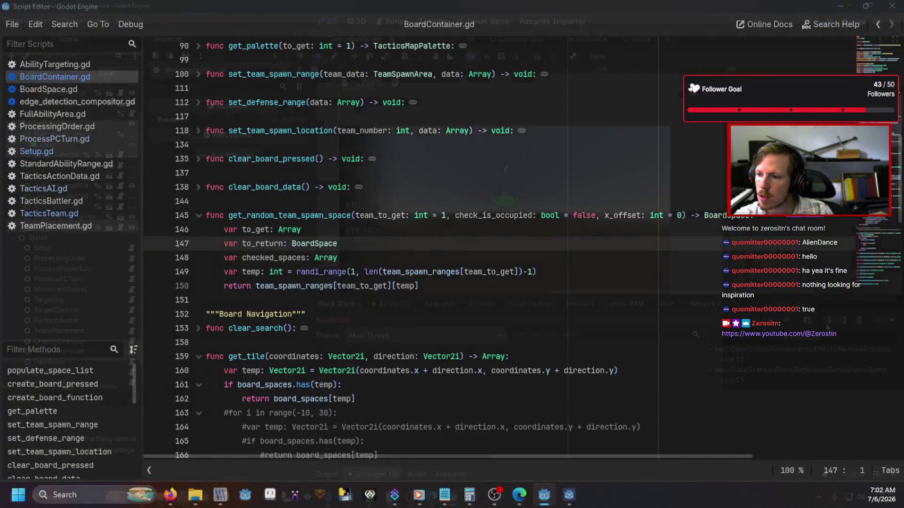
key(F10)
key(F10)
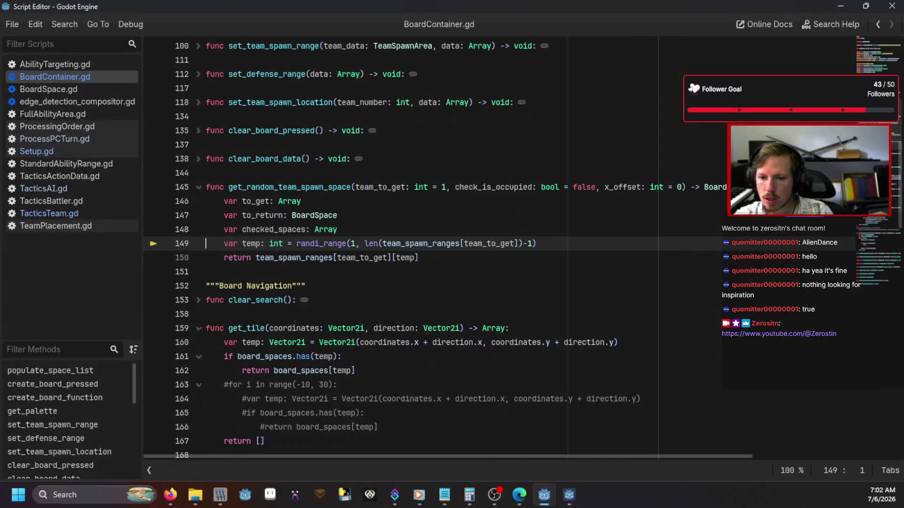
key(F10)
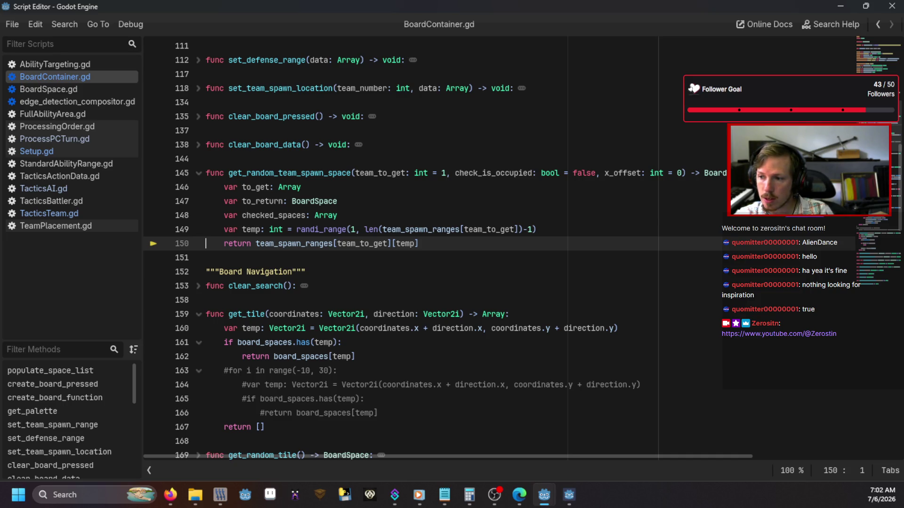
Inspect team 0's spawn spaces under Team Spawn Ranges, resume, and restart the game
key(alt+Tab)
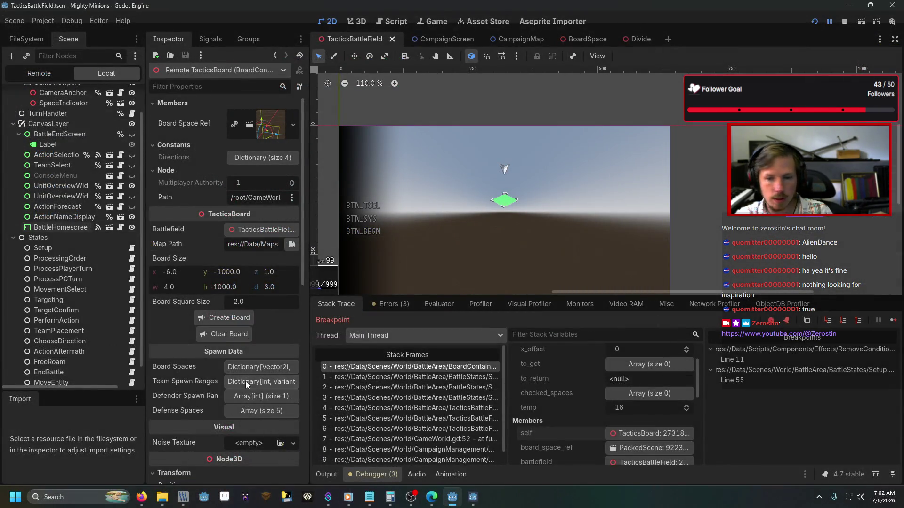
click(245, 380)
scroll(589, 381, up, 3)
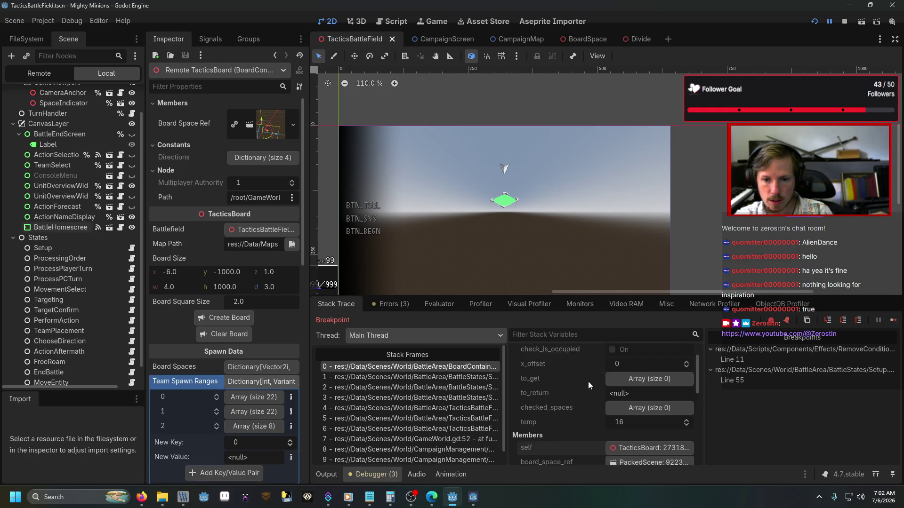
click(268, 400)
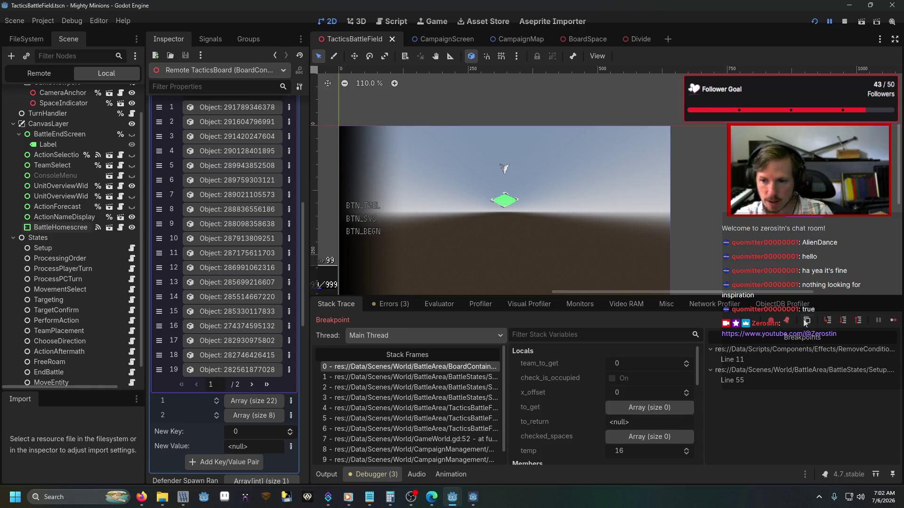
click(893, 322)
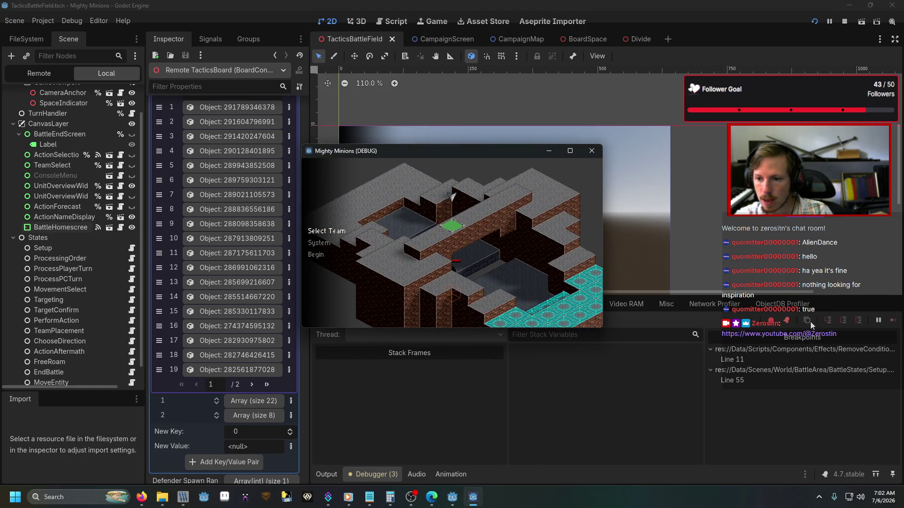
key(F5)
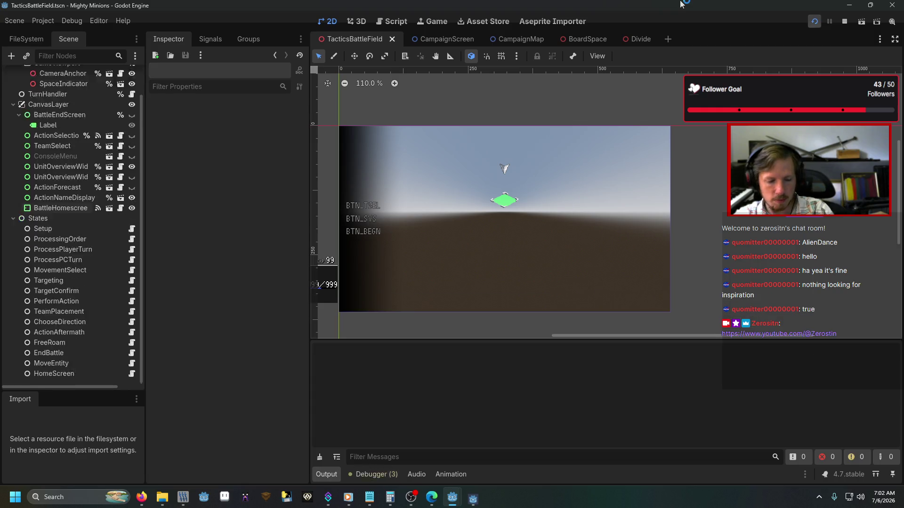
Load a battle with the console 'g' command and step through set_npcs' occupancy check
key(grave)
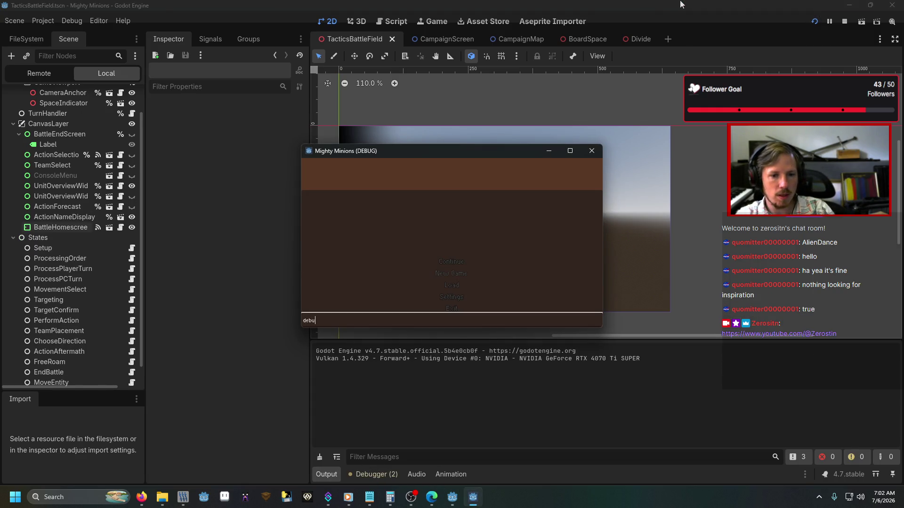
text(g)
key(Return)
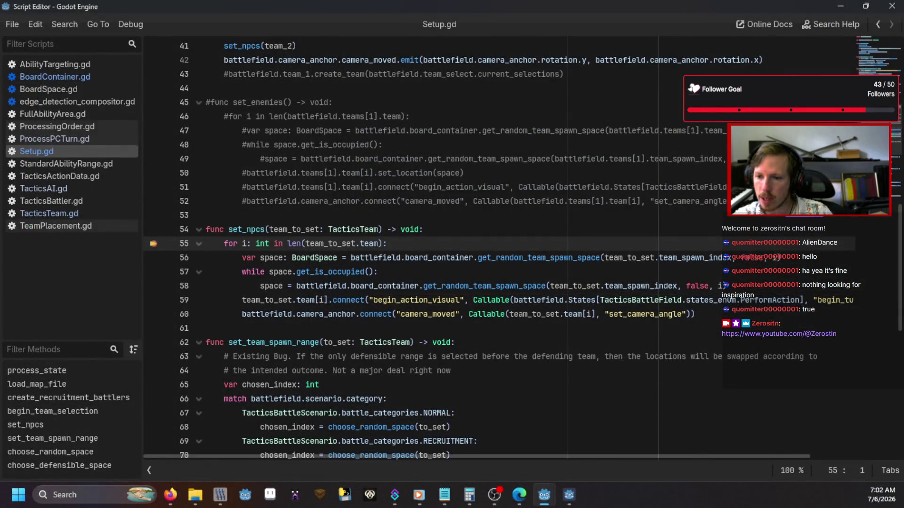
key(F10)
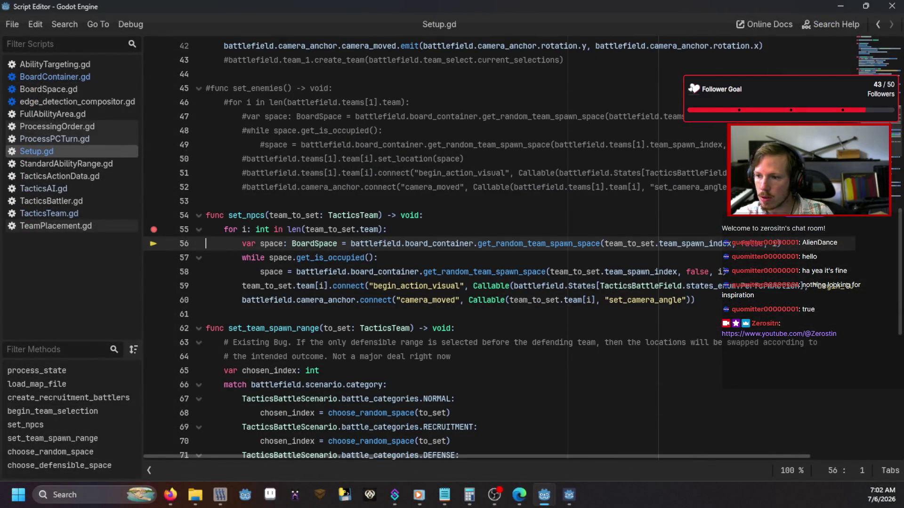
key(F10)
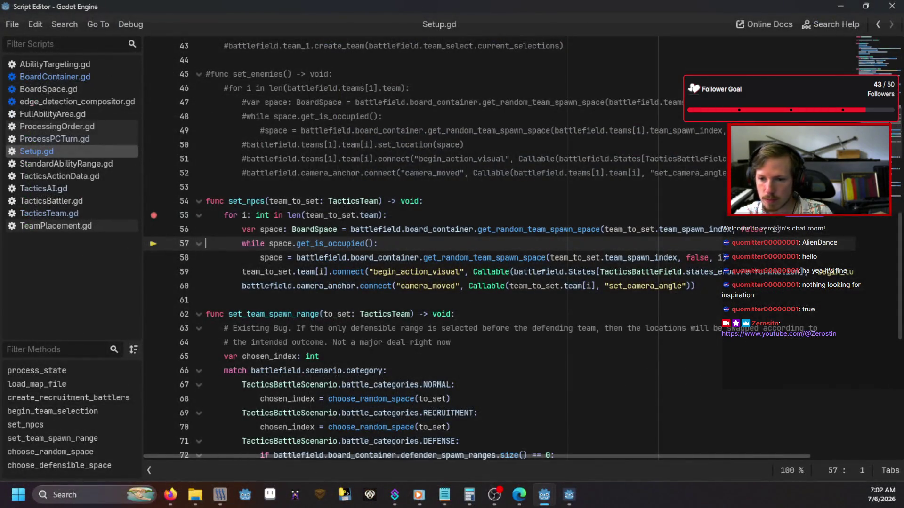
key(F11)
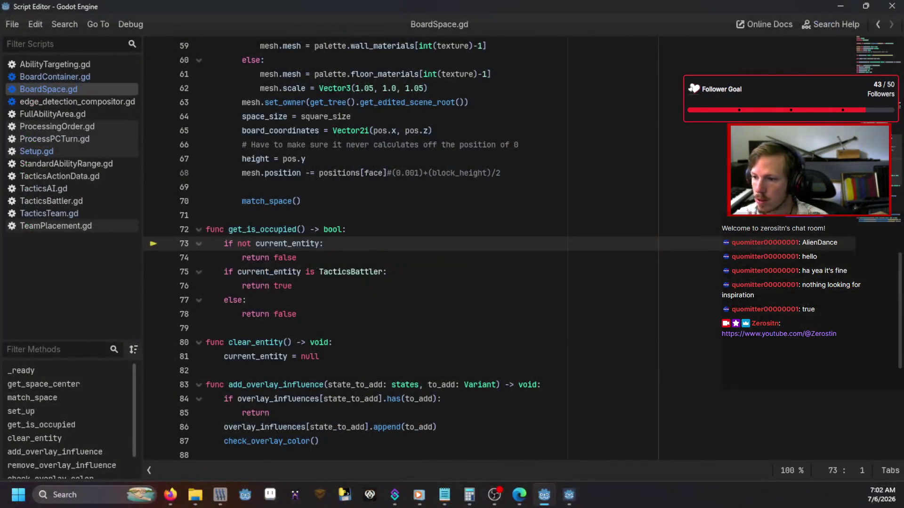
key(F10)
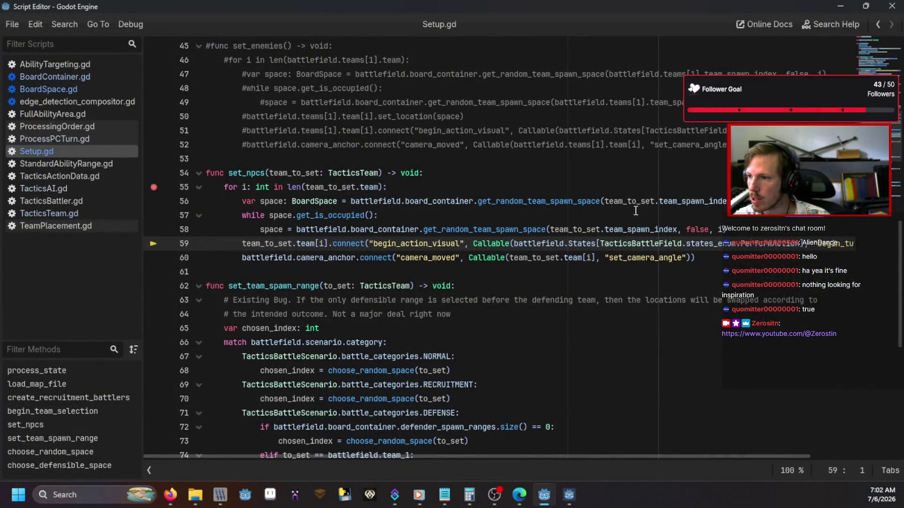
Add team_to_set.team[i].set_location(space) after the while loop, save Setup.gd, and rerun
key(ctrl+shift+Return)
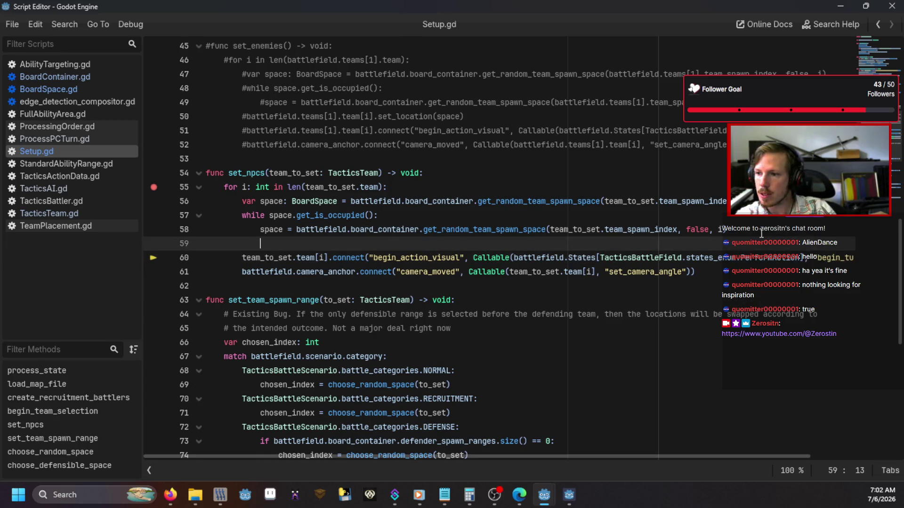
text(tea)
key(BackSpace)
key(BackSpace)
key(BackSpace)
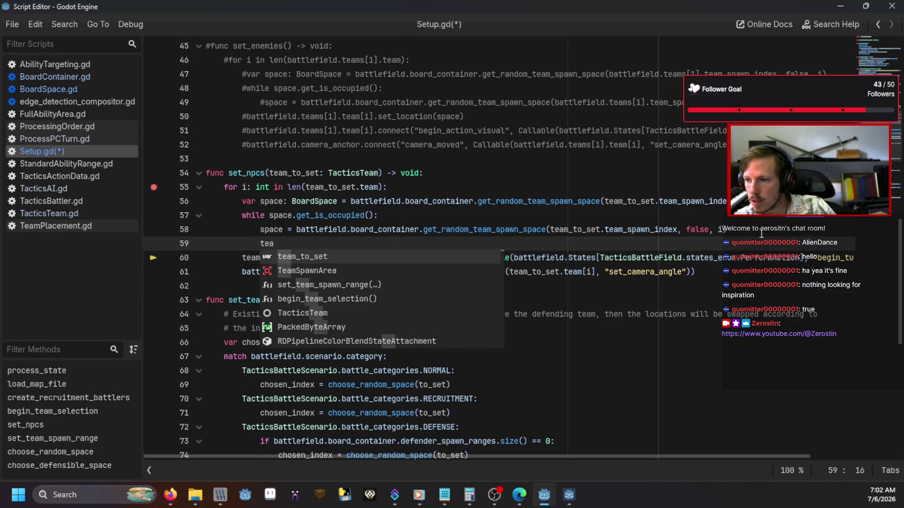
text(tea)
key(Return)
text(.team[i])
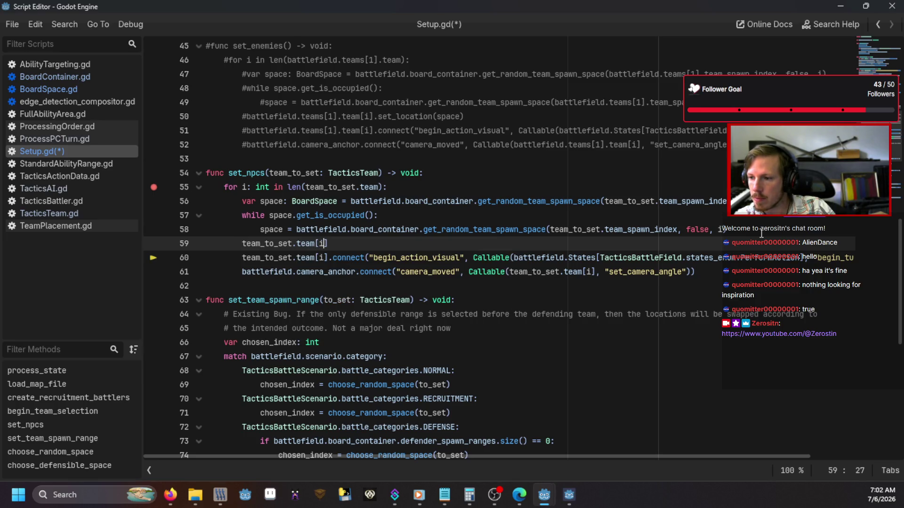
text(.set_)
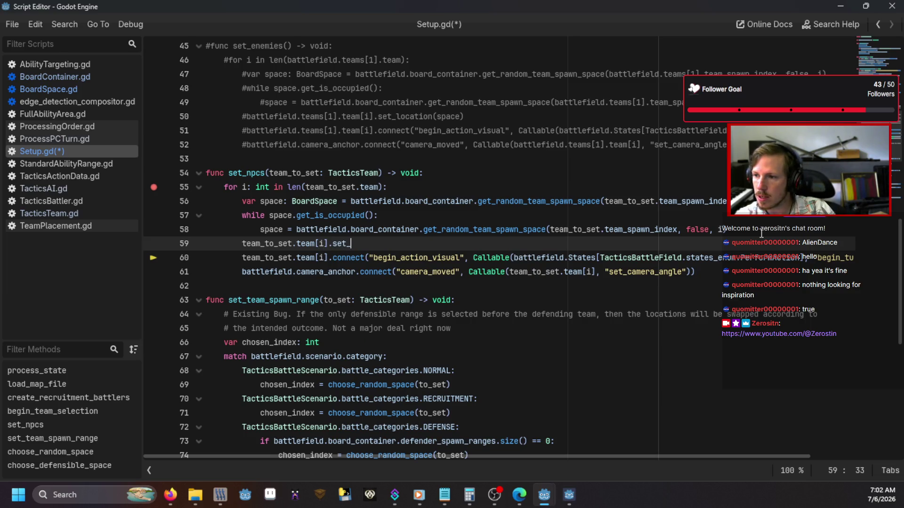
text(location(space)
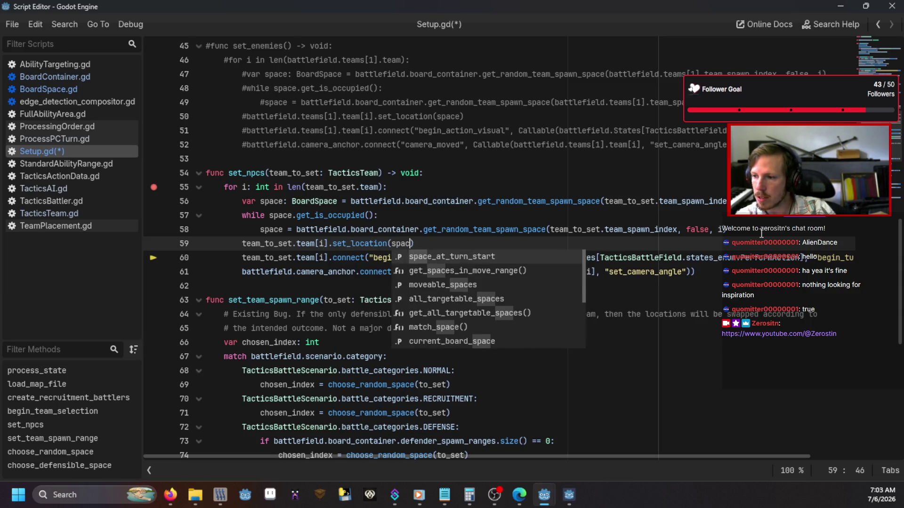
key(Escape)
click(337, 215)
key(ctrl+s)
key(F5)
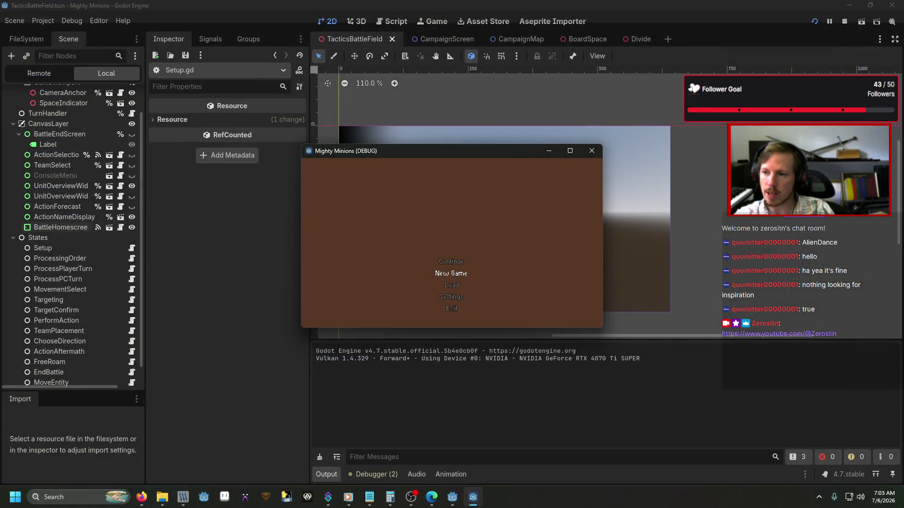
Run the 'bug' console command and start the battle with the selected team
key(grave)
text(bug)
key(Return)
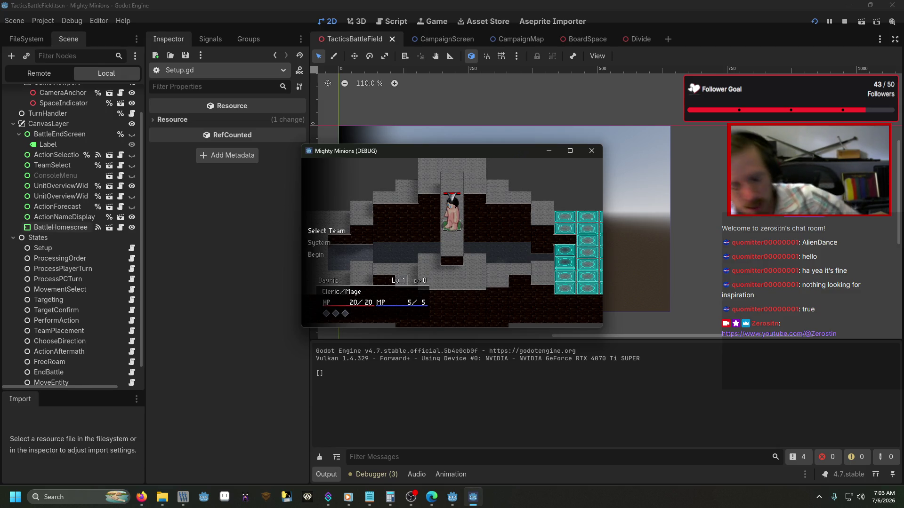
key(Return)
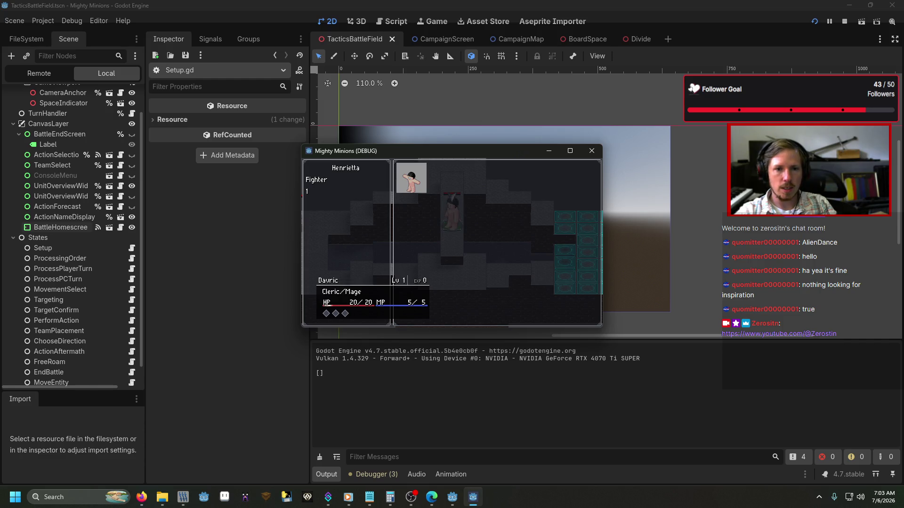
key(Return)
key(Return)
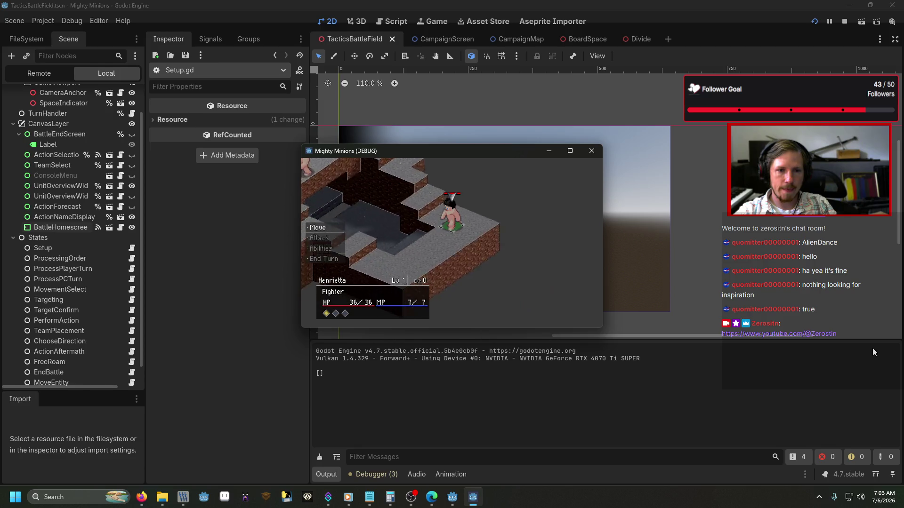
Check Henrietta's movement range and rotate the camera to verify spawns, then close the game
key(Return)
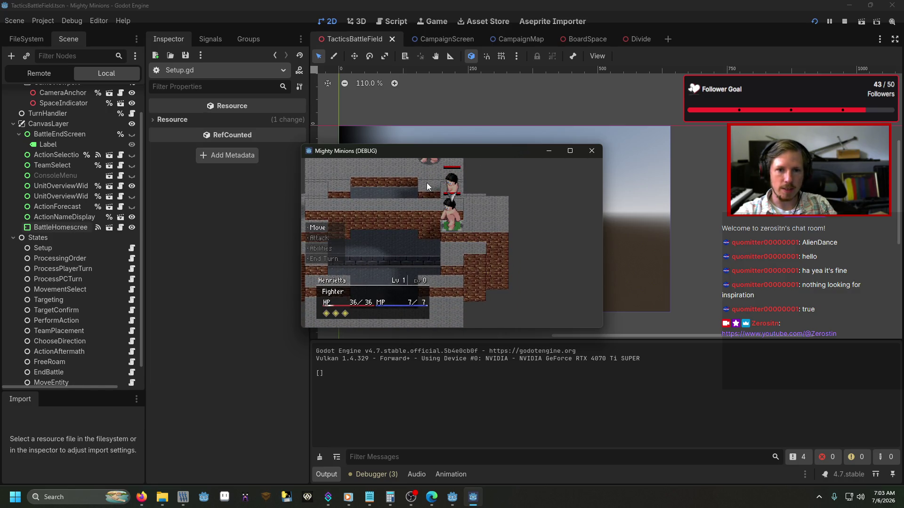
key(Down)
key(Down)
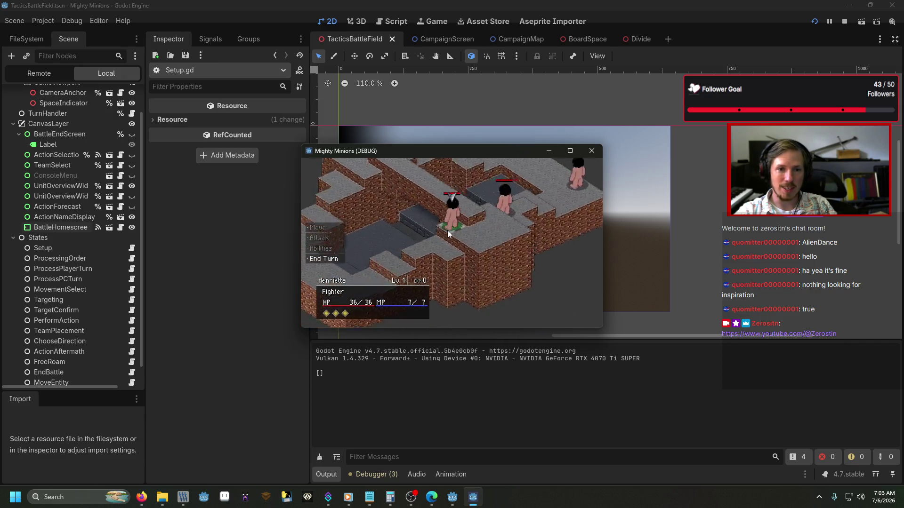
key(Up)
key(Up)
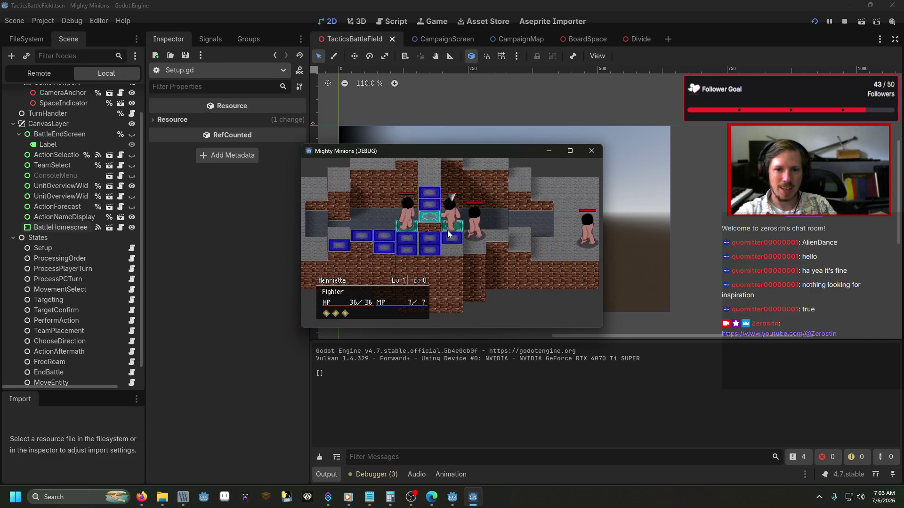
key(Down)
key(Down)
key(Return)
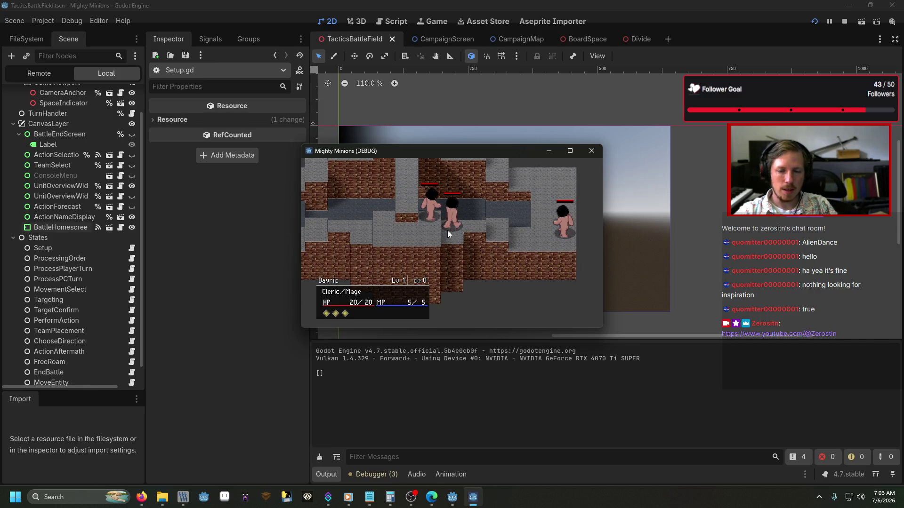
key(Escape)
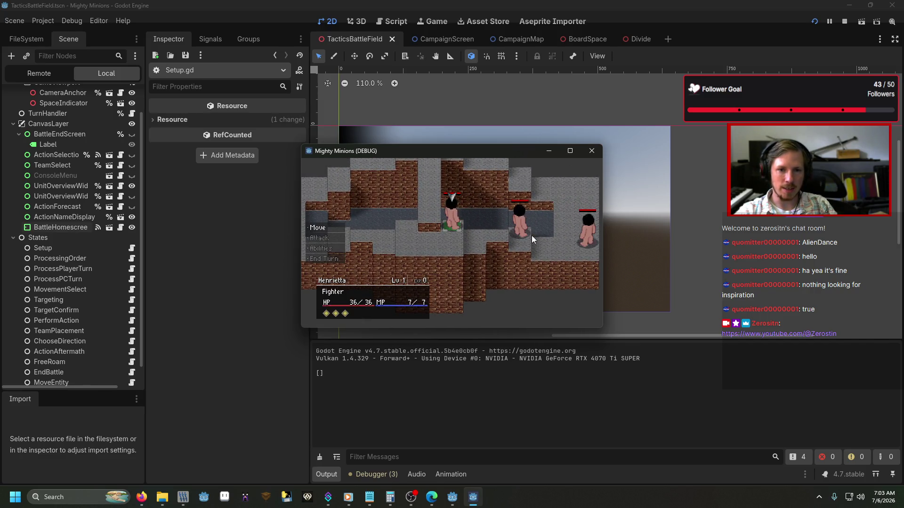
key(Escape)
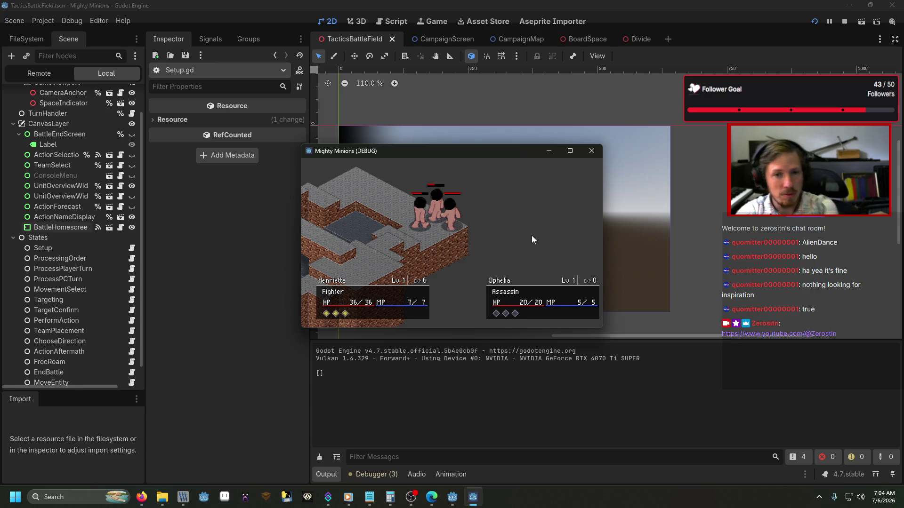
click(592, 151)
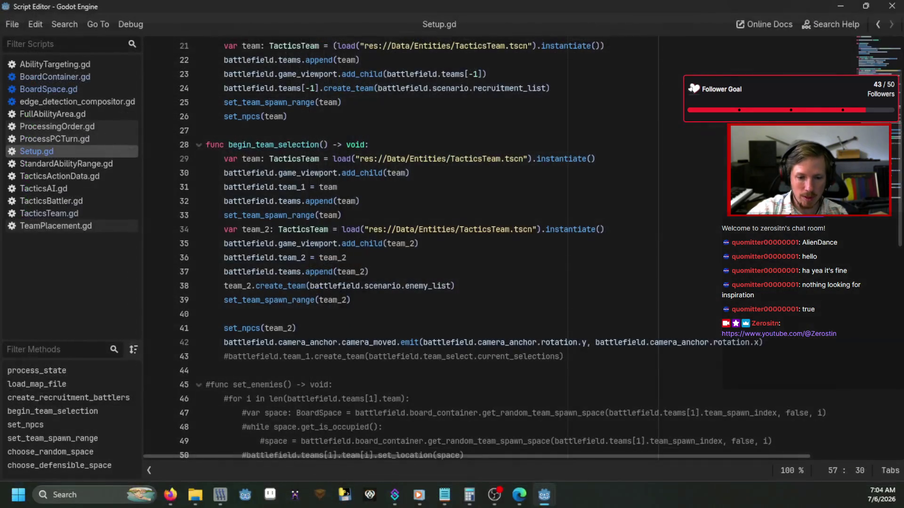
Glance at the TODO list, scroll through set_npcs and set_team_spawn_range, then return to the main editor
key(alt+Tab)
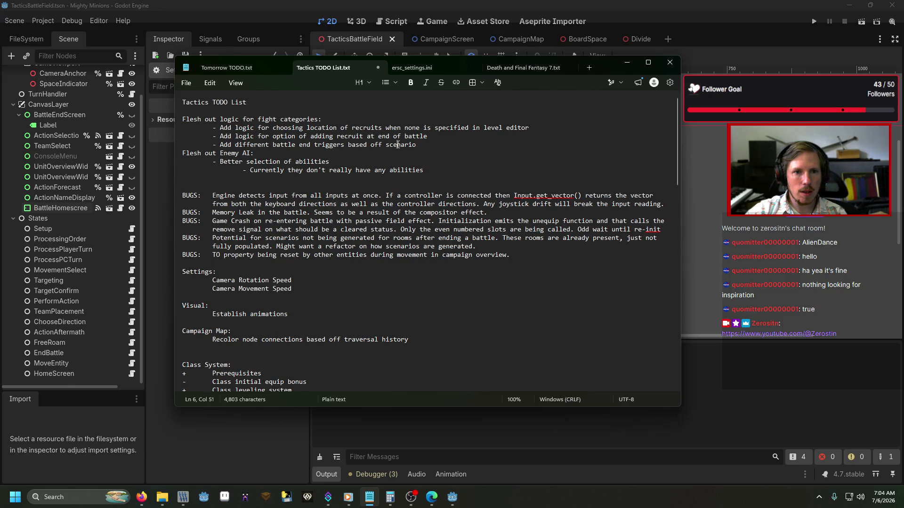
key(alt+Tab)
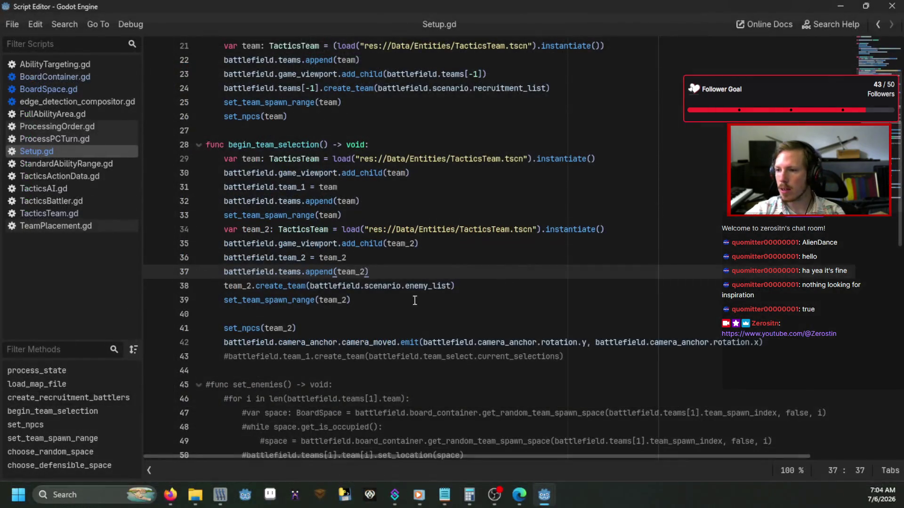
scroll(320, 245, down, 5)
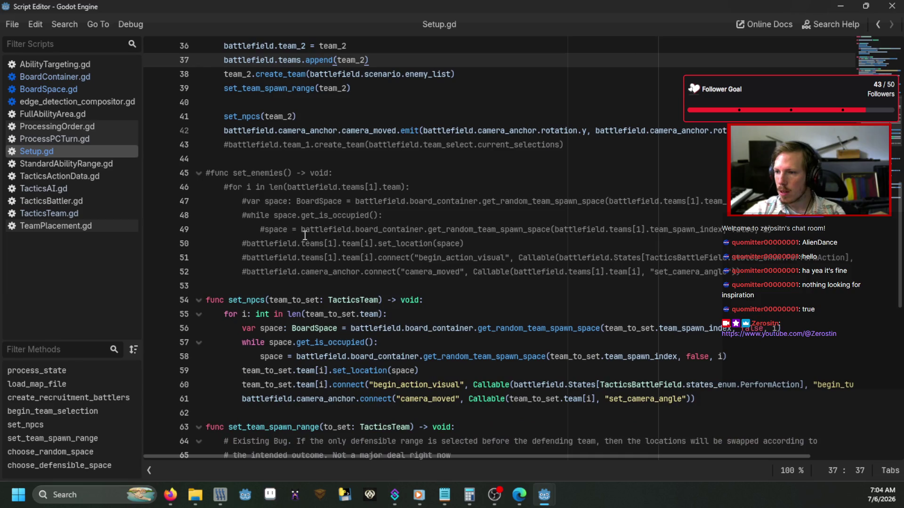
scroll(321, 245, down, 6)
scroll(320, 244, down, 2)
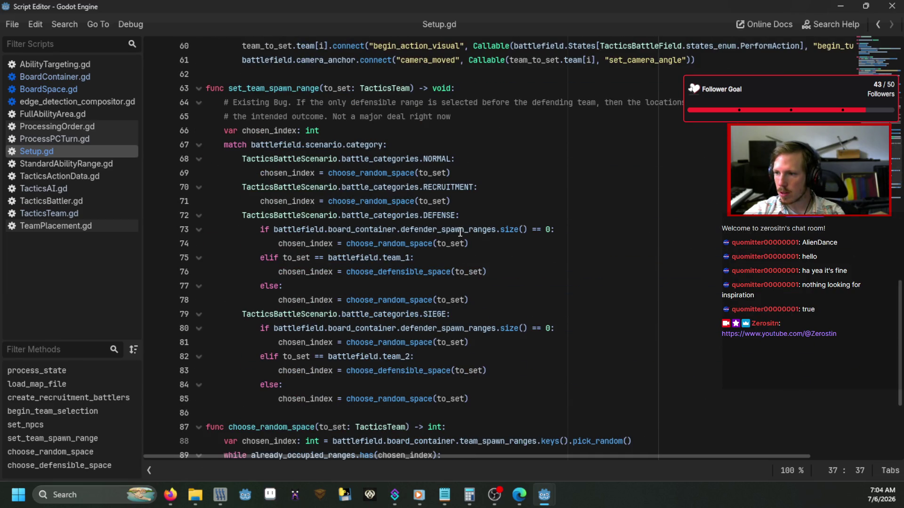
scroll(459, 232, down, 4)
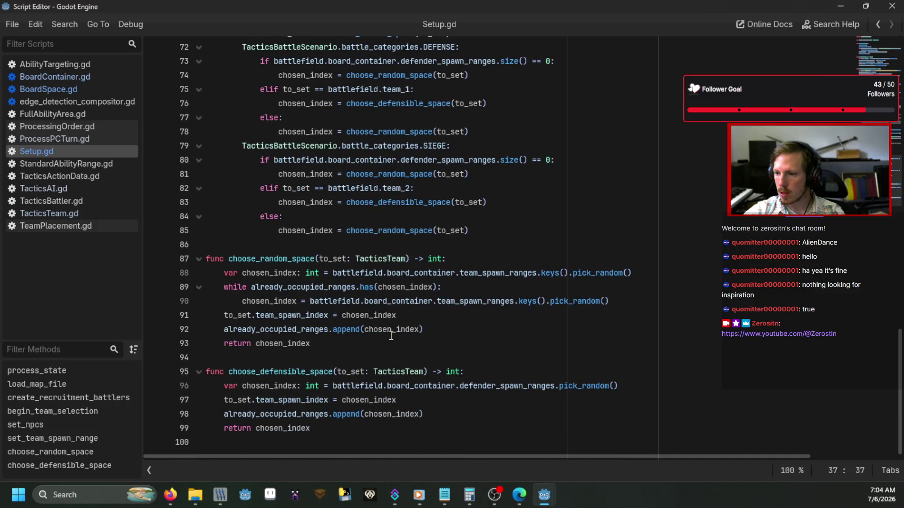
scroll(507, 183, up, 3)
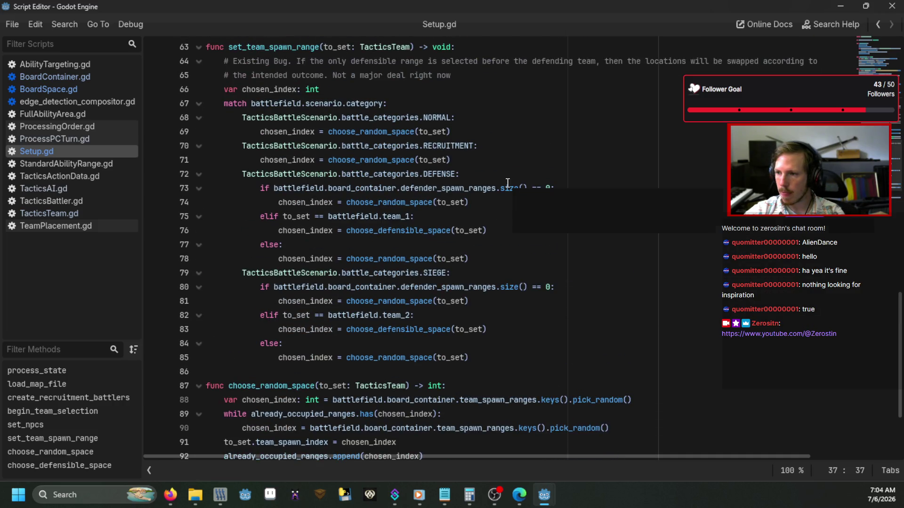
key(alt+Tab)
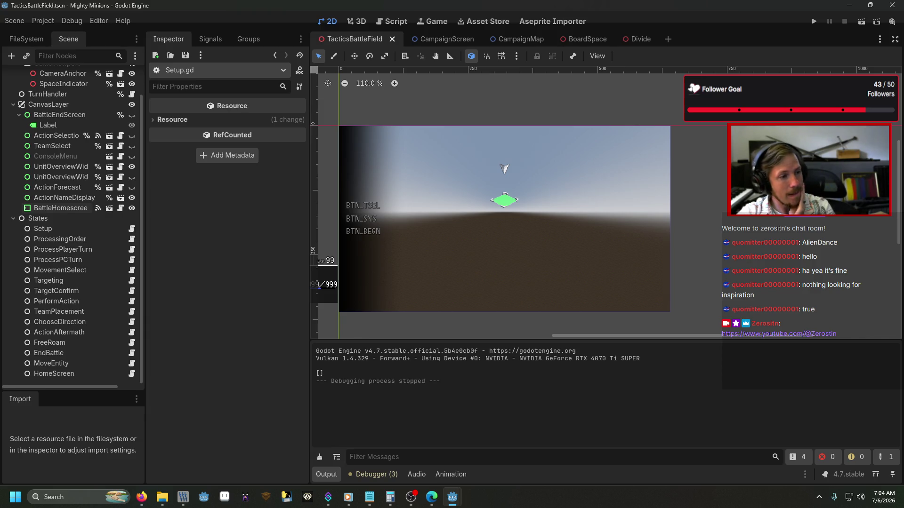
Add a 'Flesh out team_targetting:' heading with a bullet about per-team hostile team lists deciding skill types
click(369, 497)
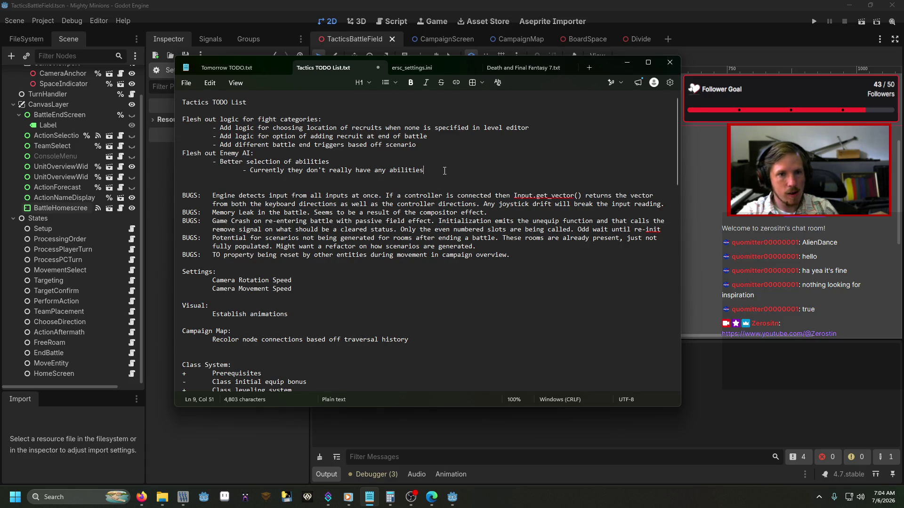
key(Return)
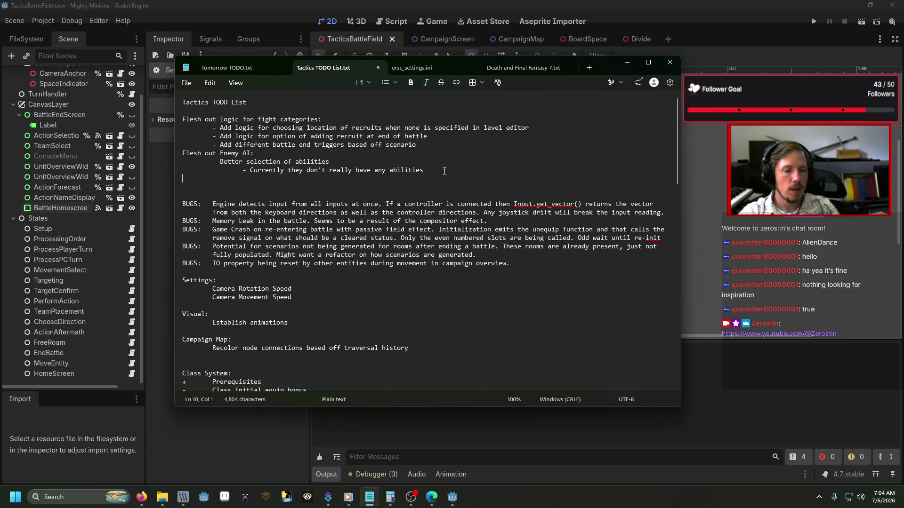
text(Flesh out)
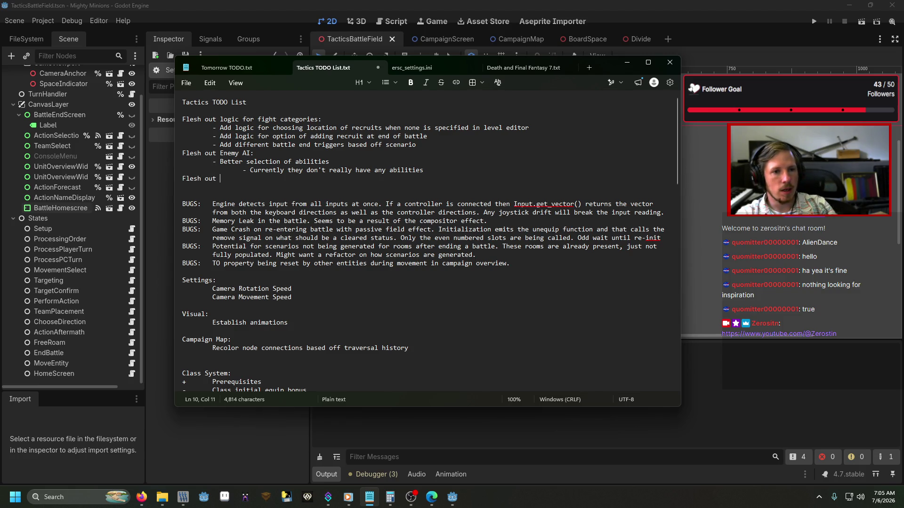
text( team_targett)
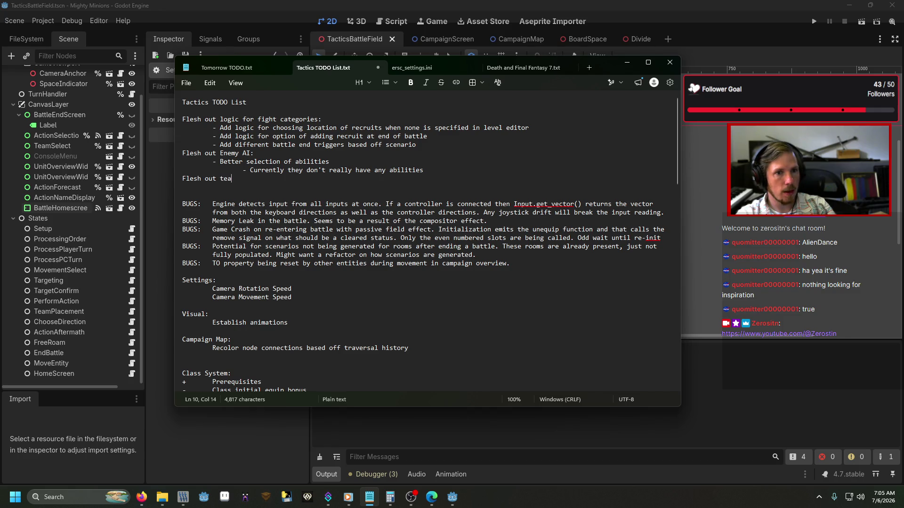
text(ing:)
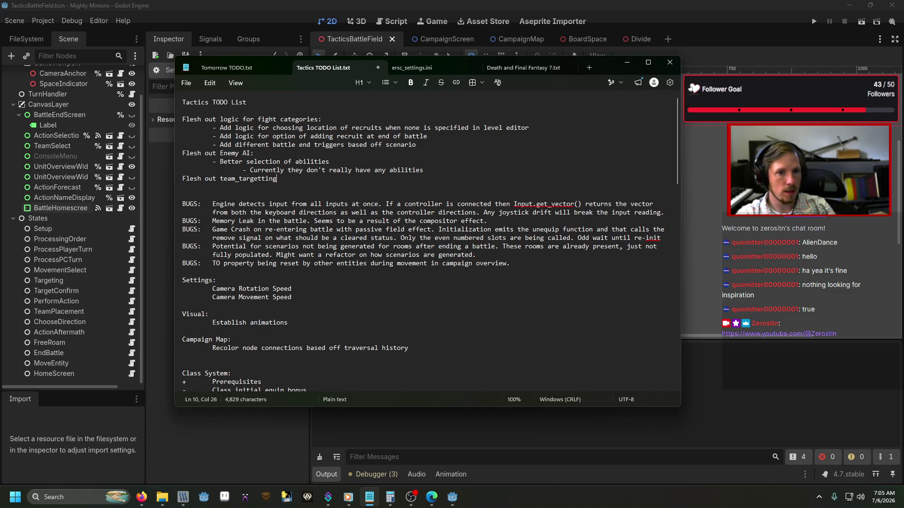
key(Return)
key(Tab)
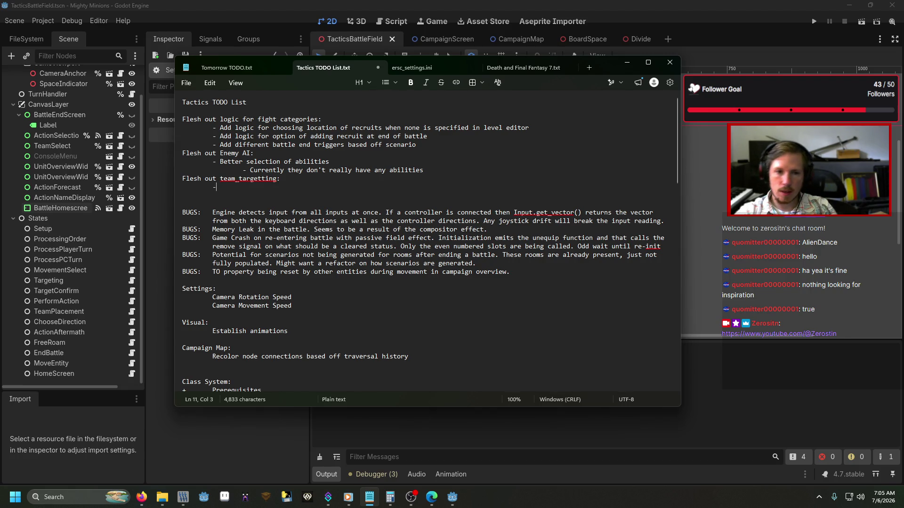
text( Set list of h)
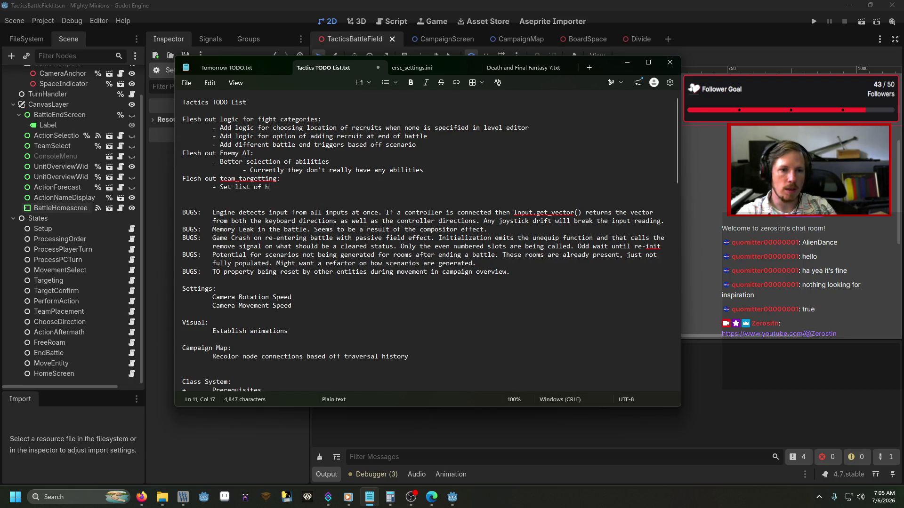
text(ostile teams for each team. That determines)
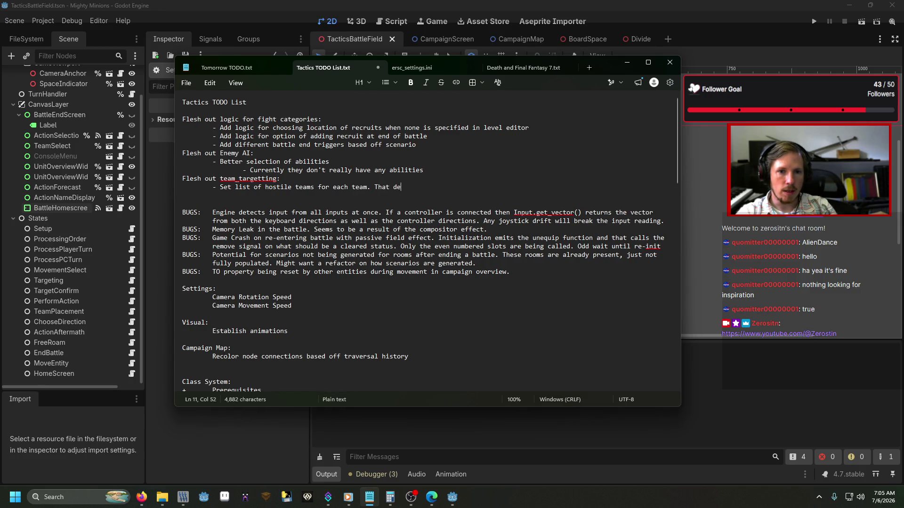
text( what sk)
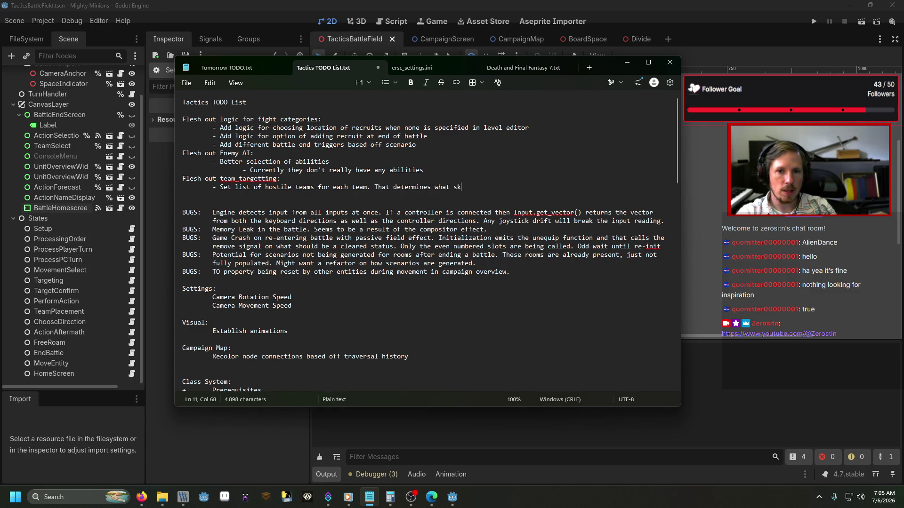
text(ill types get used w)
Extend the bullet and correct the 'targetting' misspelling in the heading
text(hen targ)
text(etti)
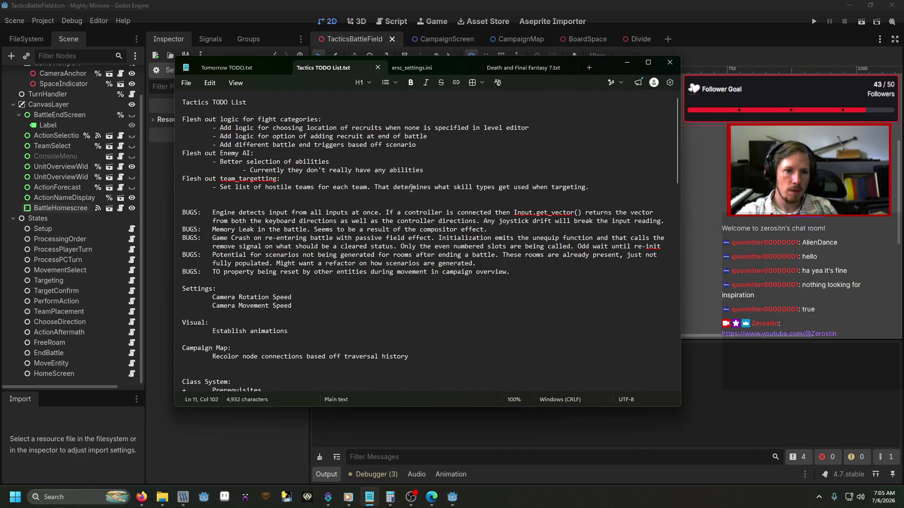
click(242, 183)
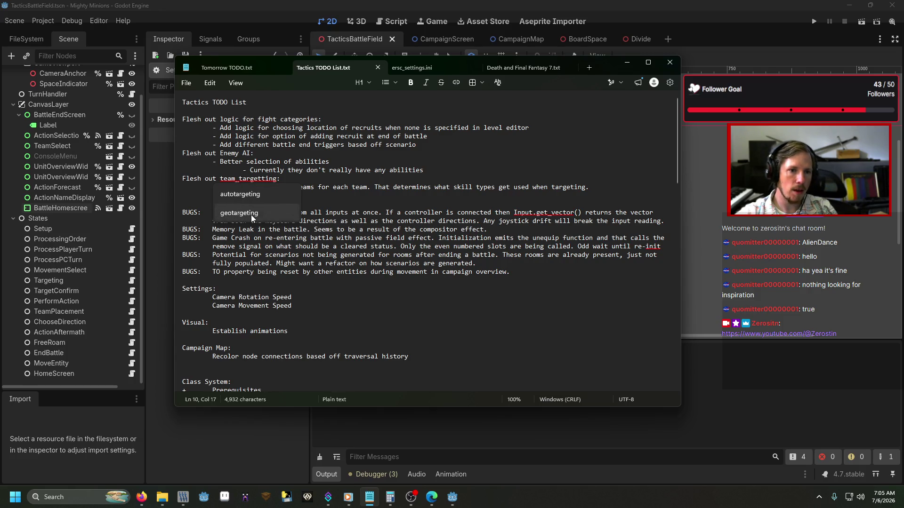
key(BackSpace)
key(Right)
key(Right)
key(Right)
key(BackSpace)
key(Left)
click(228, 179)
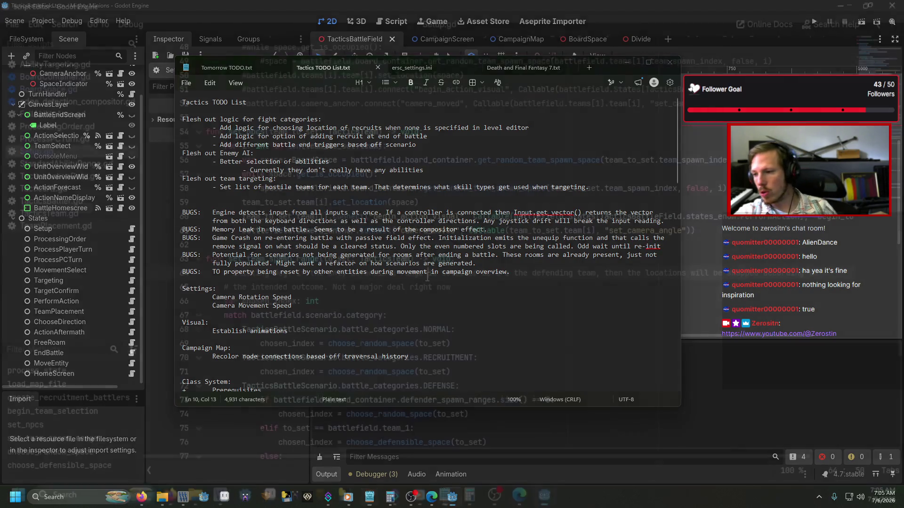
Insert blank lines at line 40 of Setup.gd, above the set_npcs call
click(627, 63)
scroll(427, 276, up, 3)
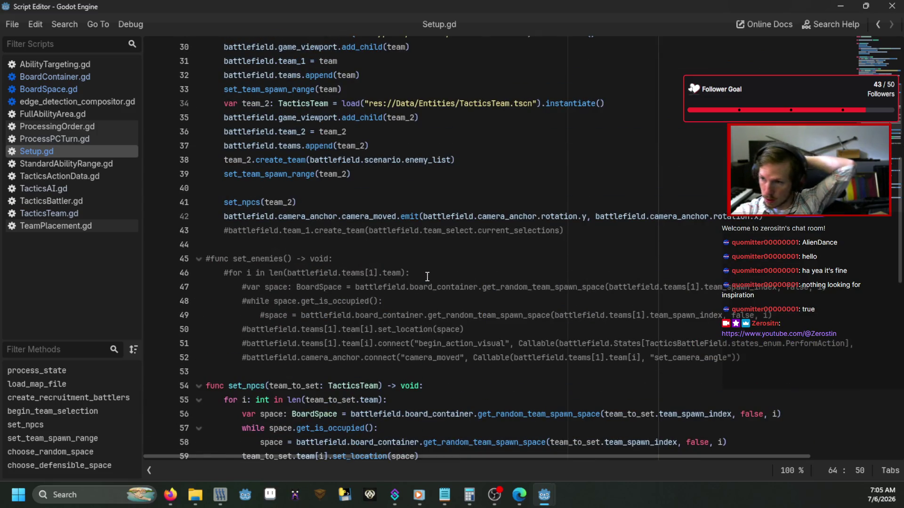
scroll(427, 276, up, 4)
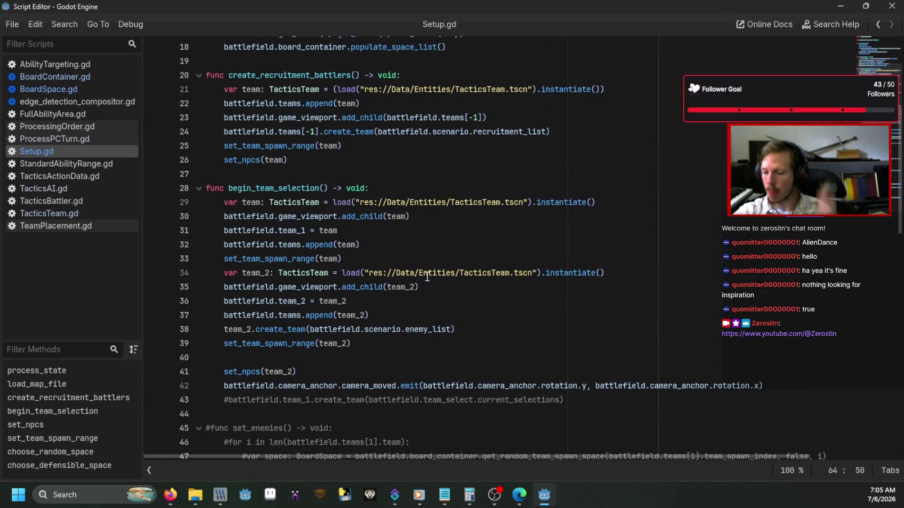
scroll(408, 333, down, 1)
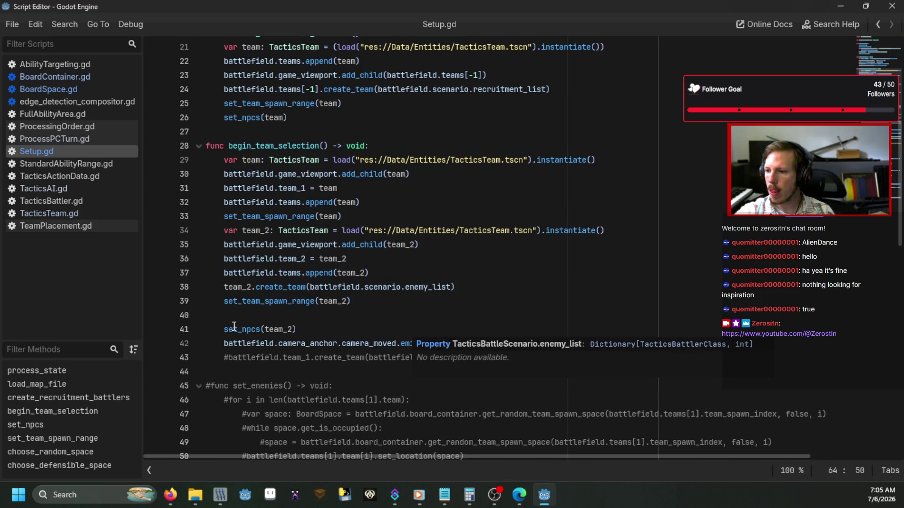
click(259, 315)
key(Return)
key(Return)
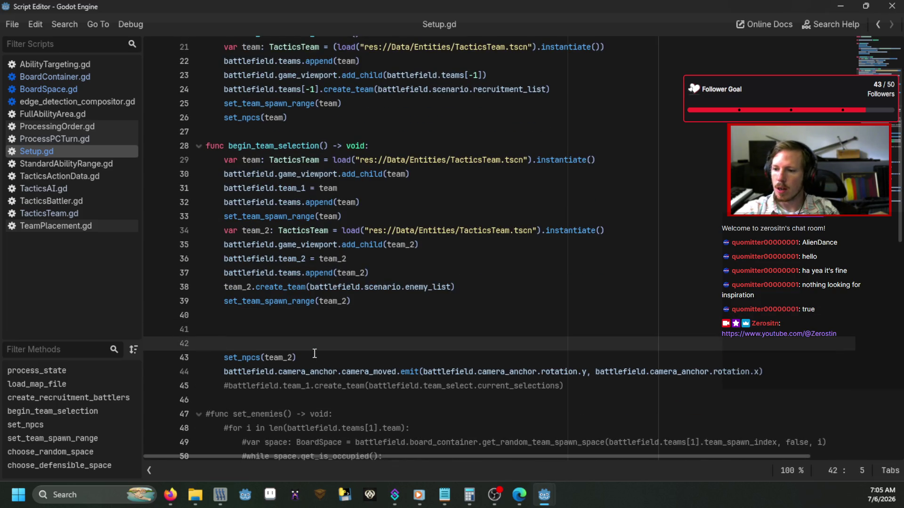
key(Up)
In TacticsTeam.gd, start a 'var hostile_teams: Array[TacticsTeam' declaration on line 13
ctrl+click(315, 160)
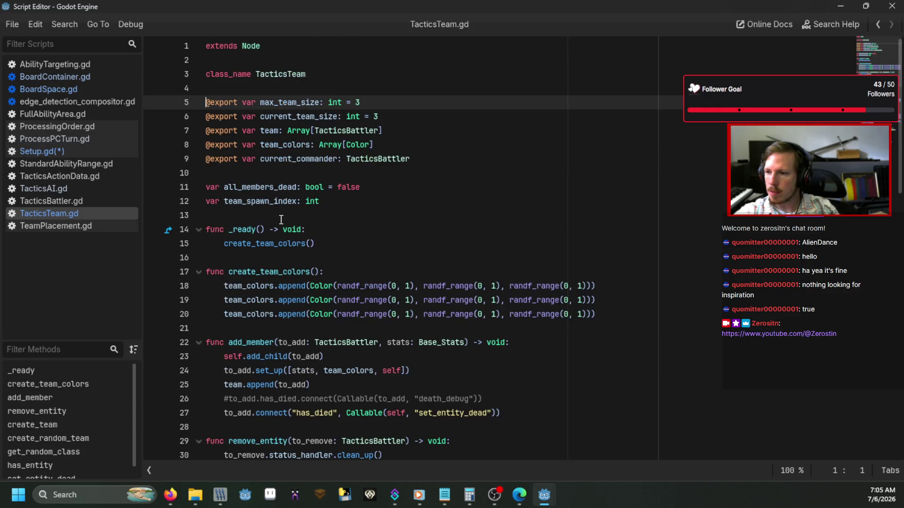
click(410, 173)
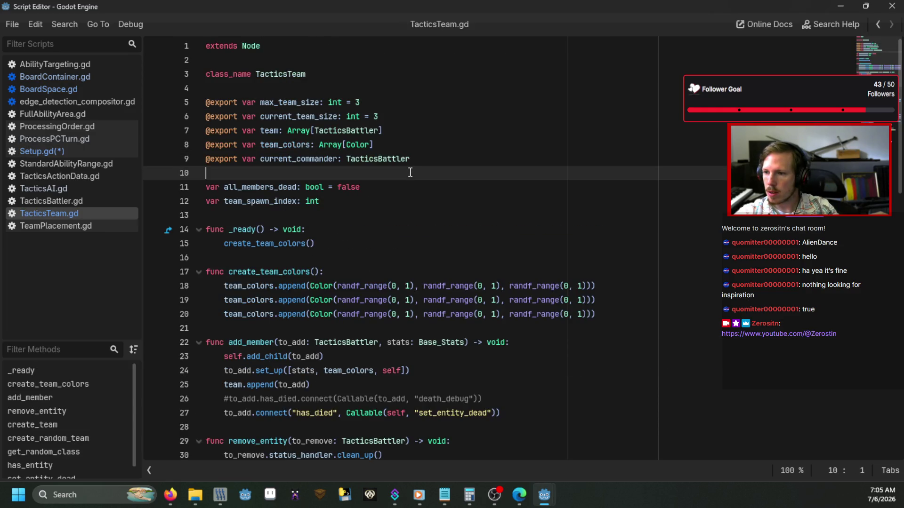
key(Down)
key(Down)
key(Down)
key(Return)
key(Up)
text(var hostile_teams: )
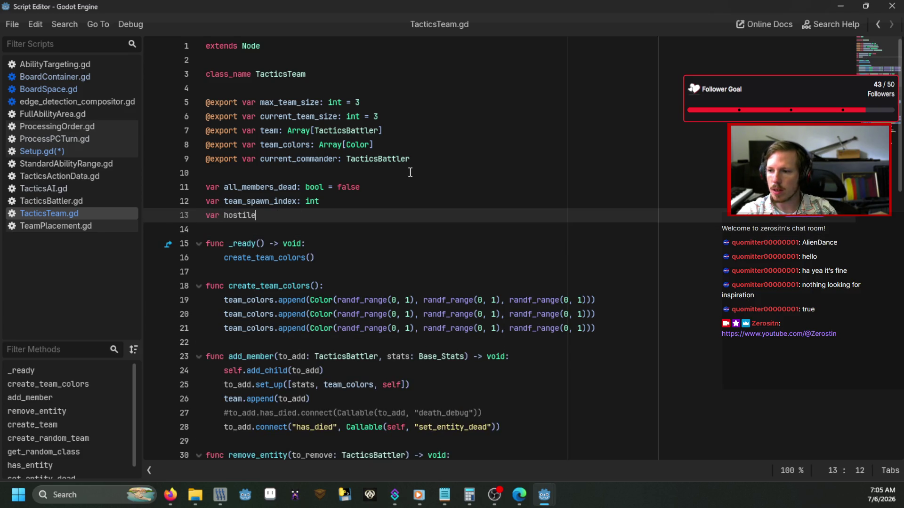
text(Array[Tactic)
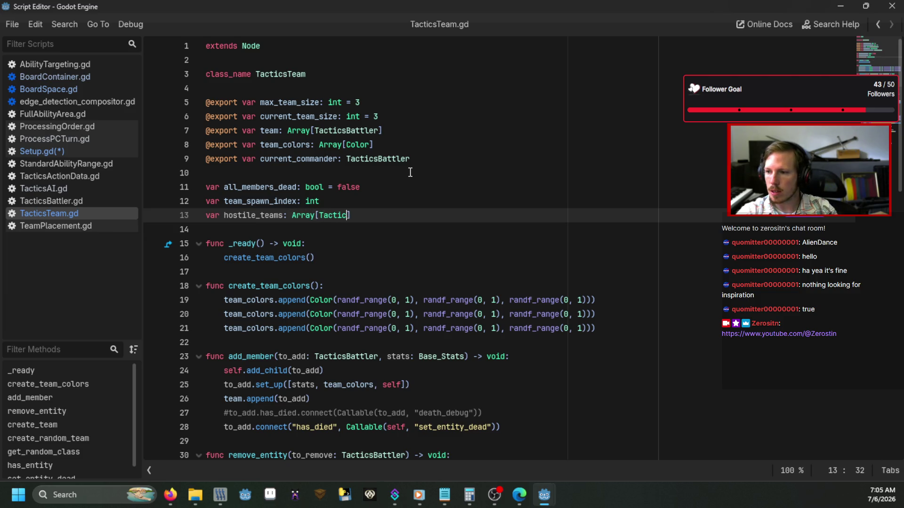